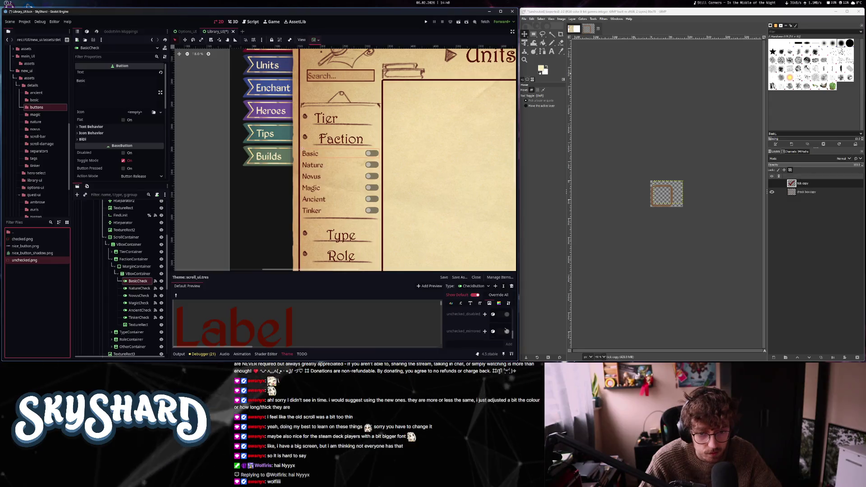
- Add a scroll_ui theme override for the CheckButton's unchecked icon
{"action": "scroll", "coordinate": [506, 331], "scroll_direction": "up", "scroll_amount": 2}
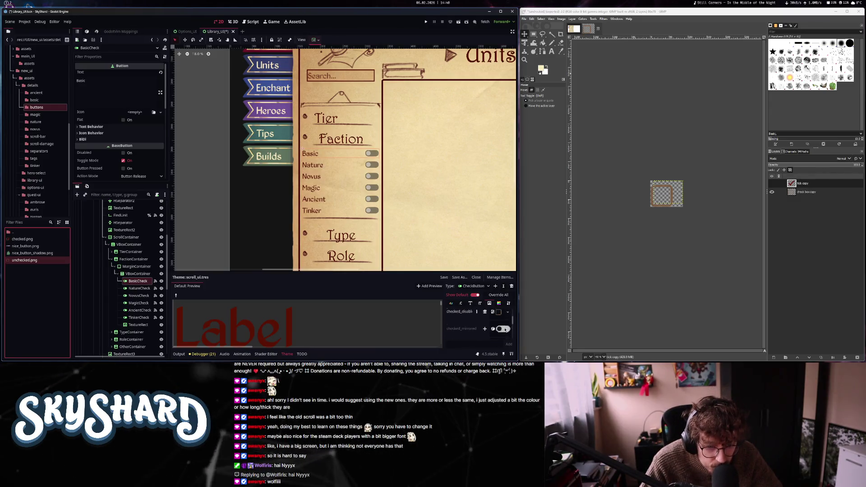
{"action": "scroll", "coordinate": [505, 330], "scroll_direction": "down", "scroll_amount": 3}
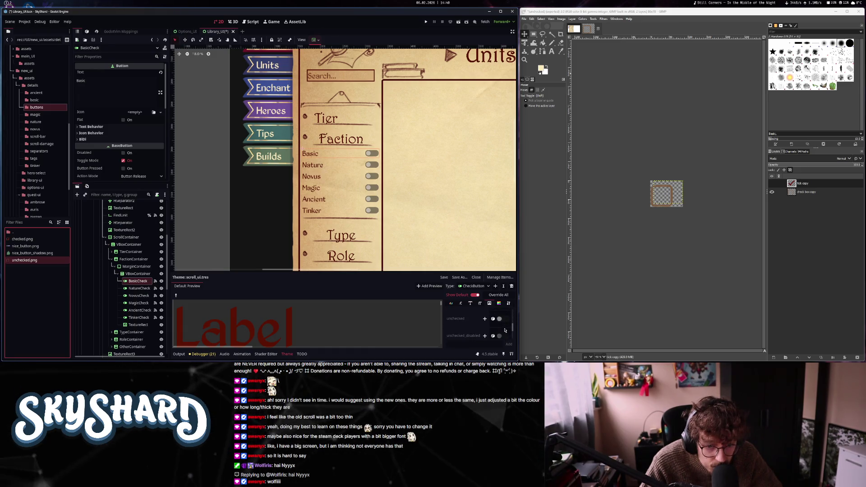
{"action": "left_click", "coordinate": [484, 318]}
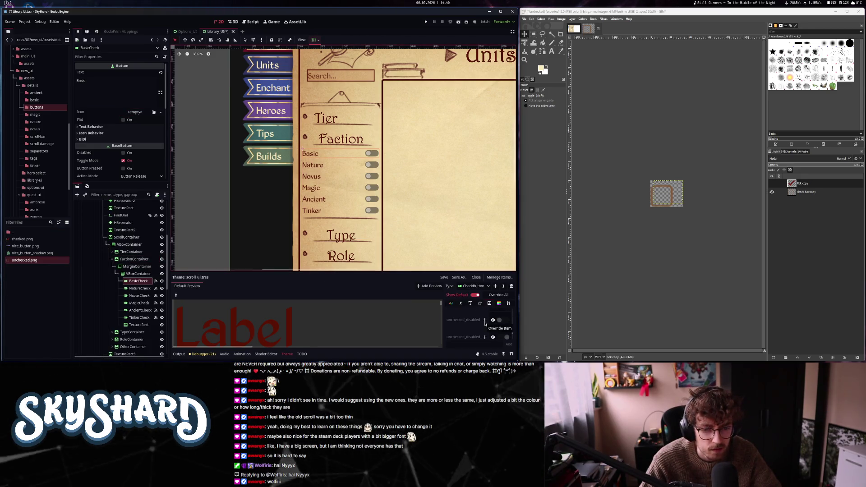
- Remove the CheckButton's checked_disabled icon override from the theme
{"action": "scroll", "coordinate": [485, 323], "scroll_direction": "down", "scroll_amount": 1}
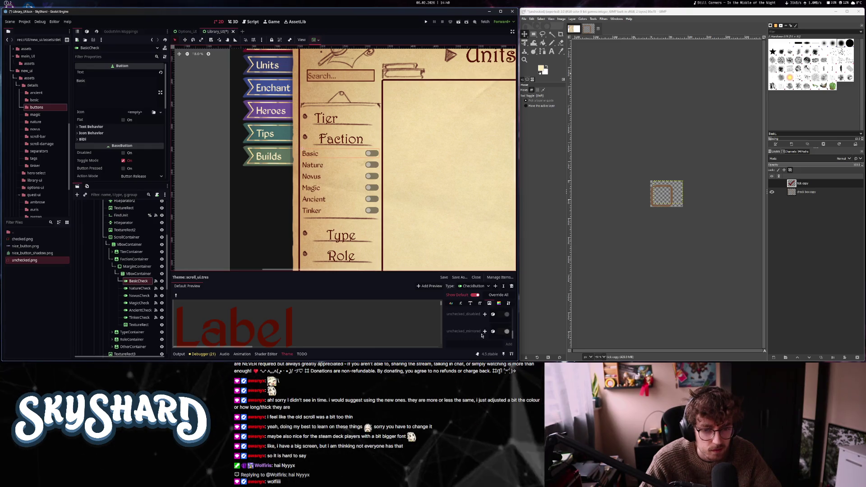
{"action": "scroll", "coordinate": [372, 155], "scroll_direction": "up", "scroll_amount": 6}
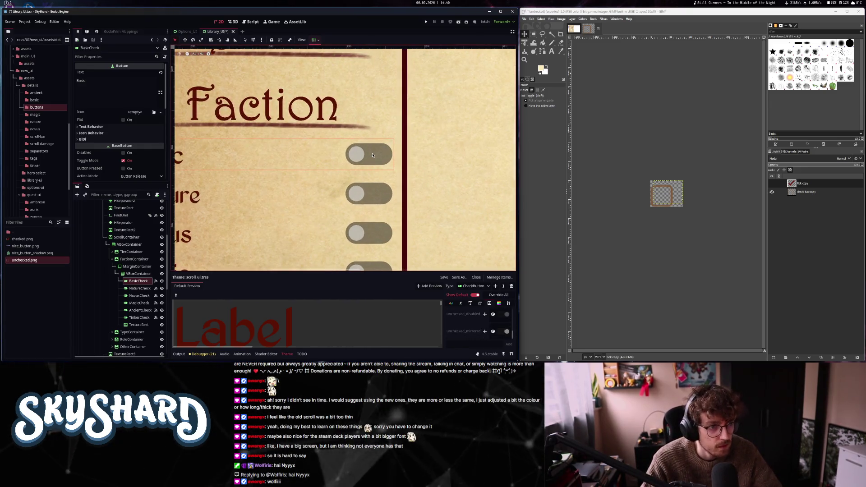
{"action": "scroll", "coordinate": [372, 155], "scroll_direction": "down", "scroll_amount": 3}
{"action": "scroll", "coordinate": [475, 326], "scroll_direction": "up", "scroll_amount": 5}
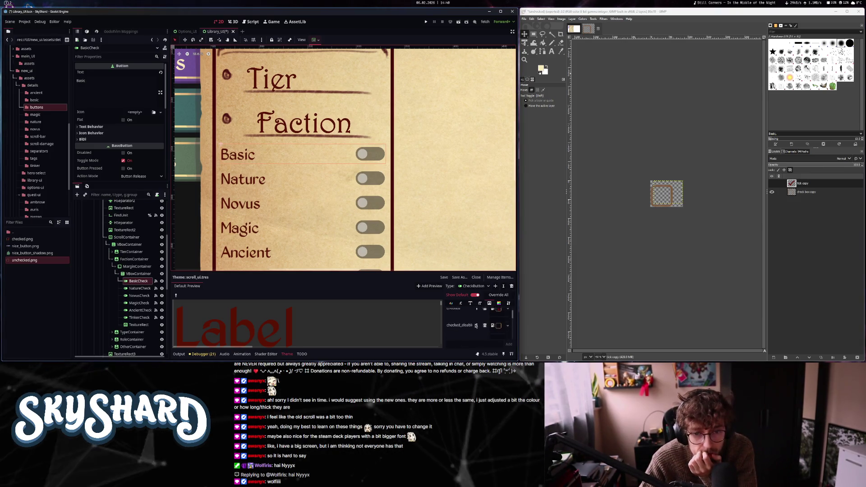
{"action": "scroll", "coordinate": [475, 325], "scroll_direction": "down", "scroll_amount": 1}
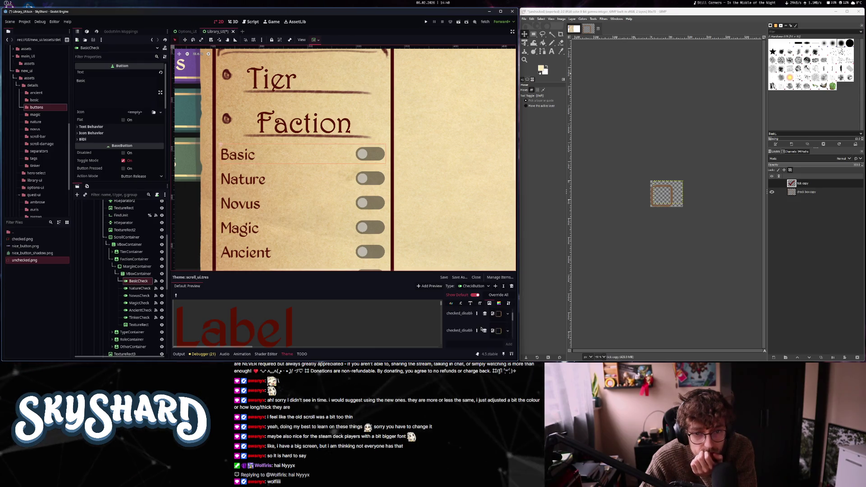
{"action": "scroll", "coordinate": [456, 318], "scroll_direction": "down", "scroll_amount": 1}
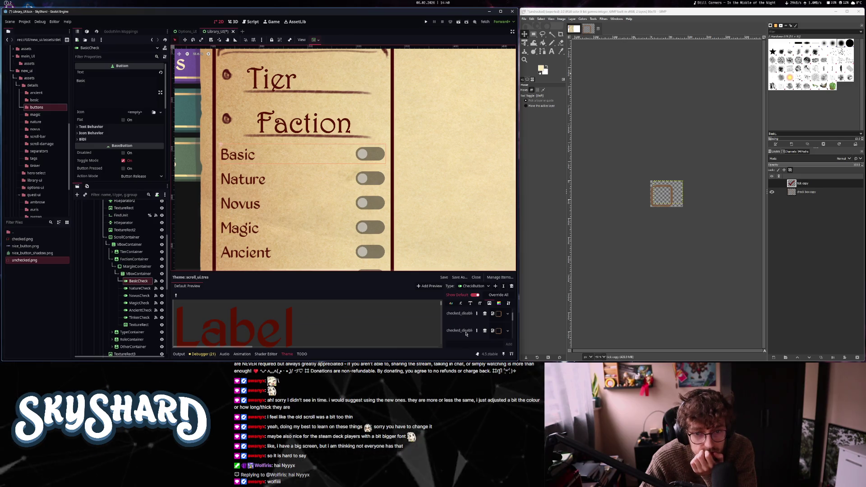
{"action": "scroll", "coordinate": [466, 333], "scroll_direction": "down", "scroll_amount": 1}
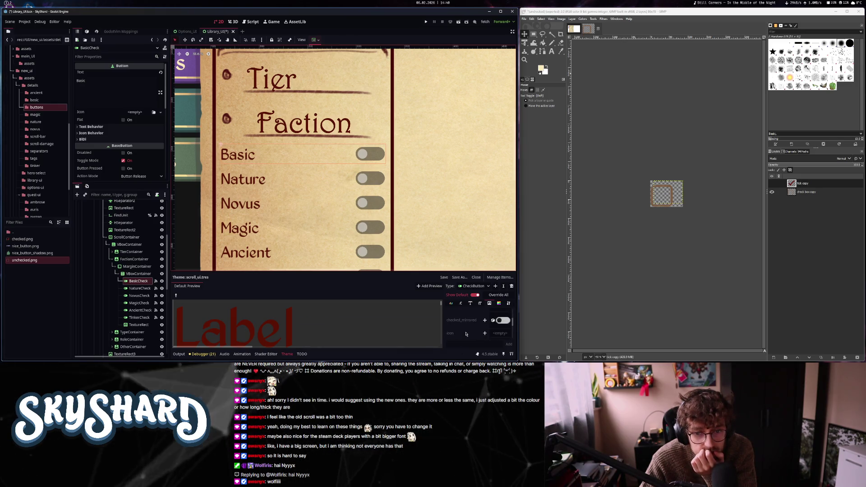
{"action": "left_click", "coordinate": [484, 318]}
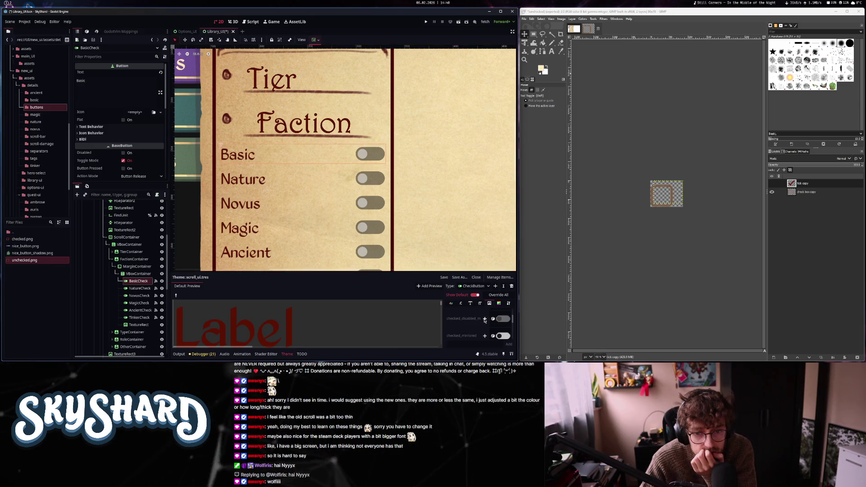
- Override the CheckButton's unchecked_disabled icon too and save the scene
{"action": "scroll", "coordinate": [462, 325], "scroll_direction": "down", "scroll_amount": 1}
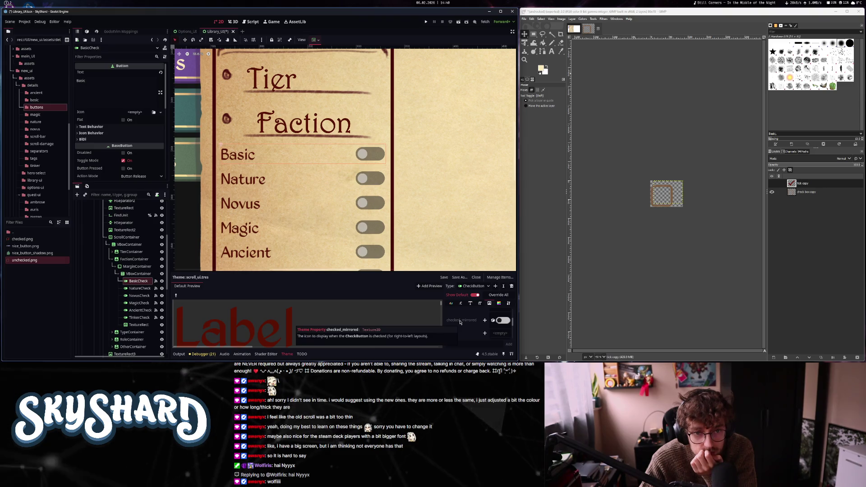
{"action": "scroll", "coordinate": [460, 322], "scroll_direction": "down", "scroll_amount": 3}
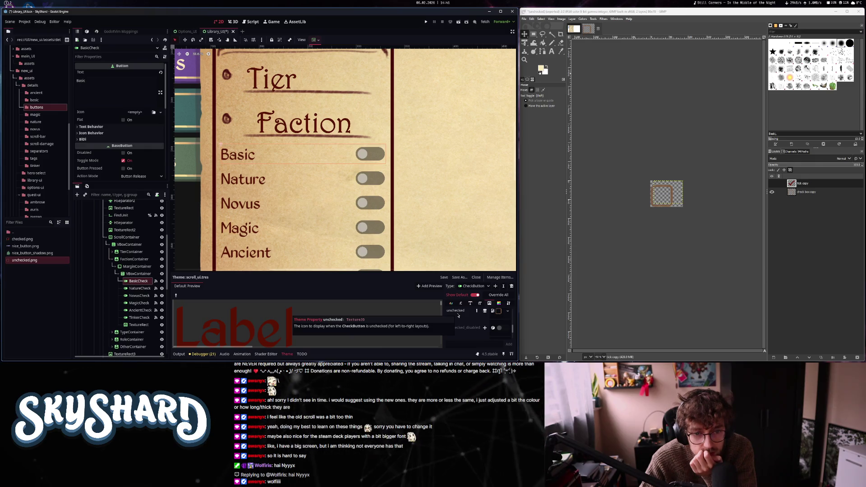
{"action": "scroll", "coordinate": [457, 316], "scroll_direction": "down", "scroll_amount": 1}
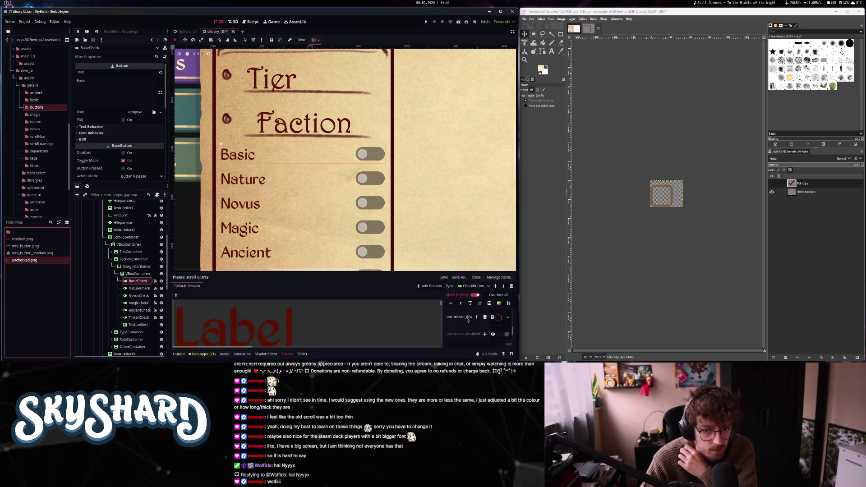
{"action": "scroll", "coordinate": [465, 324], "scroll_direction": "down", "scroll_amount": 1}
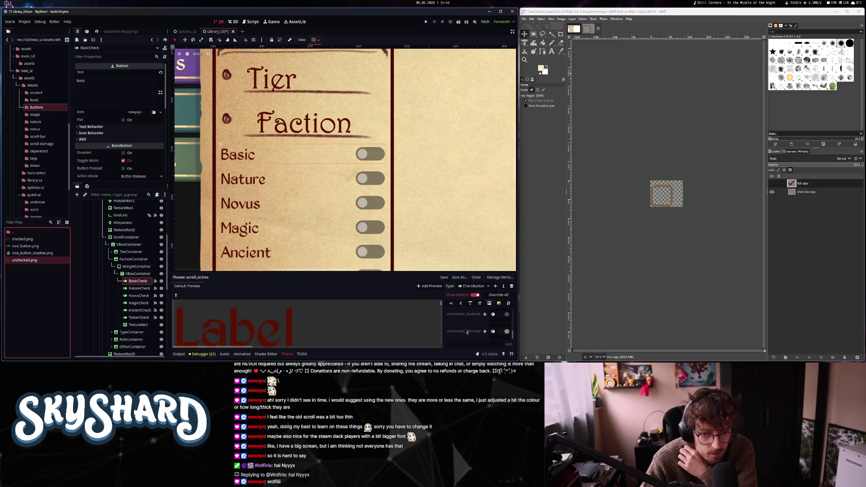
{"action": "left_click", "coordinate": [485, 331]}
{"action": "key", "text": "ctrl+s"}
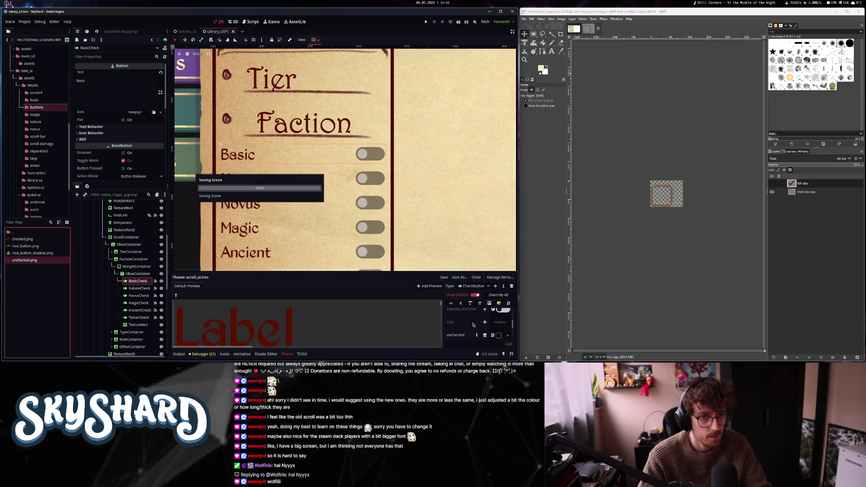
- Revert BasicCheck's Checked, Unchecked and Checked Disabled icon theme overrides
{"action": "scroll", "coordinate": [121, 144], "scroll_direction": "down", "scroll_amount": 10}
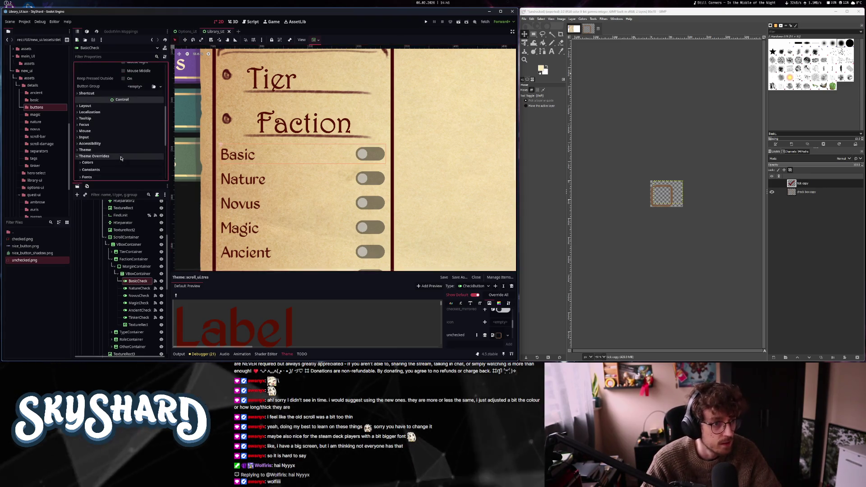
{"action": "scroll", "coordinate": [121, 158], "scroll_direction": "down", "scroll_amount": 5}
{"action": "left_click", "coordinate": [87, 104]}
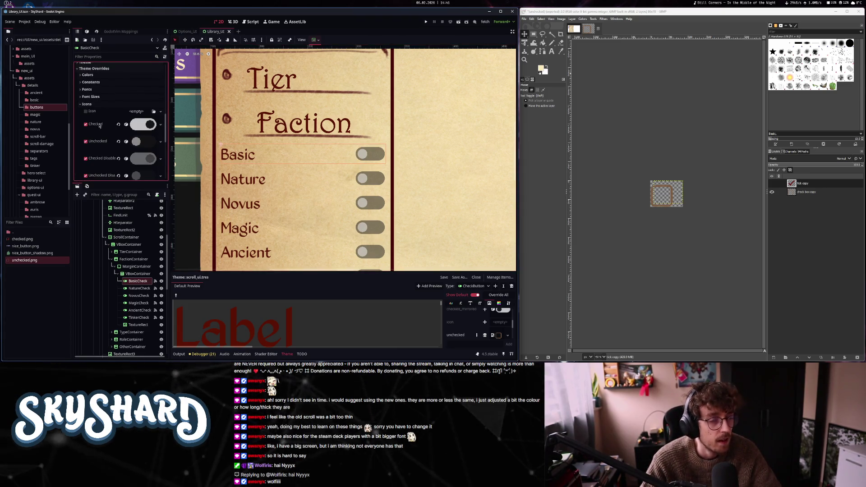
{"action": "left_click", "coordinate": [118, 124]}
{"action": "left_click", "coordinate": [118, 142]}
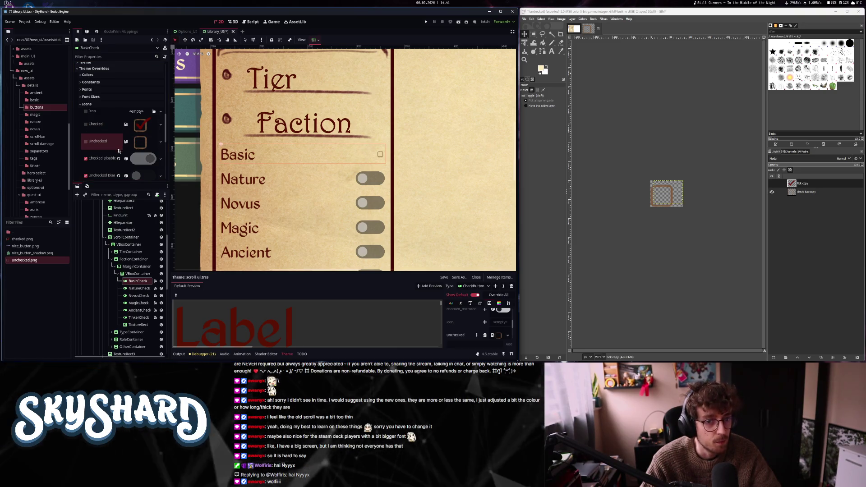
{"action": "left_click", "coordinate": [118, 159]}
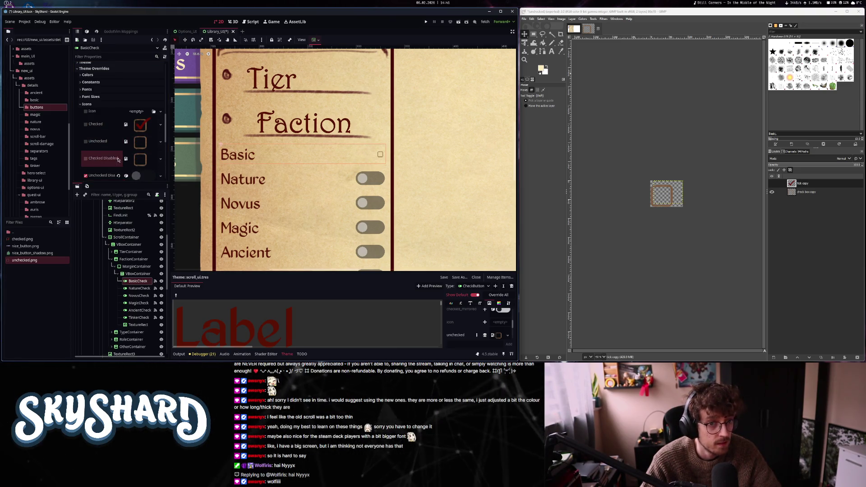
- Try checked.png as BasicCheck's Icon, revert it to empty, and open the details folder
{"action": "scroll", "coordinate": [126, 166], "scroll_direction": "down", "scroll_amount": 2}
{"action": "scroll", "coordinate": [119, 165], "scroll_direction": "down", "scroll_amount": 3}
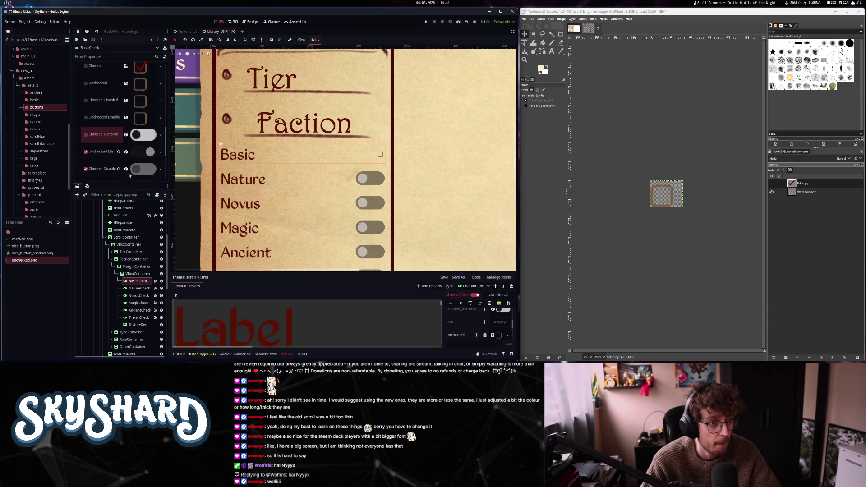
{"action": "scroll", "coordinate": [153, 160], "scroll_direction": "down", "scroll_amount": 4}
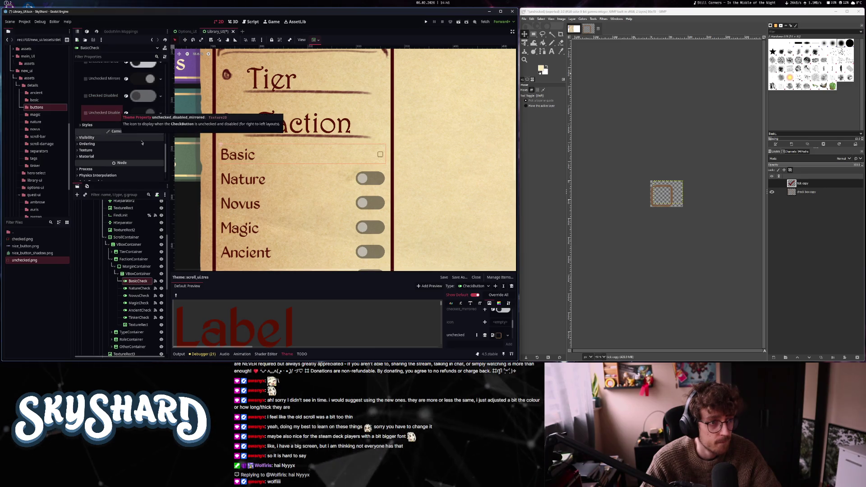
{"action": "scroll", "coordinate": [115, 134], "scroll_direction": "up", "scroll_amount": 3}
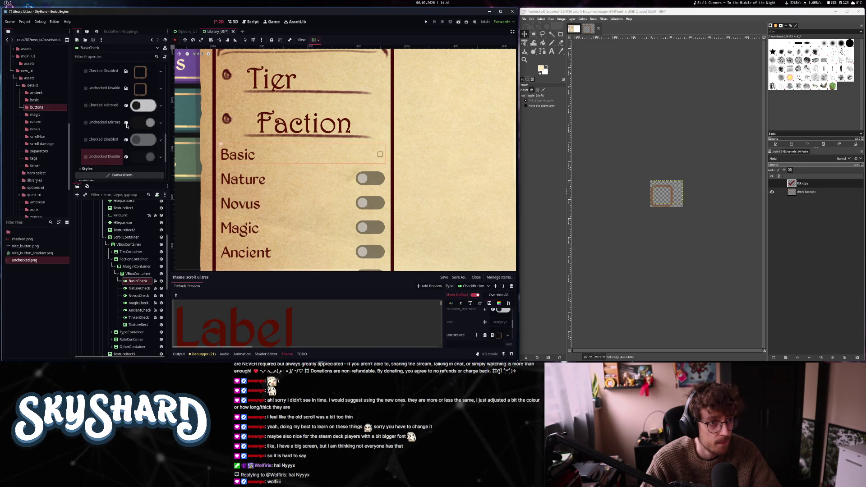
{"action": "scroll", "coordinate": [126, 126], "scroll_direction": "up", "scroll_amount": 6}
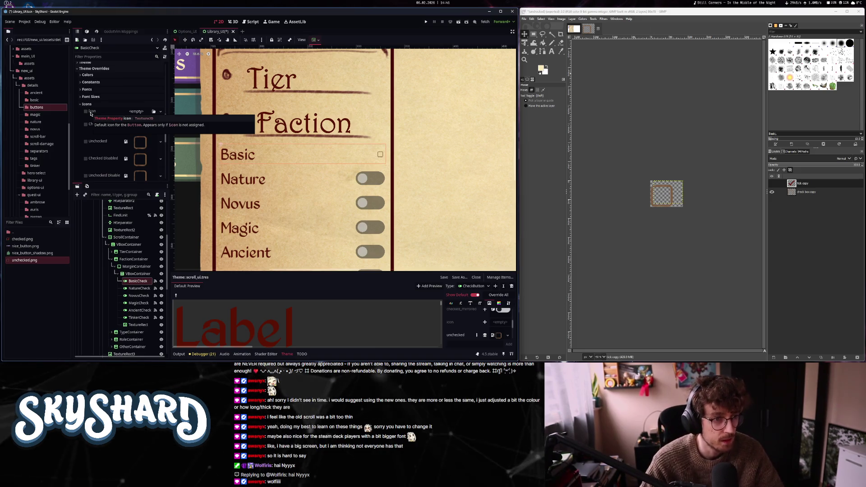
{"action": "left_click", "coordinate": [142, 112]}
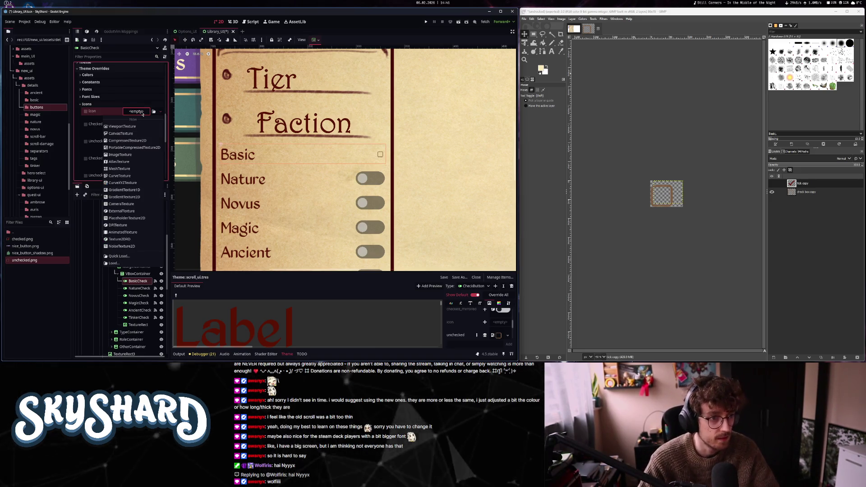
{"action": "left_click", "coordinate": [22, 239]}
{"action": "left_click_drag", "start_coordinate": [22, 239], "coordinate": [136, 114]}
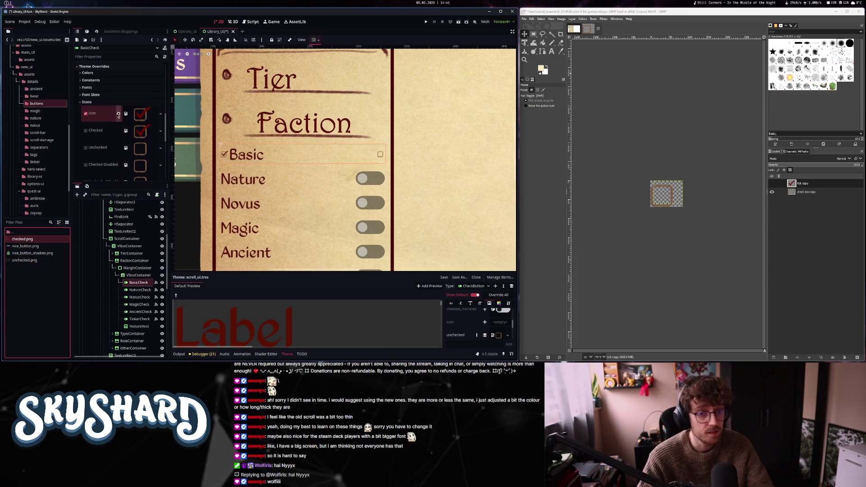
{"action": "left_click", "coordinate": [119, 115]}
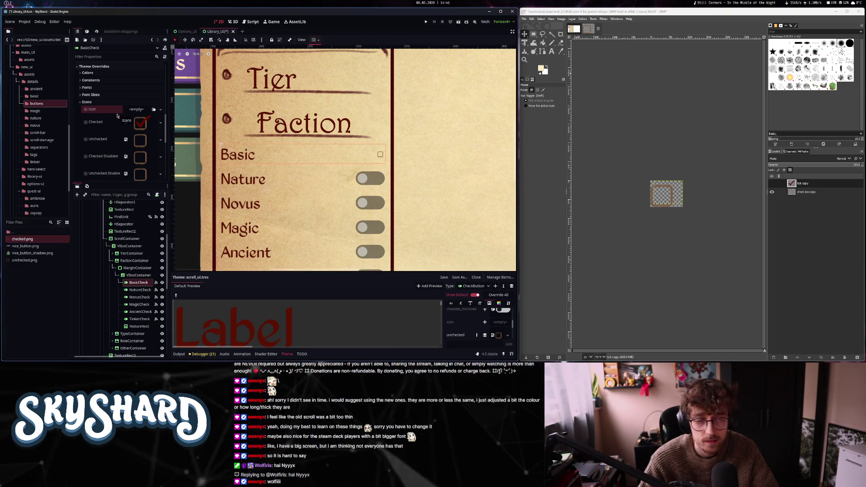
{"action": "double_click", "coordinate": [9, 232]}
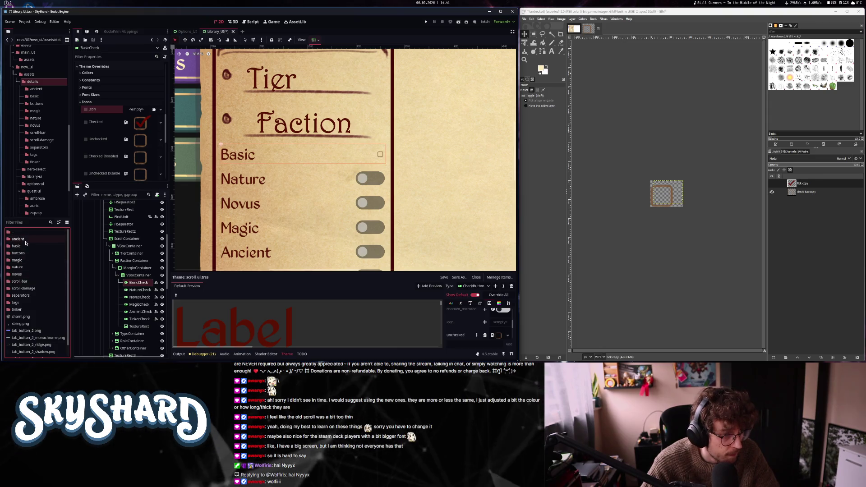
- Try little-arrow.png as the Basic check's Icon, revert it, then show GIMP's tick layer
{"action": "scroll", "coordinate": [30, 290], "scroll_direction": "down", "scroll_amount": 1}
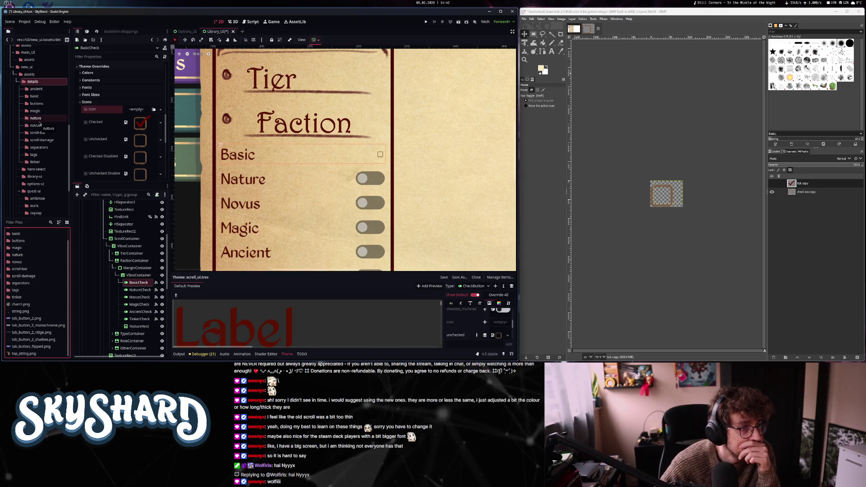
{"action": "left_click", "coordinate": [42, 192]}
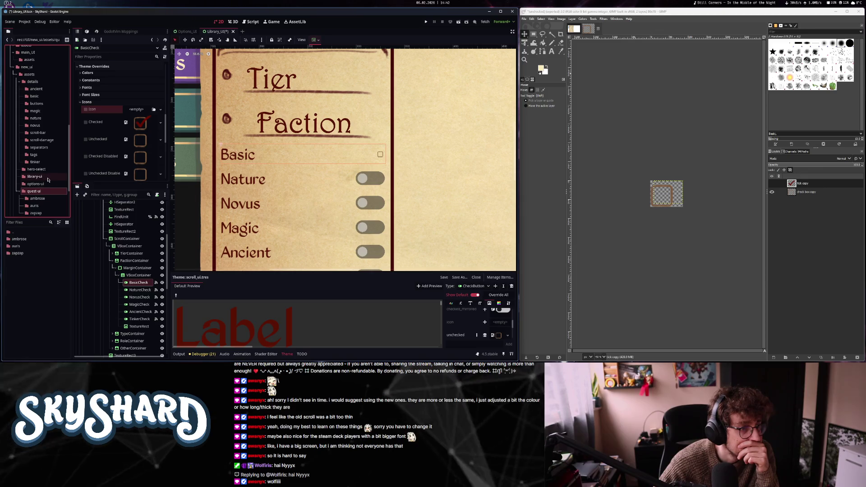
{"action": "left_click", "coordinate": [47, 180]}
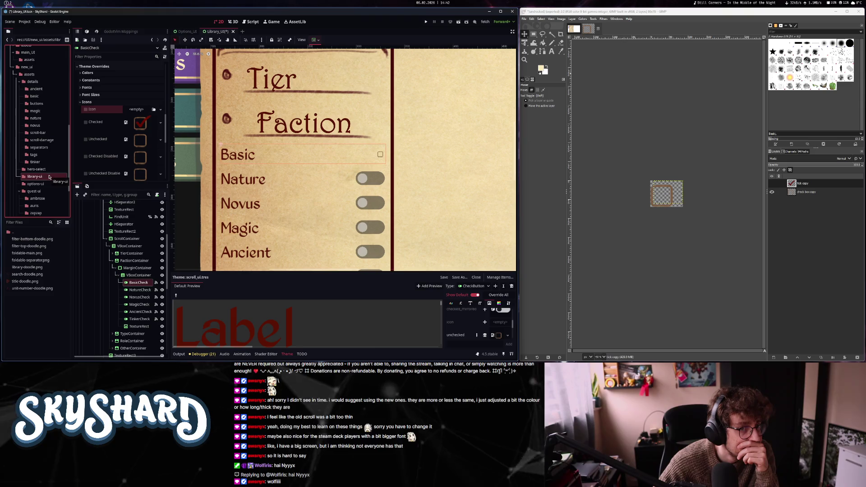
{"action": "left_click_drag", "start_coordinate": [23, 253], "coordinate": [135, 110]}
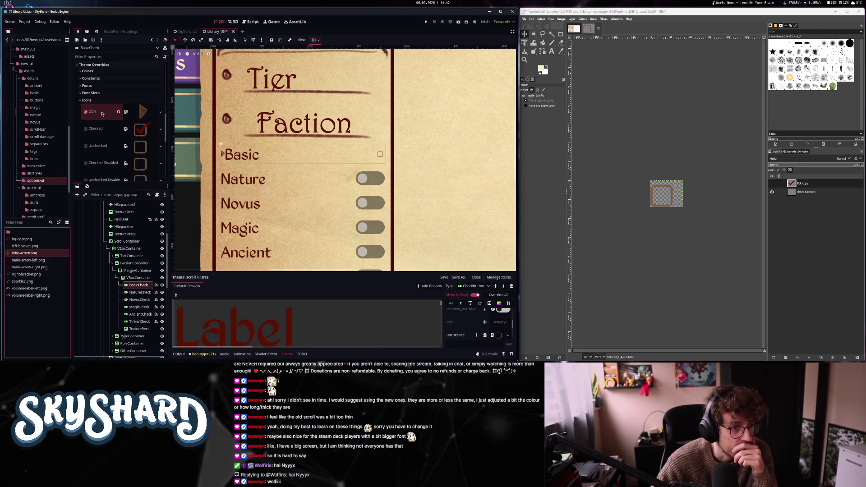
{"action": "left_click", "coordinate": [140, 112]}
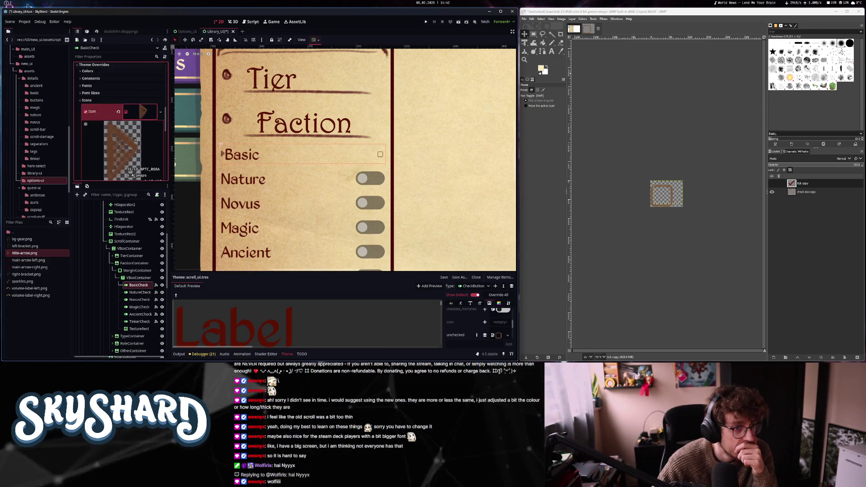
{"action": "left_click", "coordinate": [118, 112]}
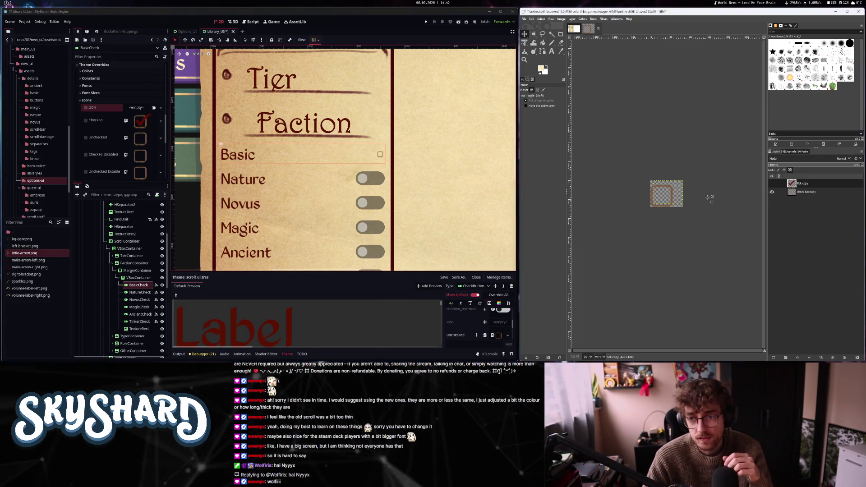
{"action": "left_click", "coordinate": [772, 183]}
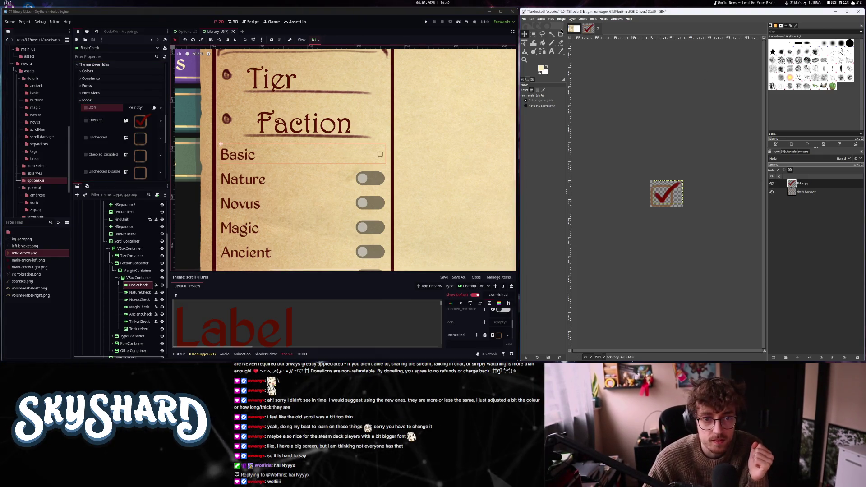
- Scale the checkbox image to 200×163
{"action": "left_click", "coordinate": [560, 18]}
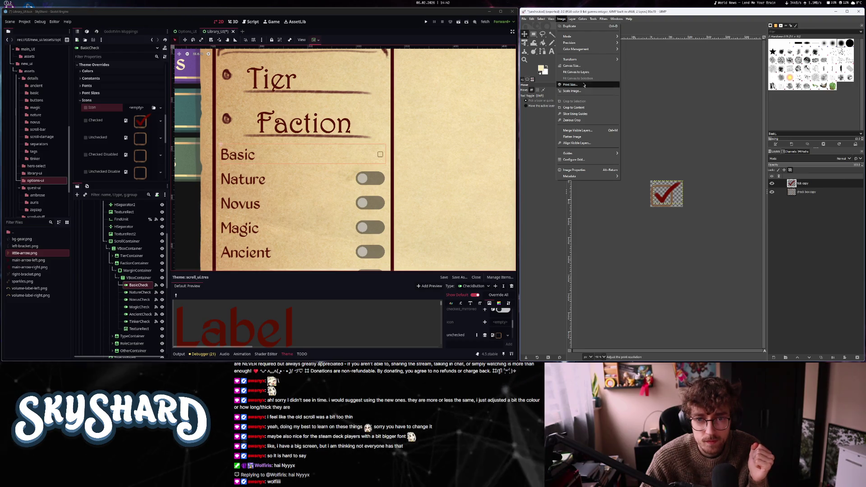
{"action": "left_click", "coordinate": [582, 66]}
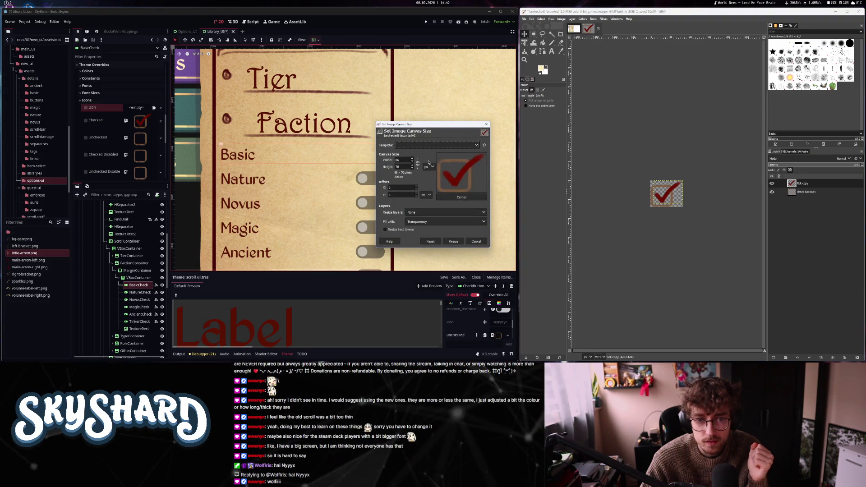
{"action": "left_click", "coordinate": [486, 124]}
{"action": "left_click", "coordinate": [561, 19]}
{"action": "left_click", "coordinate": [570, 91]}
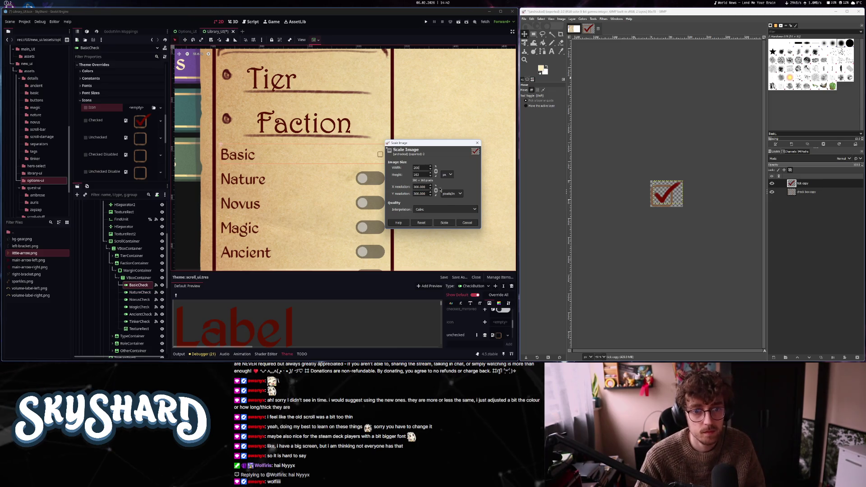
{"action": "left_click", "coordinate": [444, 222]}
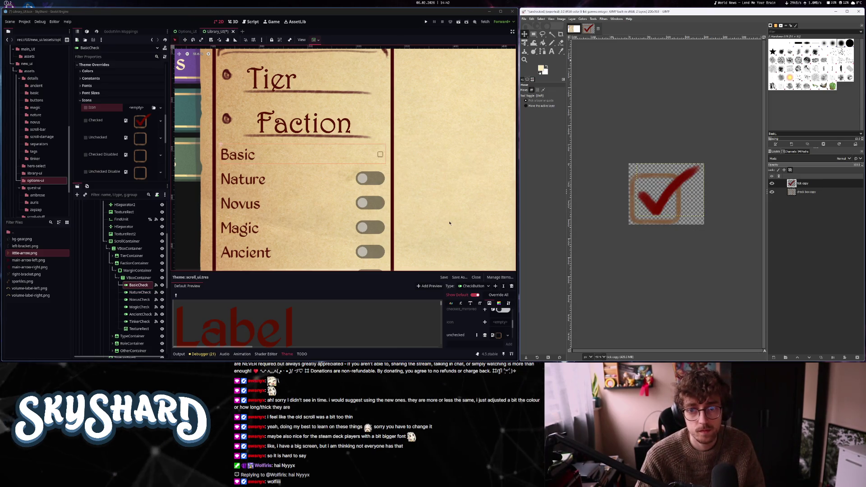
- Hide the tick layer and export the empty box as unchecked.png, replacing the old file
{"action": "left_click", "coordinate": [524, 19]}
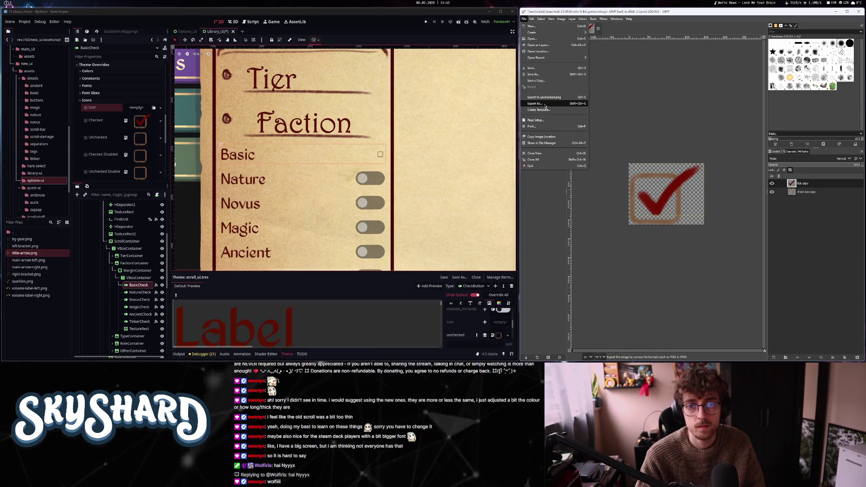
{"action": "left_click", "coordinate": [772, 184]}
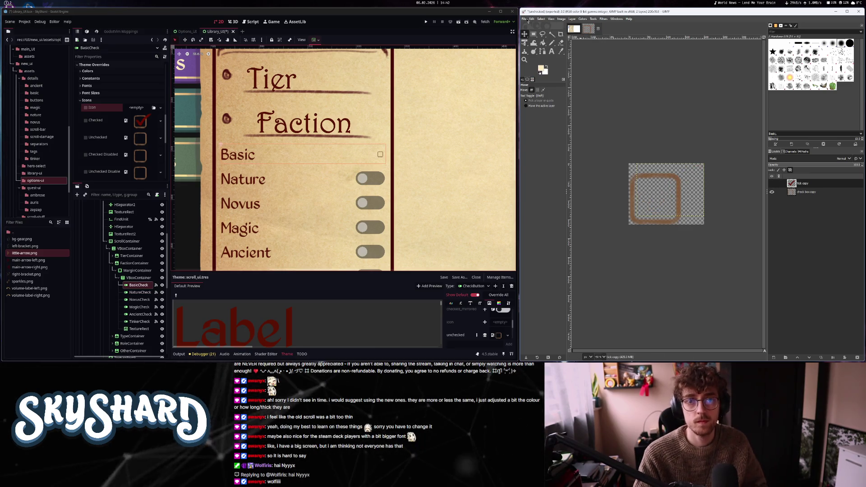
{"action": "left_click", "coordinate": [535, 103]}
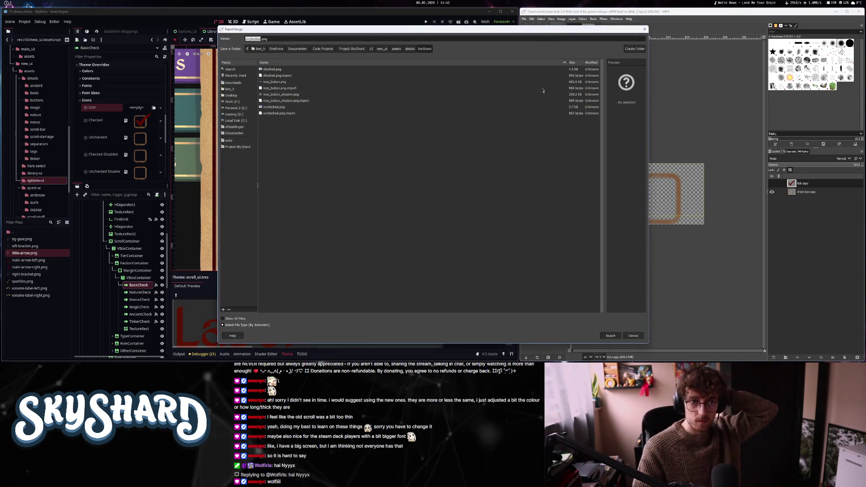
{"action": "left_click", "coordinate": [611, 335]}
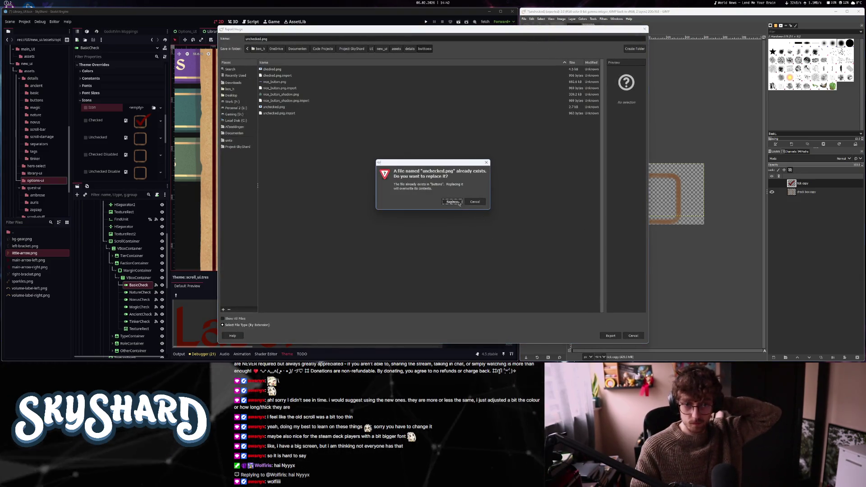
{"action": "left_click", "coordinate": [474, 201]}
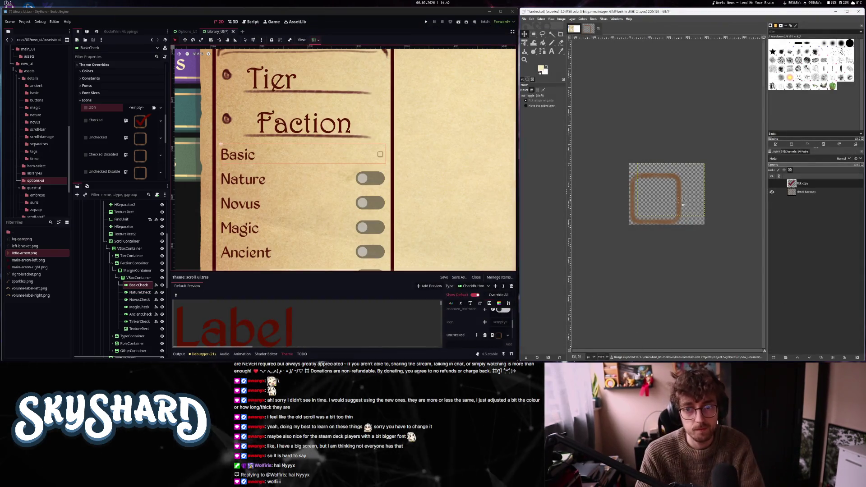
{"action": "left_click", "coordinate": [338, 151]}
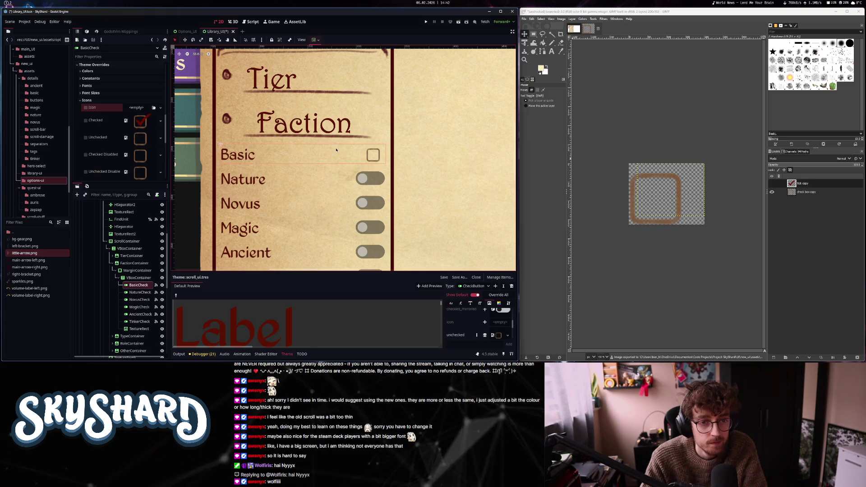
- Show the tick layer again and export the ticked box as checked.png, replacing the file
{"action": "left_click", "coordinate": [771, 183]}
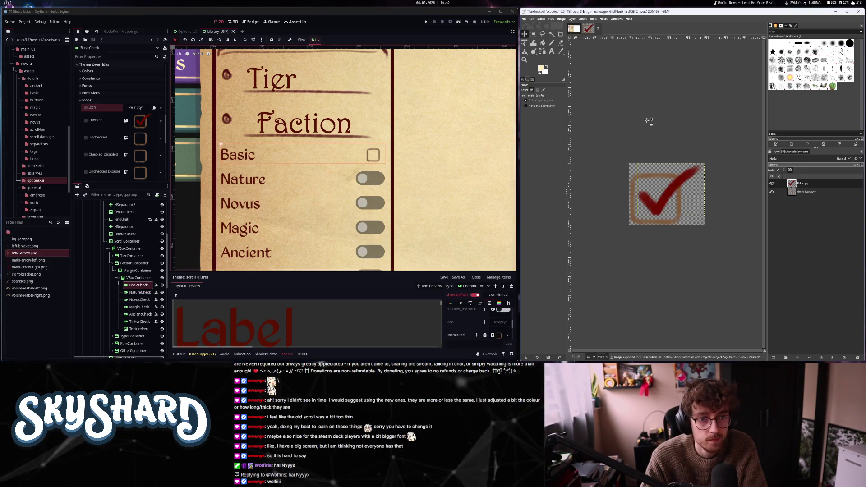
{"action": "left_click", "coordinate": [524, 18]}
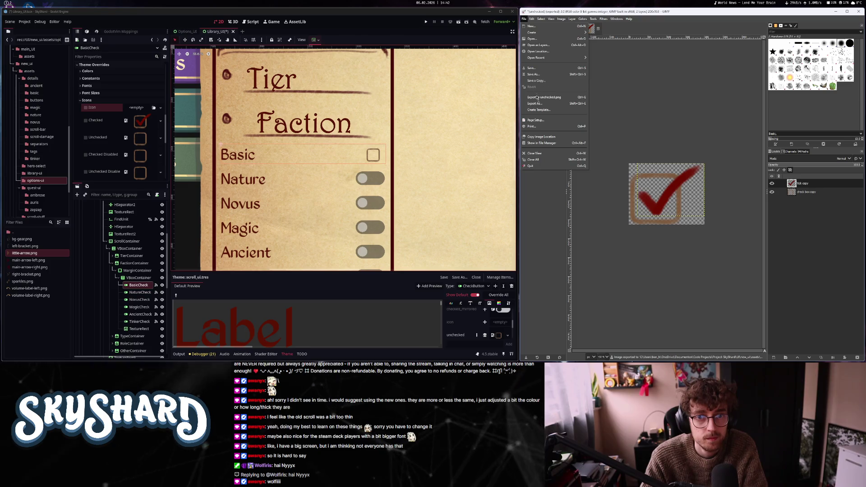
{"action": "left_click", "coordinate": [536, 105]}
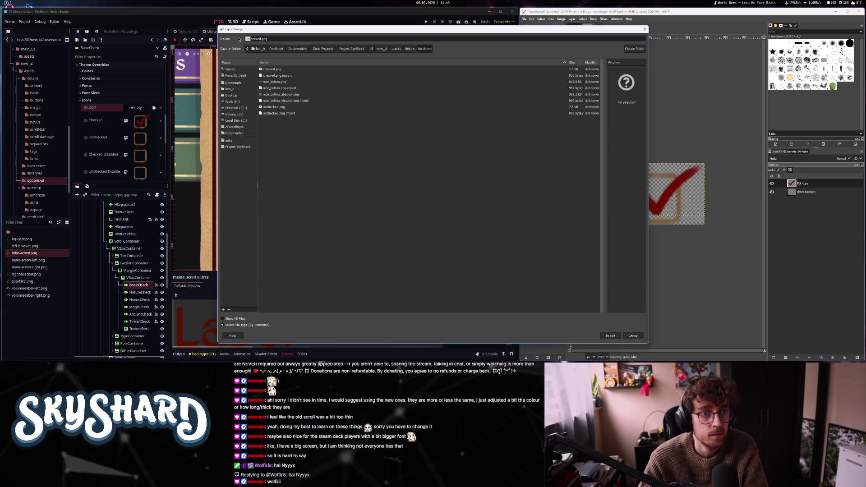
{"action": "key", "text": "Return"}
{"action": "key", "text": "Escape"}
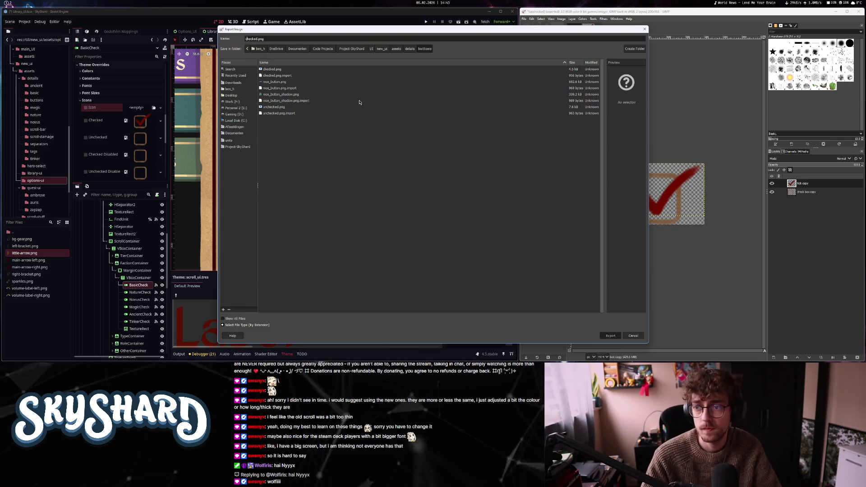
{"action": "key", "text": "Return"}
{"action": "key", "text": "Return"}
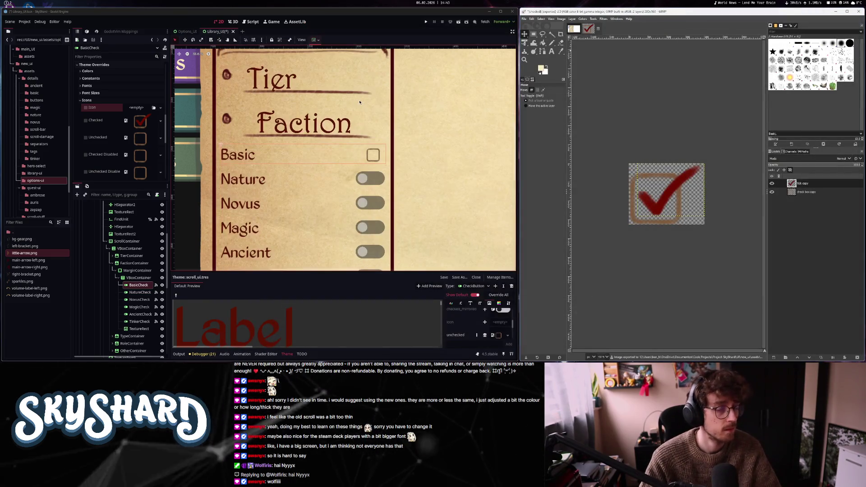
- Enable Button Pressed on BasicCheck, then bring up GIMP's Library UI mock-up image
{"action": "scroll", "coordinate": [351, 115], "scroll_direction": "down", "scroll_amount": 1}
{"action": "scroll", "coordinate": [336, 131], "scroll_direction": "down", "scroll_amount": 2}
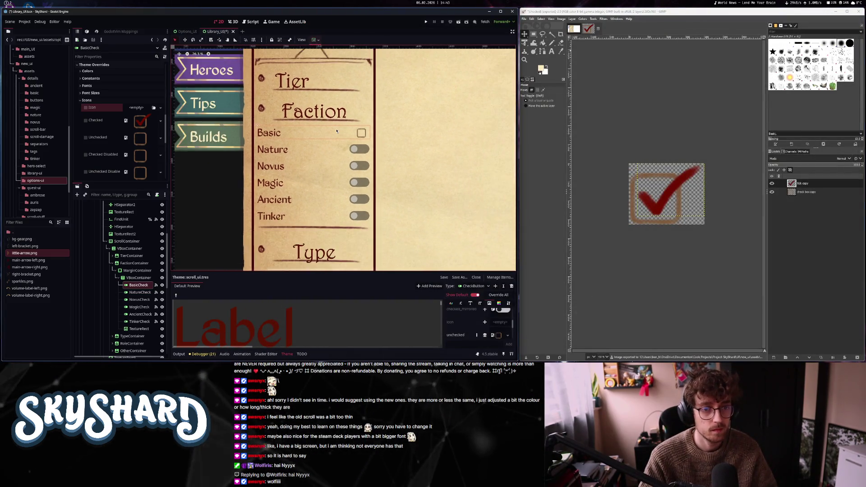
{"action": "scroll", "coordinate": [336, 132], "scroll_direction": "down", "scroll_amount": 3}
{"action": "scroll", "coordinate": [95, 117], "scroll_direction": "up", "scroll_amount": 5}
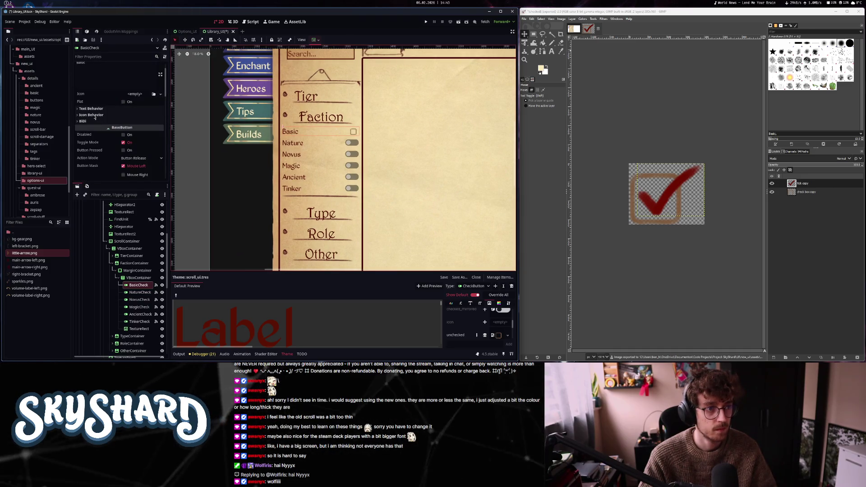
{"action": "scroll", "coordinate": [95, 117], "scroll_direction": "up", "scroll_amount": 2}
{"action": "scroll", "coordinate": [336, 147], "scroll_direction": "down", "scroll_amount": 5}
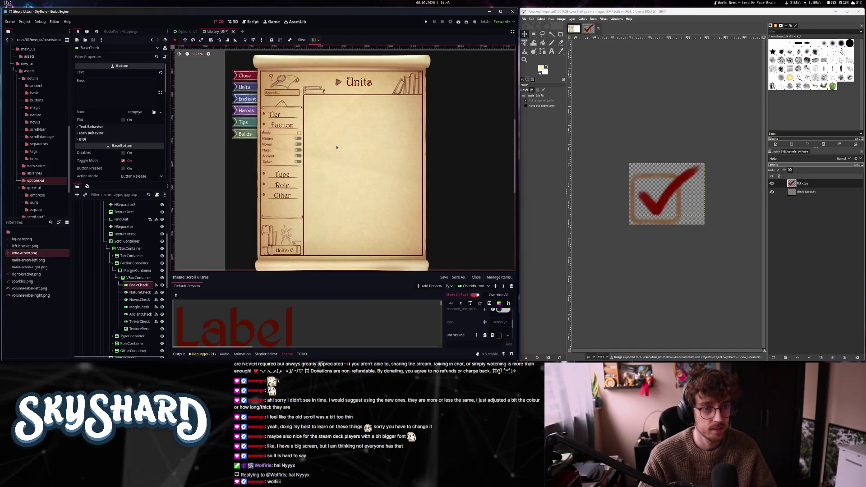
{"action": "scroll", "coordinate": [337, 147], "scroll_direction": "up", "scroll_amount": 2}
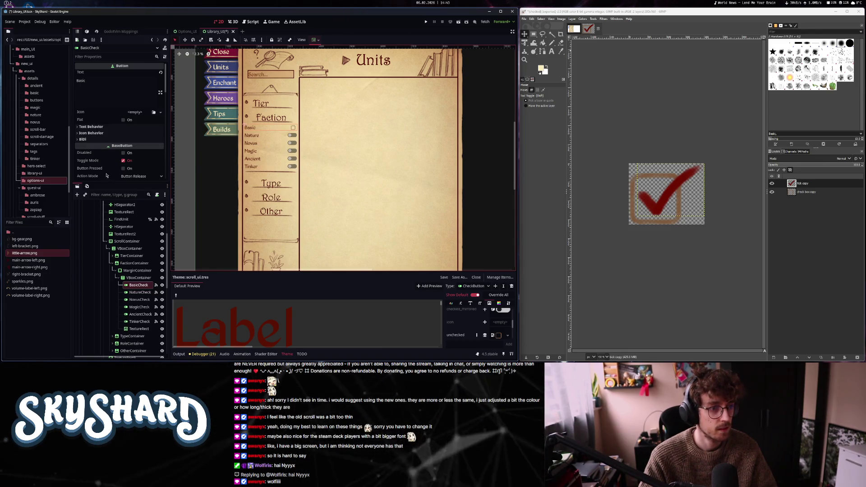
{"action": "scroll", "coordinate": [107, 175], "scroll_direction": "down", "scroll_amount": 2}
{"action": "left_click", "coordinate": [124, 139]}
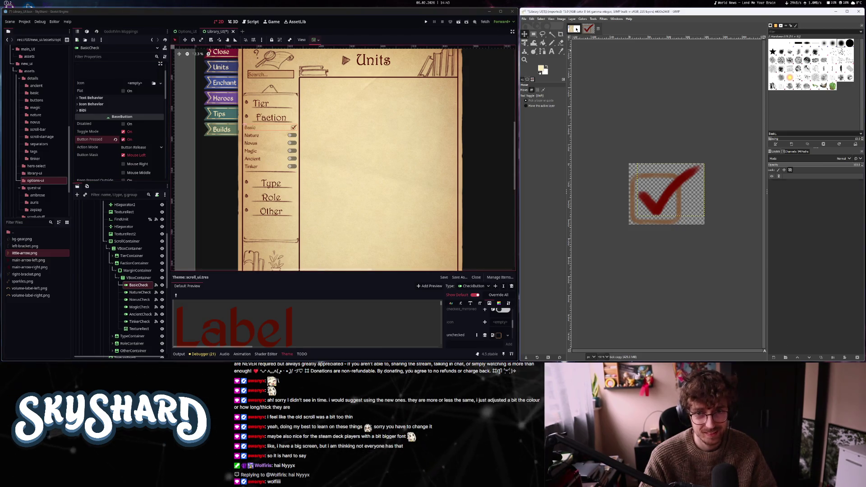
{"action": "left_click", "coordinate": [576, 29]}
{"action": "scroll", "coordinate": [666, 194], "scroll_direction": "down", "scroll_amount": 5}
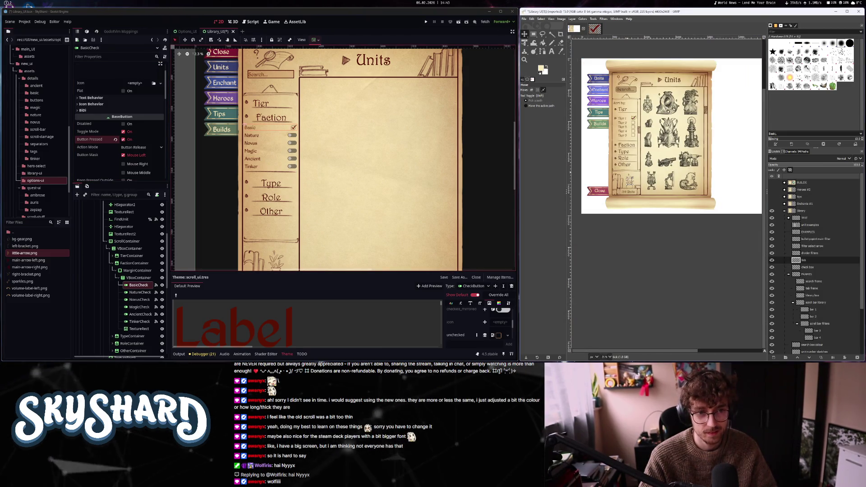
{"action": "scroll", "coordinate": [626, 129], "scroll_direction": "up", "scroll_amount": 1}
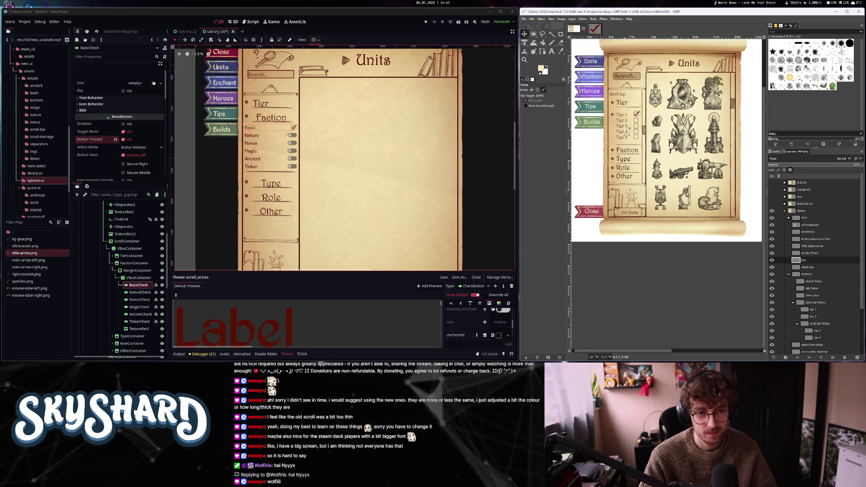
{"action": "scroll", "coordinate": [356, 189], "scroll_direction": "down", "scroll_amount": 1}
{"action": "scroll", "coordinate": [356, 189], "scroll_direction": "down", "scroll_amount": 1}
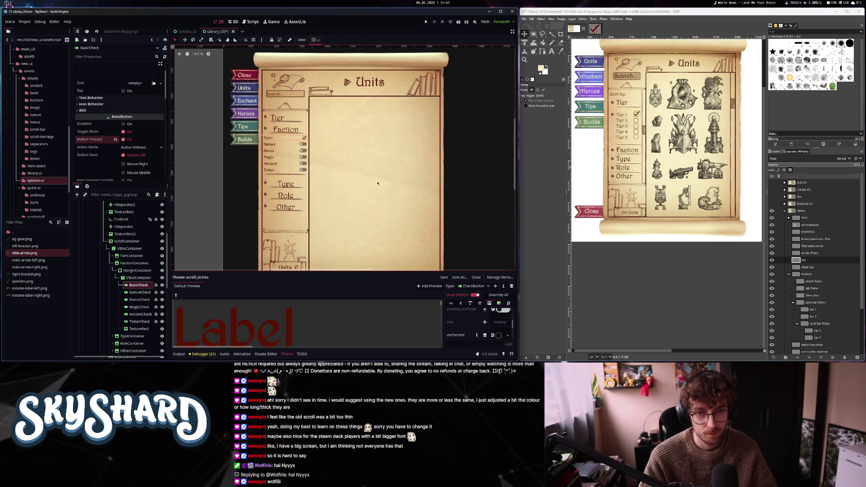
{"action": "scroll", "coordinate": [315, 180], "scroll_direction": "right", "scroll_amount": 2}
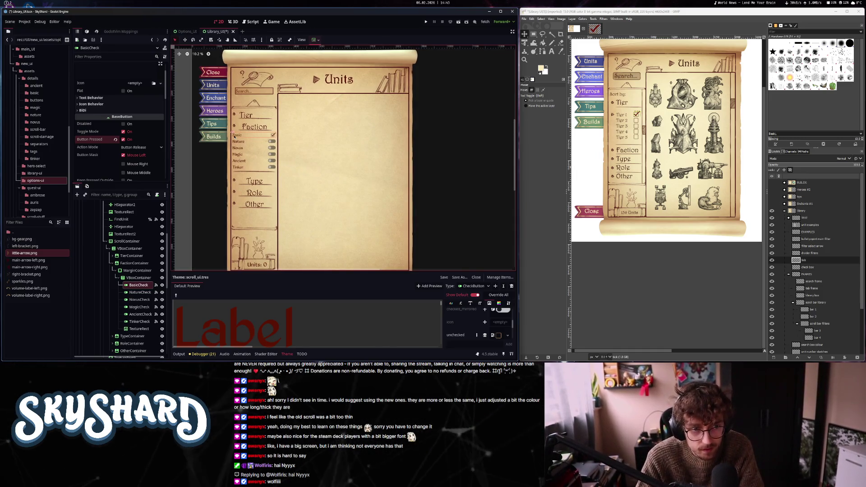
{"action": "scroll", "coordinate": [236, 137], "scroll_direction": "up", "scroll_amount": 5}
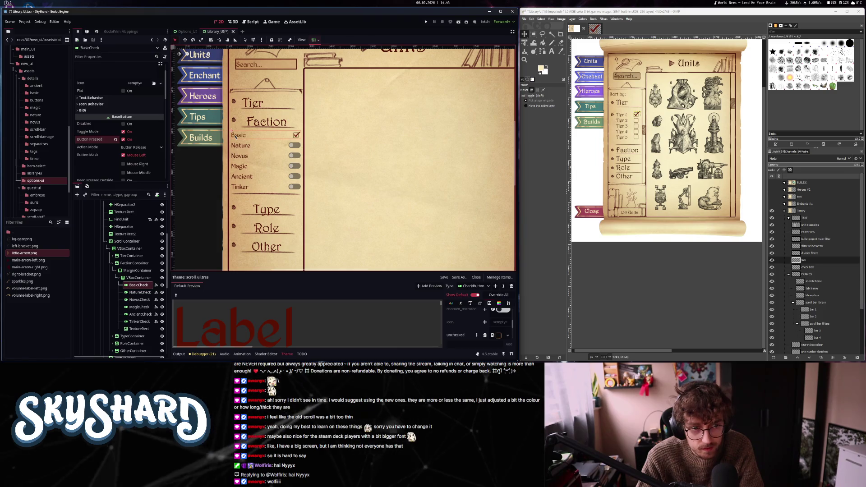
{"action": "scroll", "coordinate": [235, 136], "scroll_direction": "down", "scroll_amount": 5}
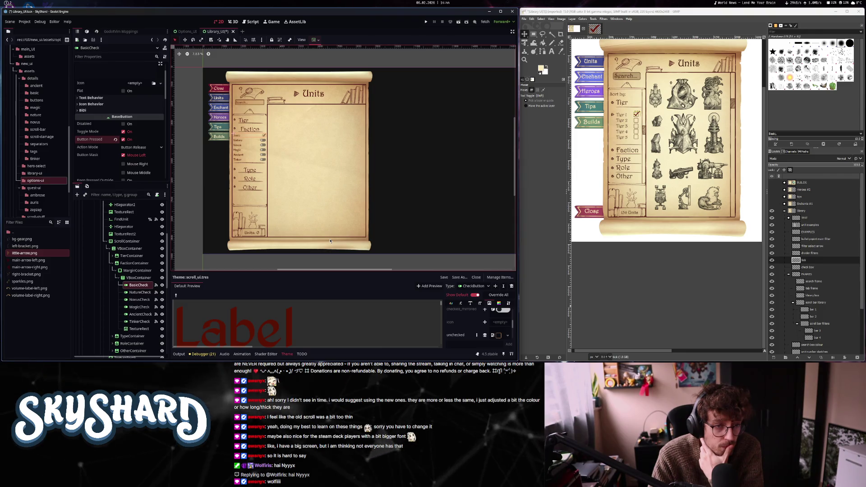
- Select the NatureCheck node from the faction filter checks
{"action": "left_click", "coordinate": [262, 141]}
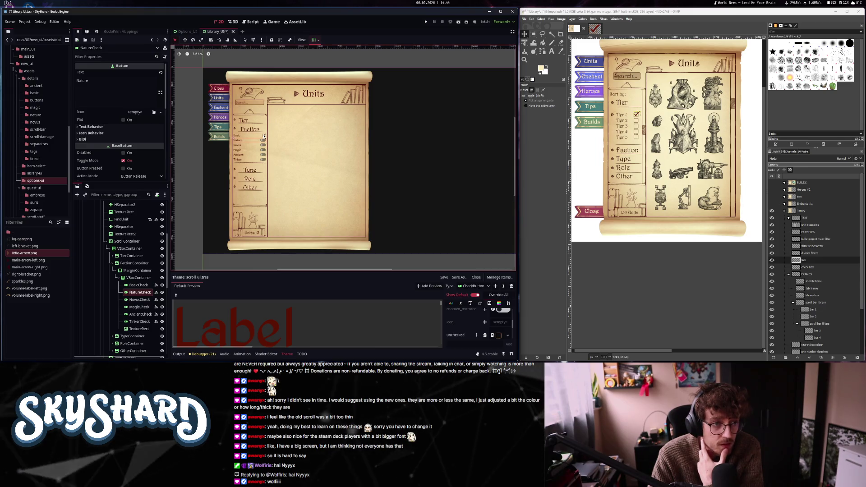
{"action": "left_click", "coordinate": [263, 136]}
{"action": "scroll", "coordinate": [110, 132], "scroll_direction": "down", "scroll_amount": 10}
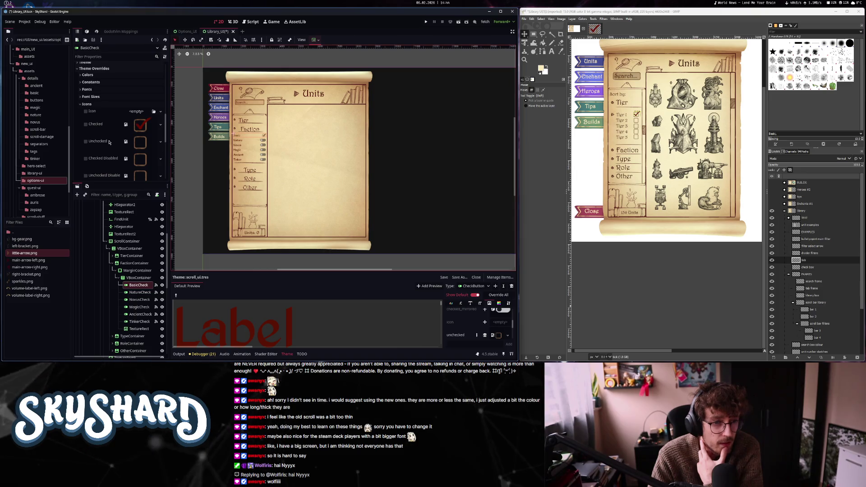
{"action": "left_click", "coordinate": [263, 140]}
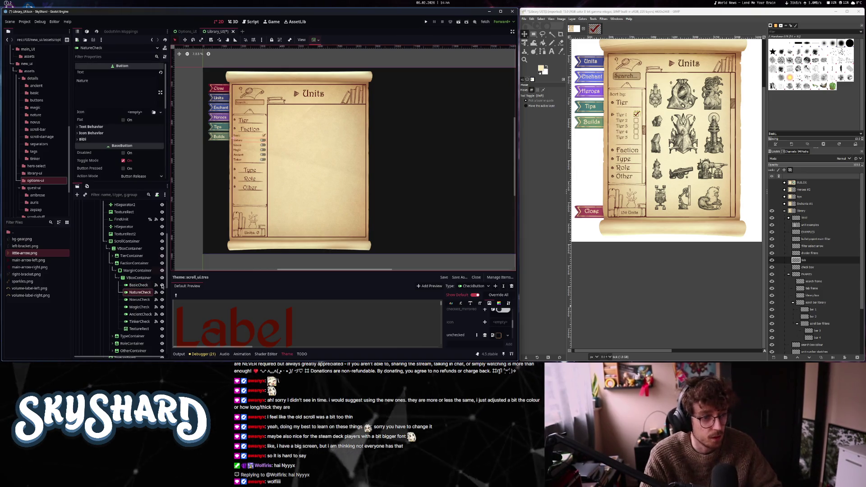
{"action": "left_click", "coordinate": [146, 321], "text": "shift"}
{"action": "scroll", "coordinate": [114, 117], "scroll_direction": "down", "scroll_amount": 10}
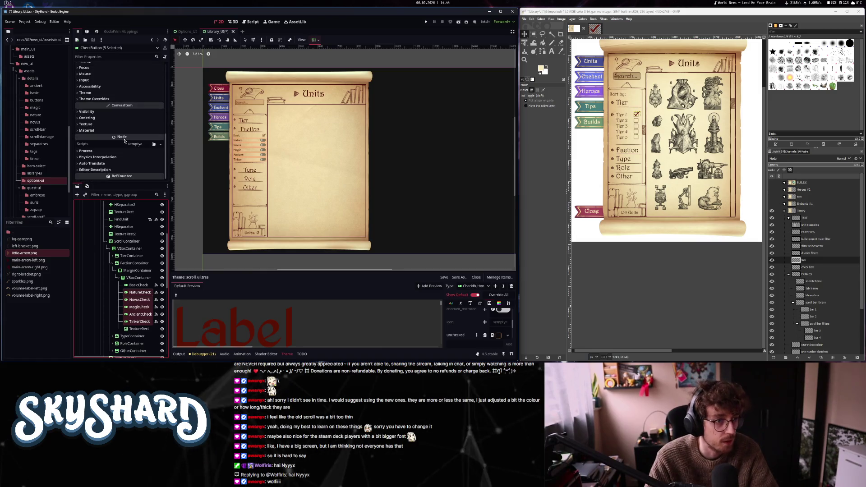
{"action": "left_click", "coordinate": [139, 292]}
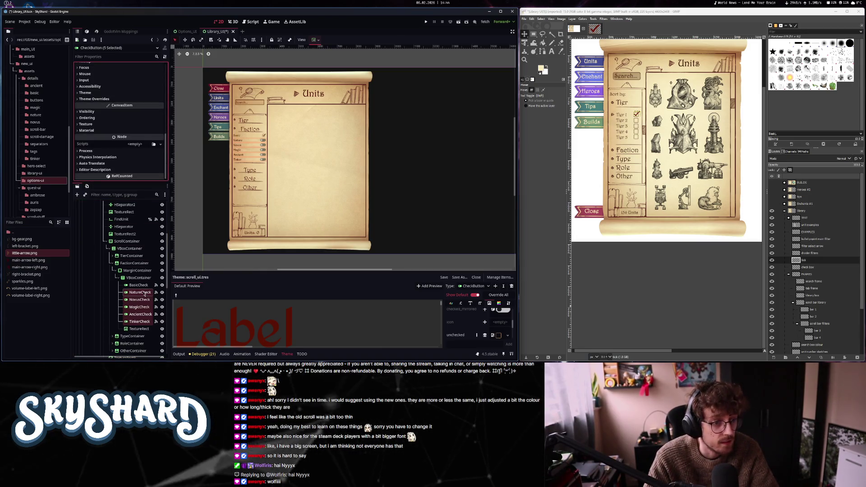
{"action": "scroll", "coordinate": [106, 161], "scroll_direction": "down", "scroll_amount": 10}
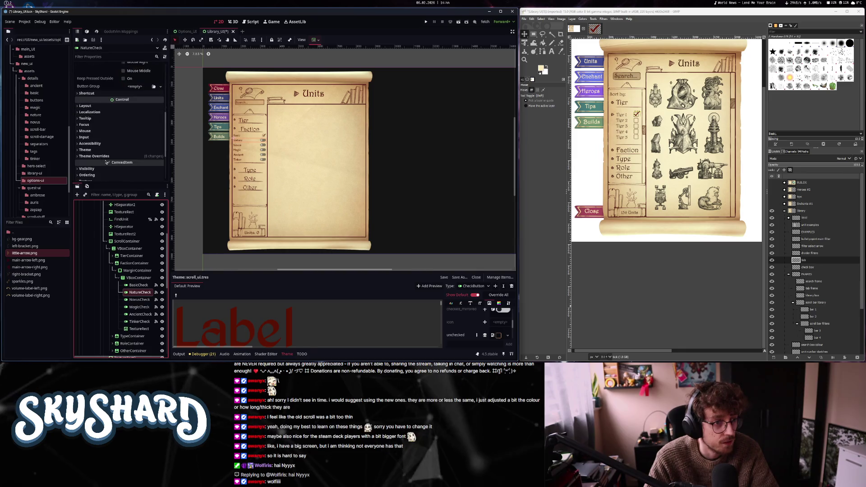
- Revert Nature's checked, unchecked, both disabled and unchecked mirrored icon overrides
{"action": "left_click", "coordinate": [96, 156]}
{"action": "scroll", "coordinate": [104, 135], "scroll_direction": "down", "scroll_amount": 3}
{"action": "left_click", "coordinate": [87, 118]}
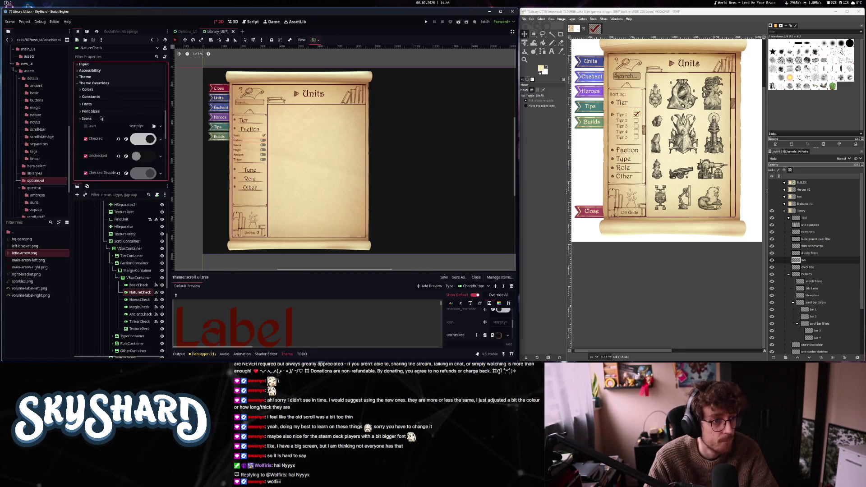
{"action": "left_click", "coordinate": [85, 138]}
{"action": "left_click", "coordinate": [85, 155]}
{"action": "scroll", "coordinate": [104, 135], "scroll_direction": "down", "scroll_amount": 3}
{"action": "left_click", "coordinate": [86, 115]}
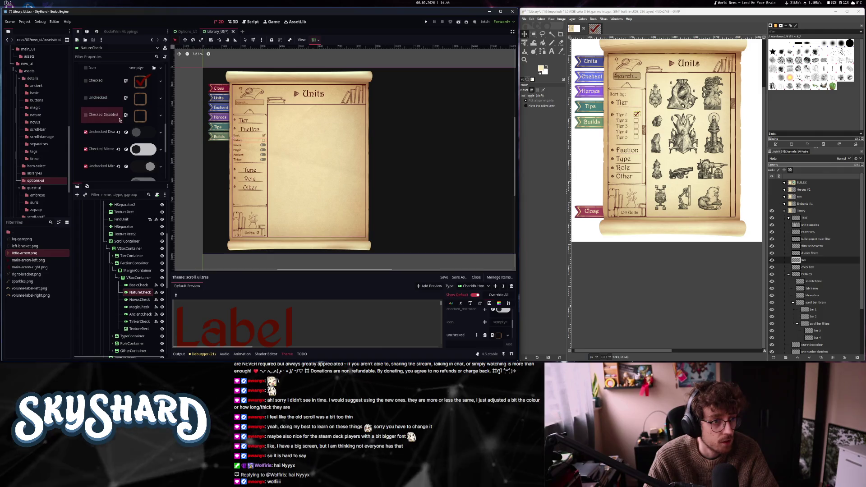
{"action": "left_click", "coordinate": [86, 131]}
{"action": "scroll", "coordinate": [118, 148], "scroll_direction": "down", "scroll_amount": 3}
{"action": "left_click", "coordinate": [118, 123]}
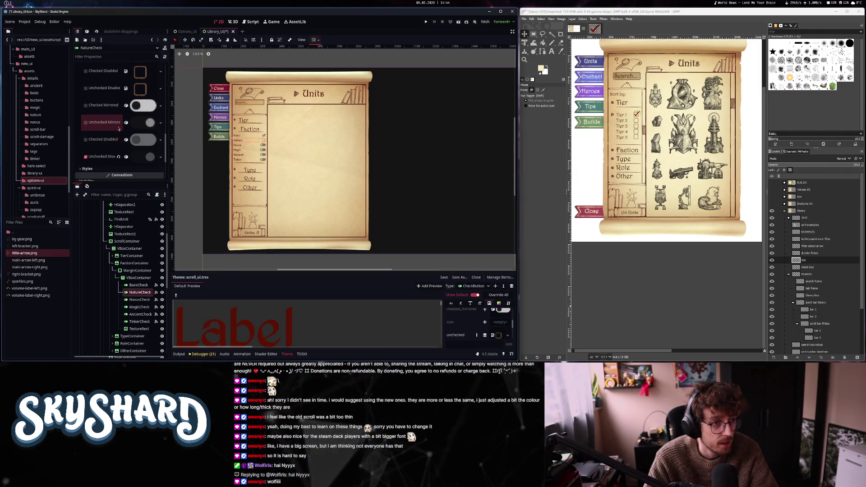
- Turn off Button Pressed on BasicCheck so it starts unticked
{"action": "left_click", "coordinate": [135, 285]}
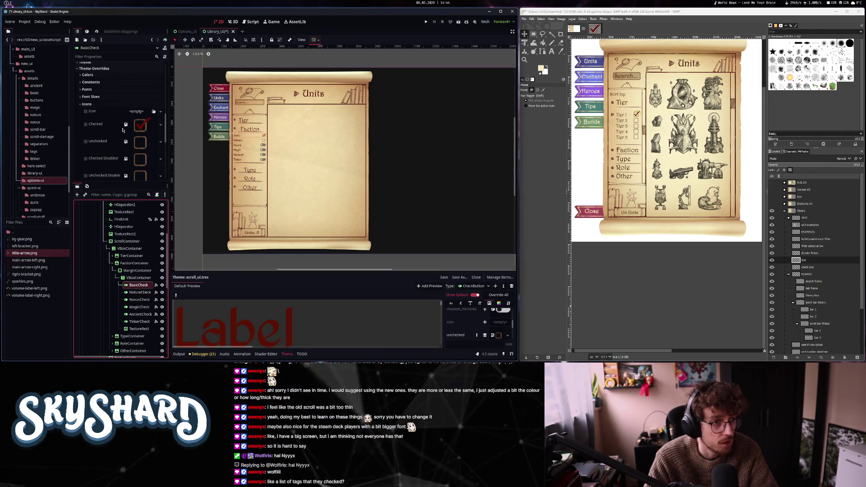
{"action": "scroll", "coordinate": [102, 137], "scroll_direction": "up", "scroll_amount": 10}
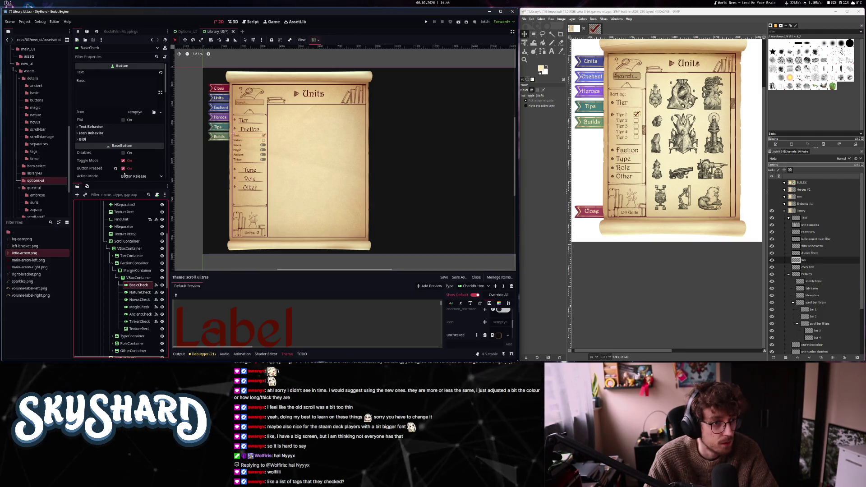
{"action": "left_click", "coordinate": [122, 169]}
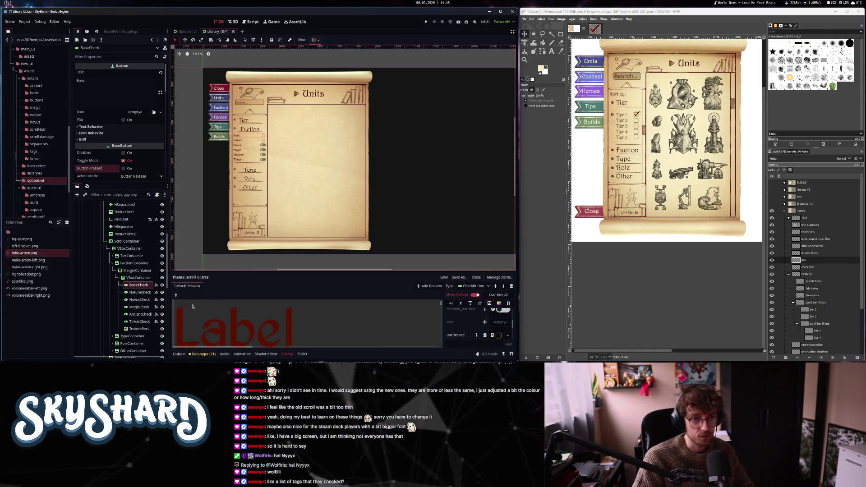
- Select NovusCheck and show its icon theme overrides
{"action": "left_click", "coordinate": [139, 300]}
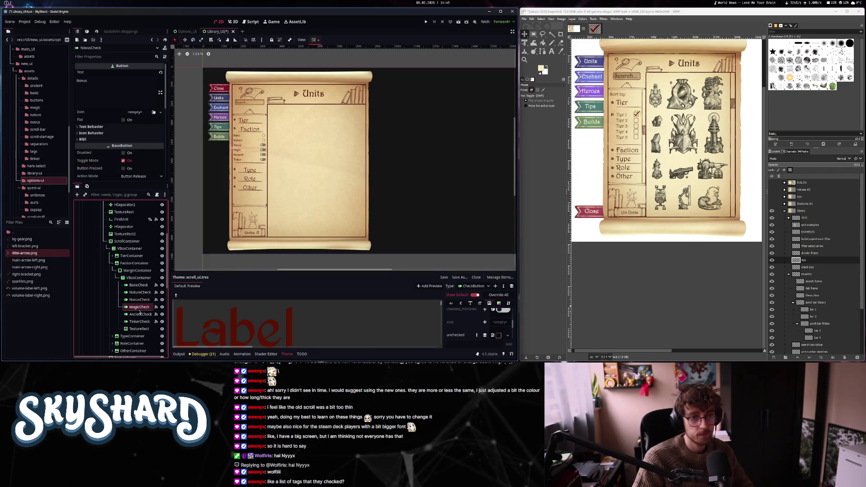
{"action": "left_click", "coordinate": [140, 299]}
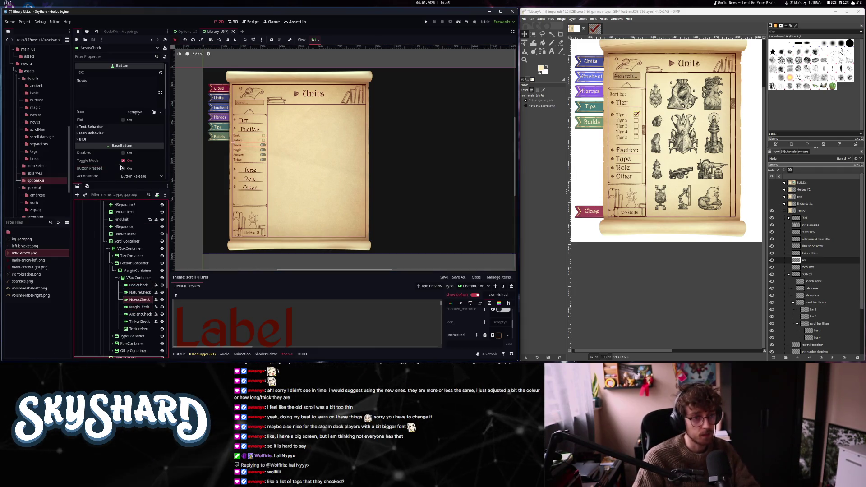
{"action": "scroll", "coordinate": [112, 111], "scroll_direction": "down", "scroll_amount": 10}
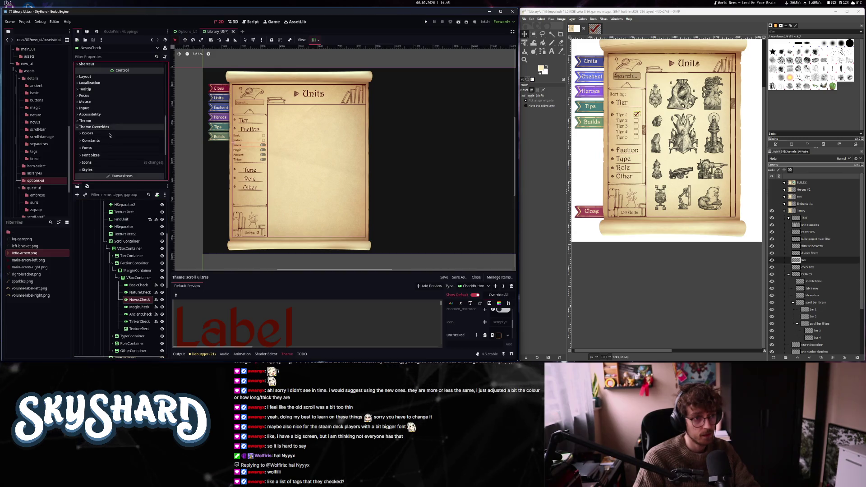
{"action": "left_click", "coordinate": [109, 104]}
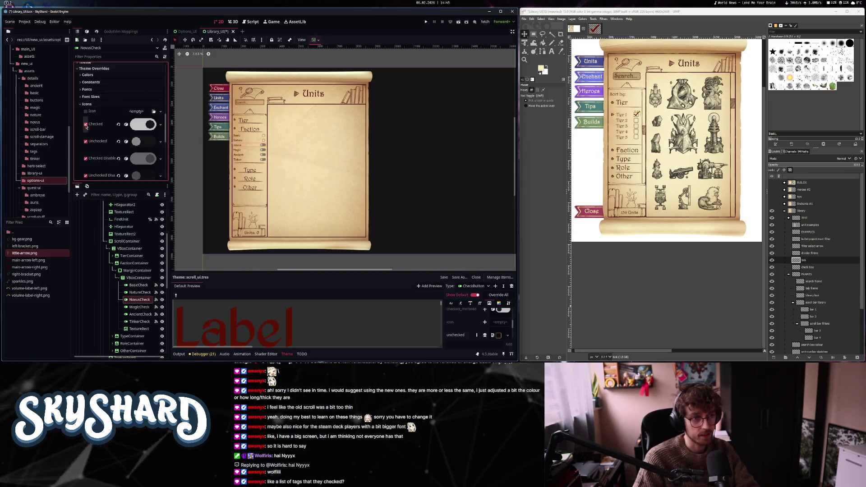
{"action": "scroll", "coordinate": [120, 161], "scroll_direction": "down", "scroll_amount": 3}
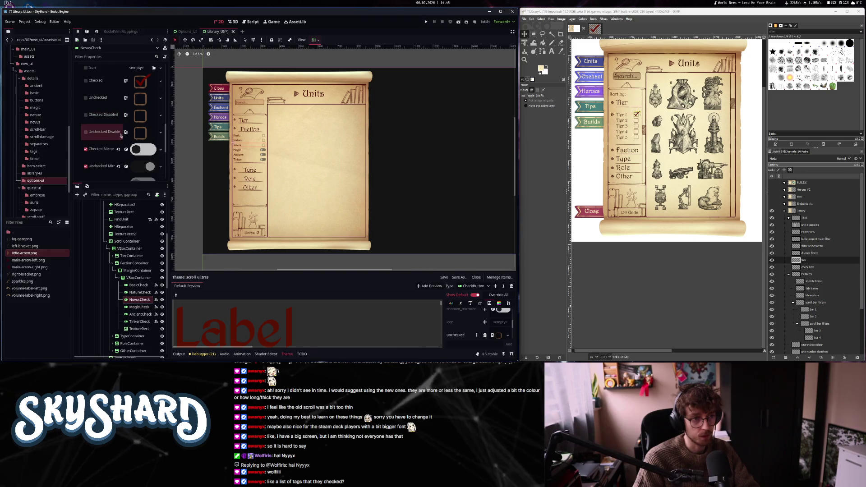
{"action": "scroll", "coordinate": [121, 136], "scroll_direction": "down", "scroll_amount": 3}
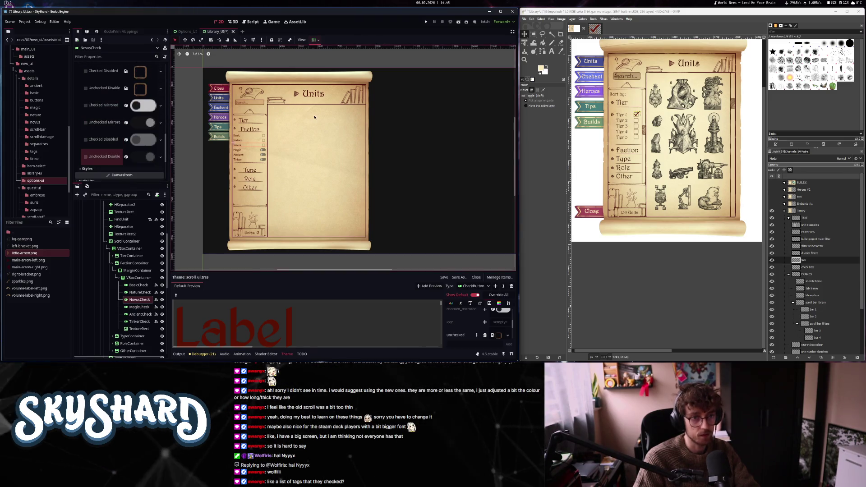
{"action": "scroll", "coordinate": [306, 122], "scroll_direction": "up", "scroll_amount": 2}
{"action": "scroll", "coordinate": [268, 122], "scroll_direction": "up", "scroll_amount": 2}
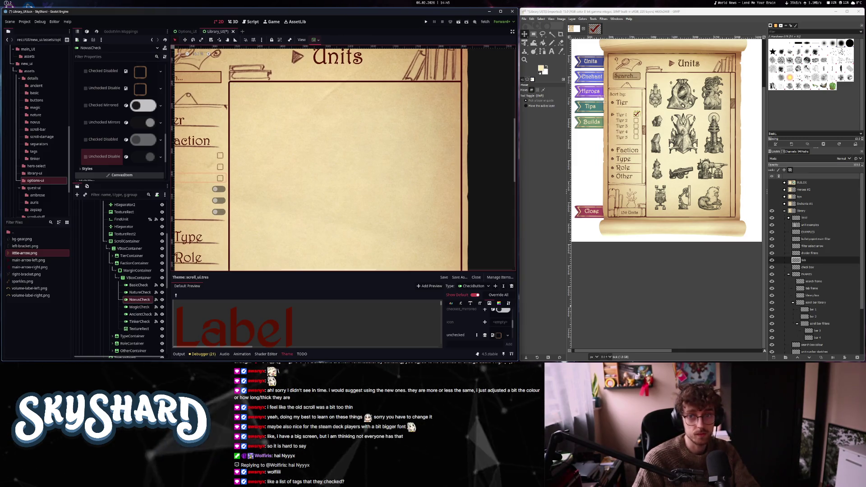
{"action": "scroll", "coordinate": [604, 149], "scroll_direction": "up", "scroll_amount": 3}
{"action": "scroll", "coordinate": [604, 148], "scroll_direction": "down", "scroll_amount": 3}
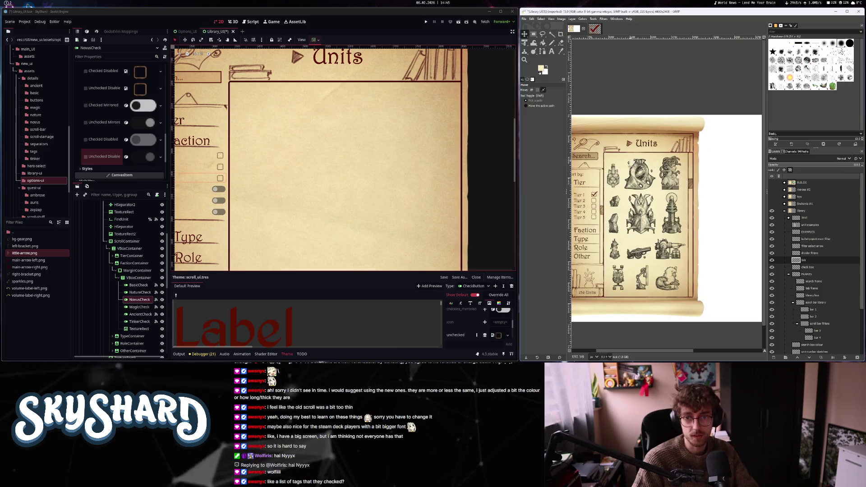
{"action": "scroll", "coordinate": [604, 149], "scroll_direction": "up", "scroll_amount": 2}
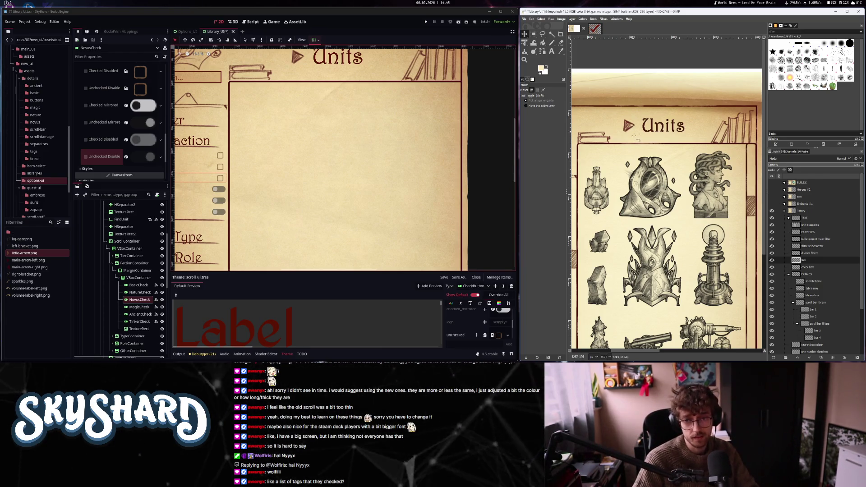
{"action": "scroll", "coordinate": [659, 152], "scroll_direction": "down", "scroll_amount": 3}
{"action": "scroll", "coordinate": [659, 153], "scroll_direction": "down", "scroll_amount": 2, "text": "ctrl"}
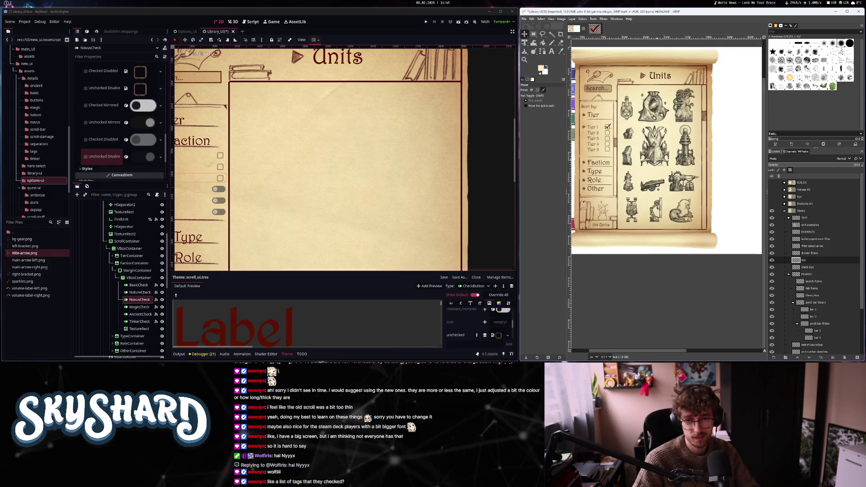
{"action": "scroll", "coordinate": [659, 159], "scroll_direction": "up", "scroll_amount": 3, "text": "ctrl"}
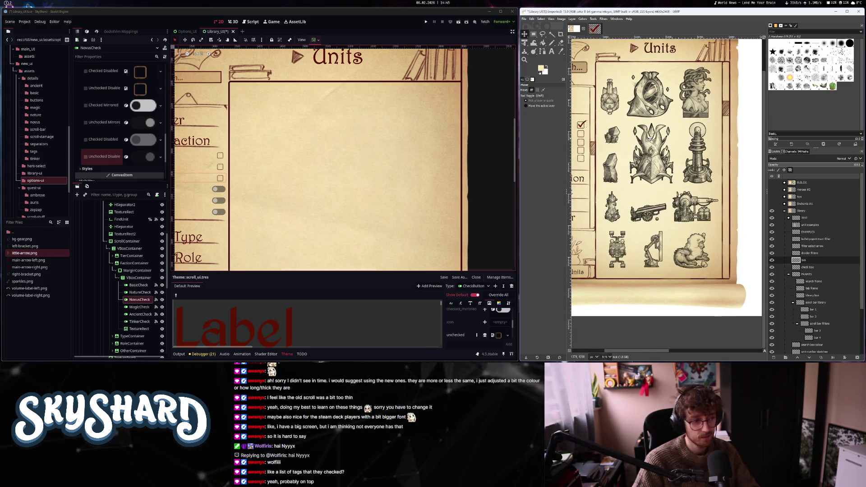
{"action": "left_click_drag", "start_coordinate": [209, 185], "coordinate": [346, 170]}
{"action": "left_click", "coordinate": [354, 174]}
- Revert all of the Magic filter's checked, unchecked, disabled and toggle icon overrides
{"action": "scroll", "coordinate": [106, 149], "scroll_direction": "down", "scroll_amount": 10}
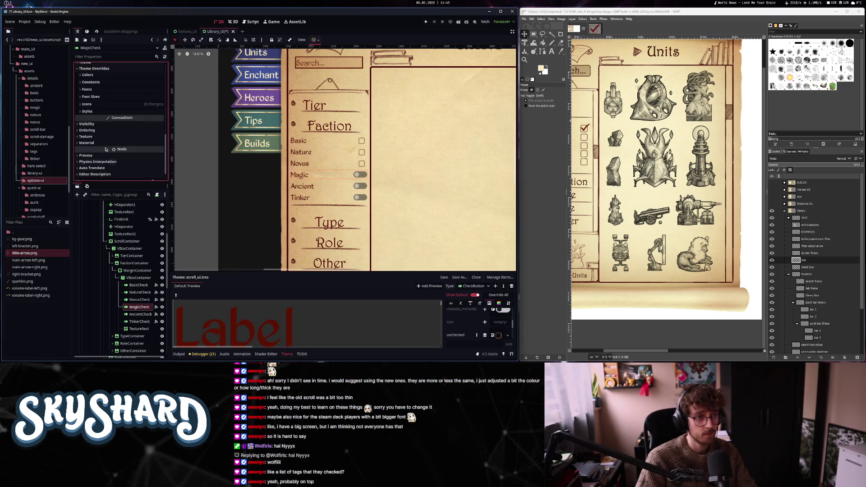
{"action": "left_click", "coordinate": [87, 104]}
{"action": "scroll", "coordinate": [119, 109], "scroll_direction": "down", "scroll_amount": 2}
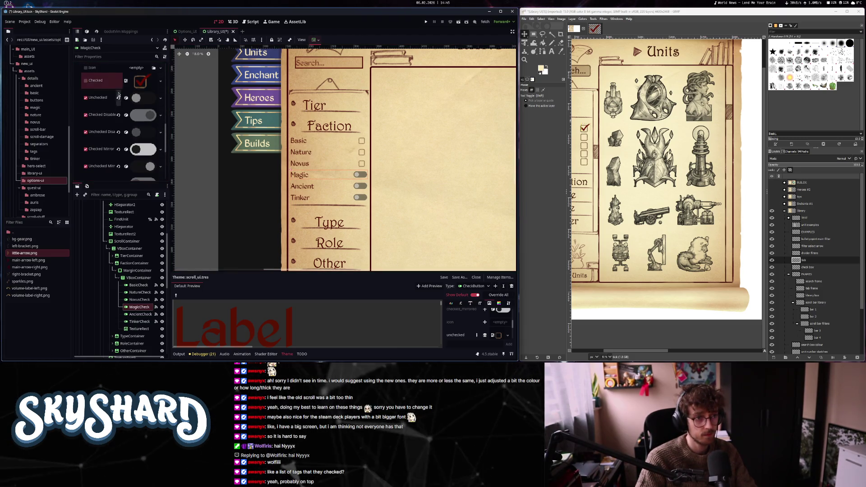
{"action": "left_click", "coordinate": [119, 97]}
{"action": "left_click", "coordinate": [119, 114]}
{"action": "left_click", "coordinate": [118, 131]}
{"action": "left_click", "coordinate": [119, 148]}
{"action": "scroll", "coordinate": [119, 136], "scroll_direction": "down", "scroll_amount": 2}
{"action": "left_click", "coordinate": [119, 139]}
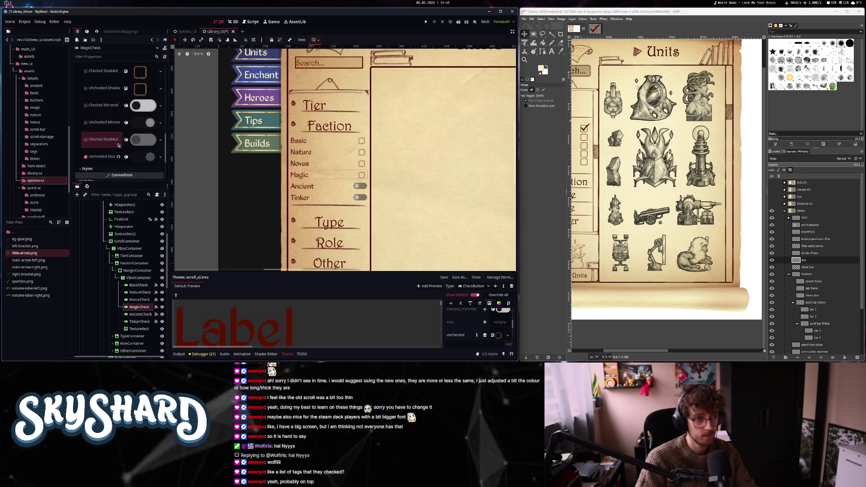
- Select Ancient and Tinker together and inspect their shared colour and style overrides
{"action": "left_click", "coordinate": [144, 315]}
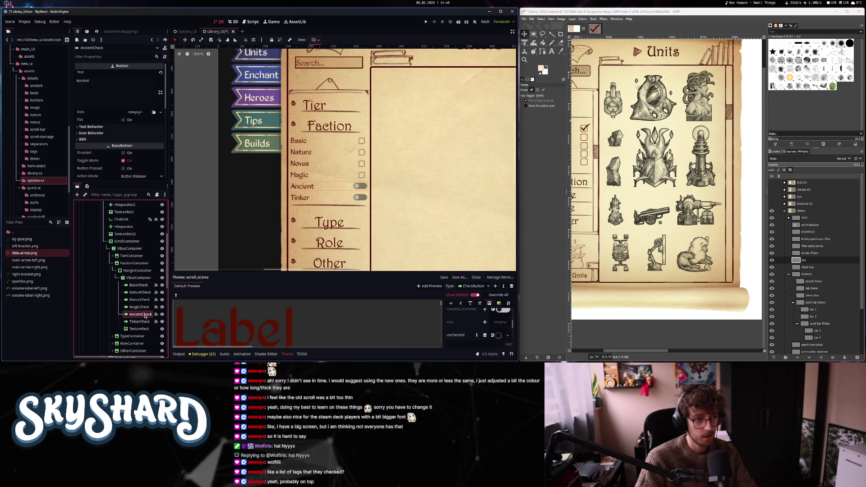
{"action": "left_click", "coordinate": [139, 321], "text": "shift"}
{"action": "scroll", "coordinate": [108, 149], "scroll_direction": "down", "scroll_amount": 5}
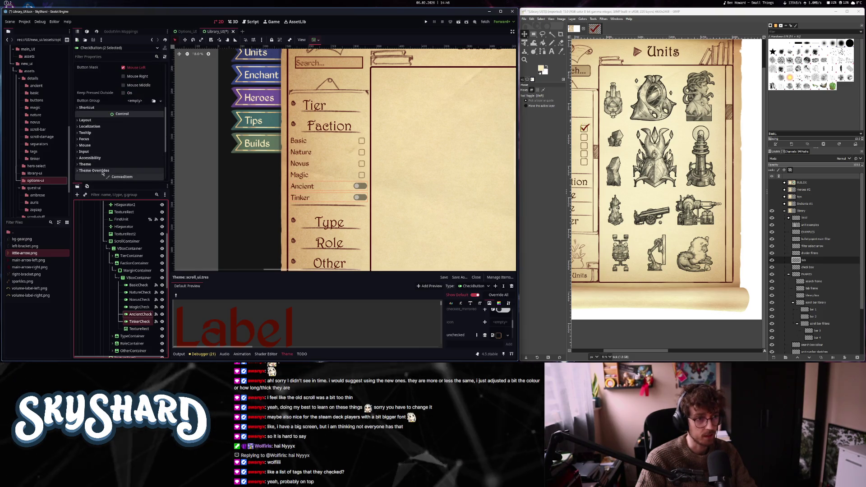
{"action": "left_click", "coordinate": [103, 171]}
{"action": "scroll", "coordinate": [102, 145], "scroll_direction": "down", "scroll_amount": 3}
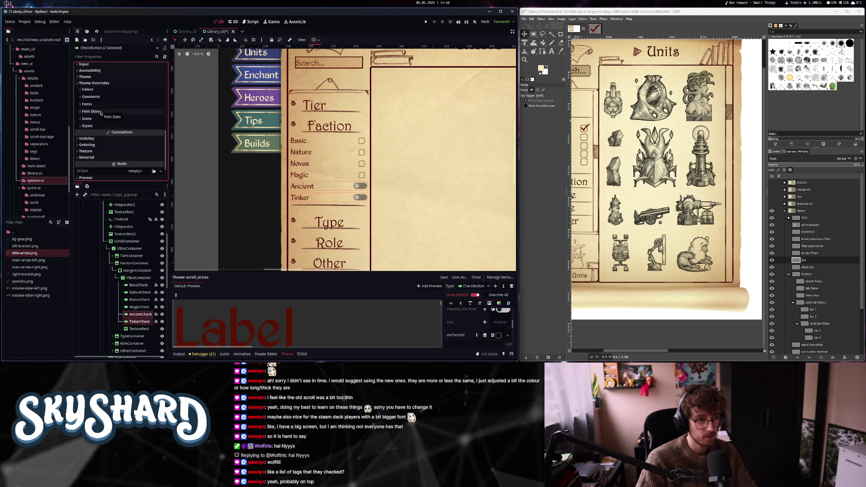
{"action": "left_click", "coordinate": [98, 98]}
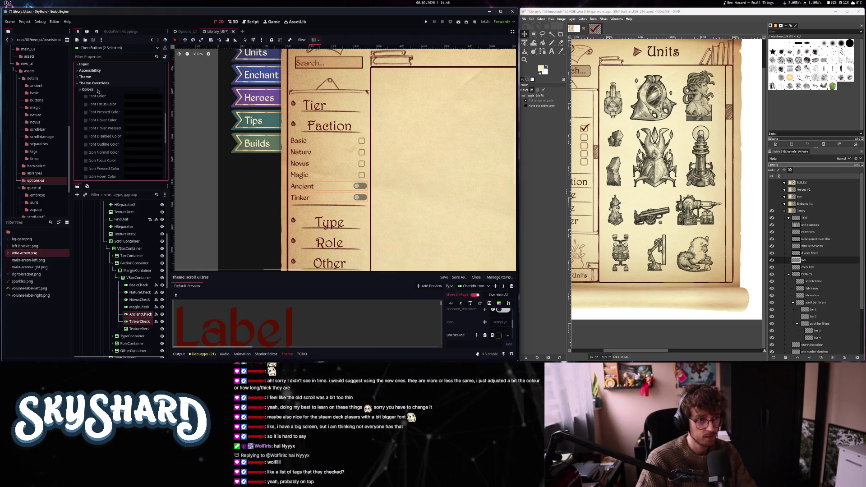
{"action": "left_click", "coordinate": [87, 126]}
{"action": "scroll", "coordinate": [112, 131], "scroll_direction": "down", "scroll_amount": 3}
- Revert the Ancient filter's checked disabled and unchecked disabled icon overrides
{"action": "left_click", "coordinate": [137, 314]}
{"action": "scroll", "coordinate": [110, 135], "scroll_direction": "down", "scroll_amount": 10}
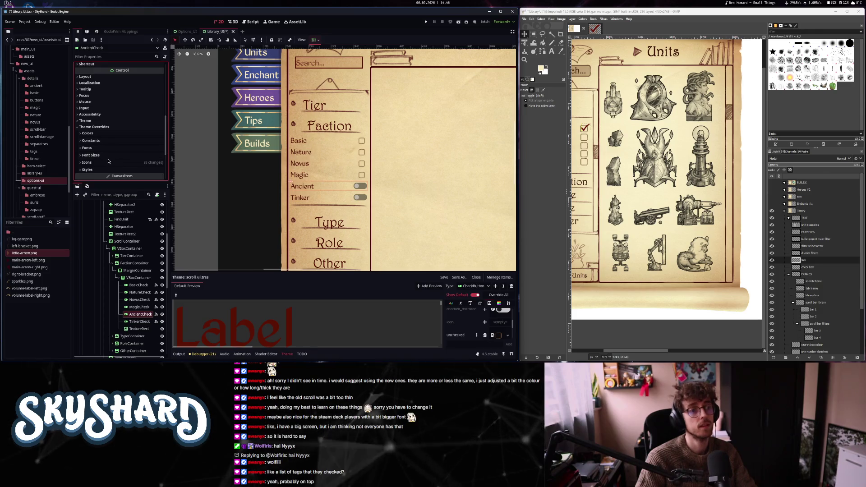
{"action": "left_click", "coordinate": [87, 162]}
{"action": "scroll", "coordinate": [122, 113], "scroll_direction": "down", "scroll_amount": 3}
{"action": "scroll", "coordinate": [126, 95], "scroll_direction": "up", "scroll_amount": 1}
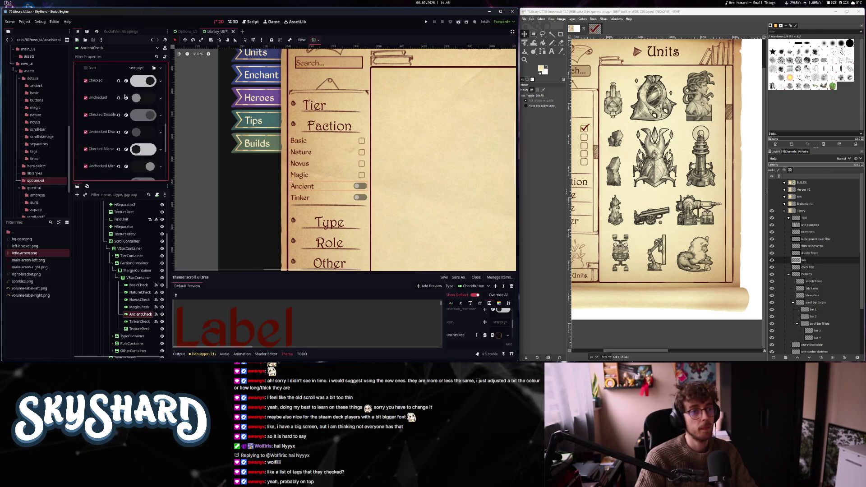
{"action": "scroll", "coordinate": [118, 101], "scroll_direction": "down", "scroll_amount": 5}
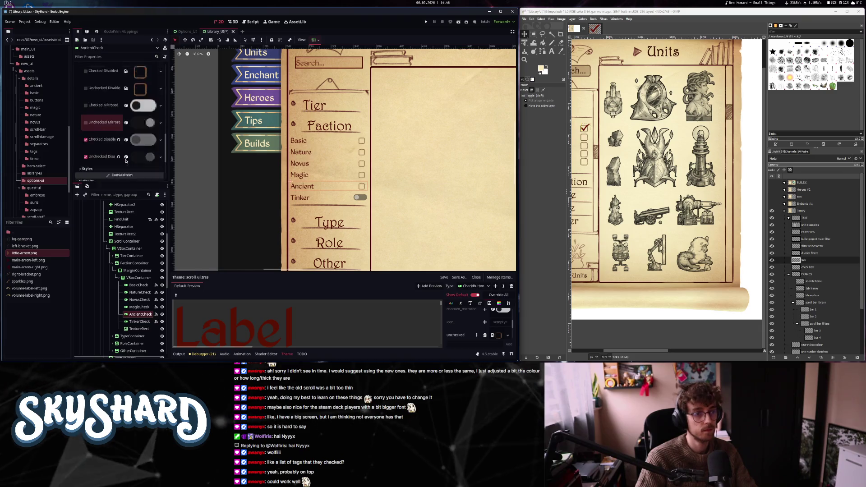
{"action": "left_click", "coordinate": [118, 110]}
{"action": "left_click", "coordinate": [118, 127]}
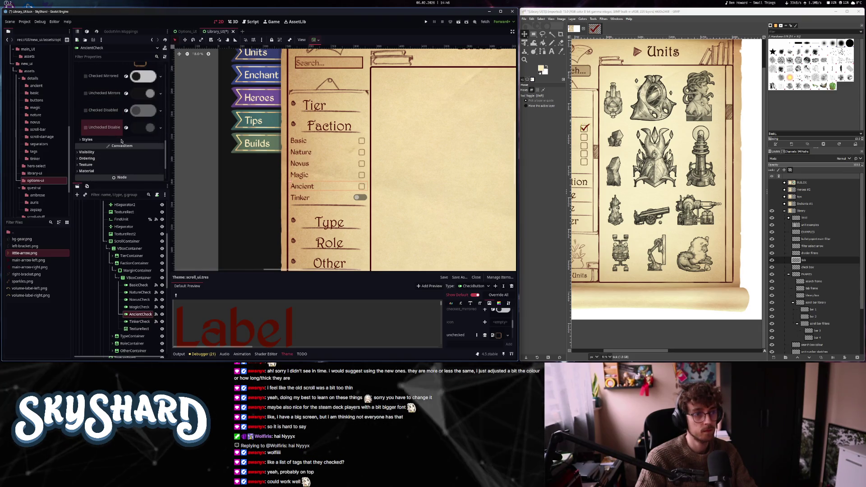
- Revert Tinker's checked, unchecked, disabled and mirrored icon overrides
{"action": "left_click", "coordinate": [137, 321]}
{"action": "scroll", "coordinate": [120, 144], "scroll_direction": "down", "scroll_amount": 5}
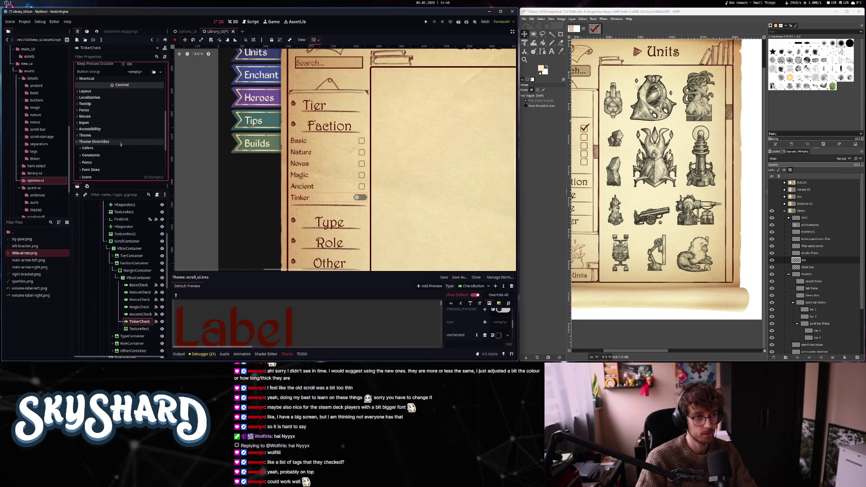
{"action": "scroll", "coordinate": [121, 144], "scroll_direction": "down", "scroll_amount": 6}
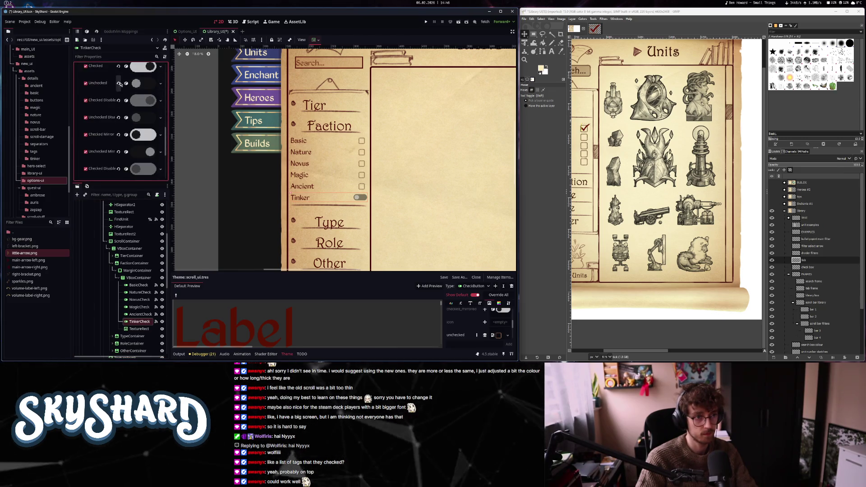
{"action": "left_click", "coordinate": [118, 83]}
{"action": "left_click", "coordinate": [119, 81]}
{"action": "left_click", "coordinate": [119, 114]}
{"action": "left_click", "coordinate": [118, 132]}
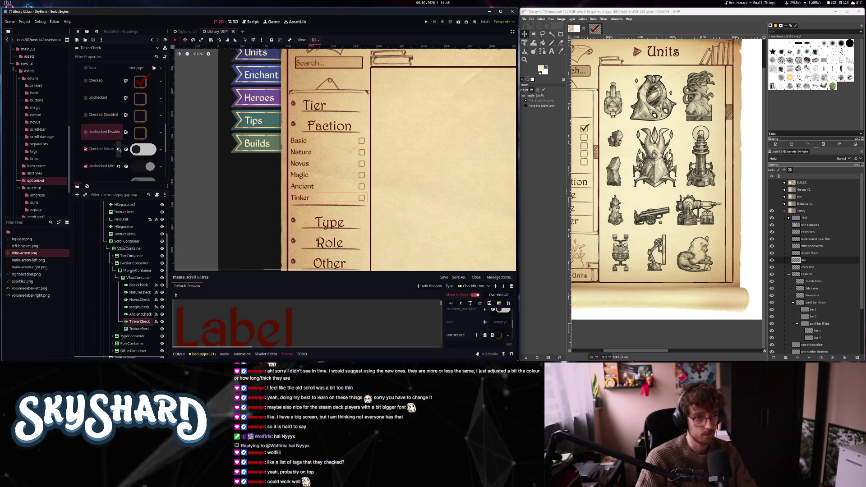
{"action": "left_click", "coordinate": [119, 148]}
{"action": "left_click", "coordinate": [118, 146]}
{"action": "scroll", "coordinate": [132, 146], "scroll_direction": "down", "scroll_amount": 3}
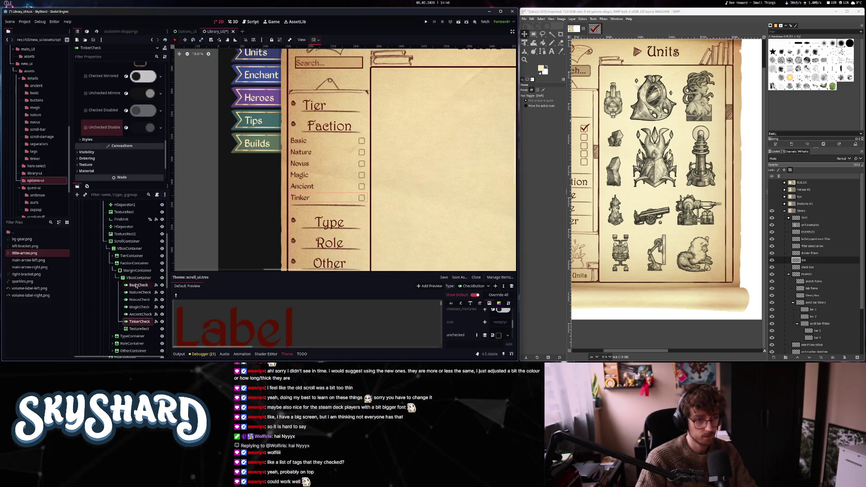
{"action": "left_click", "coordinate": [129, 271]}
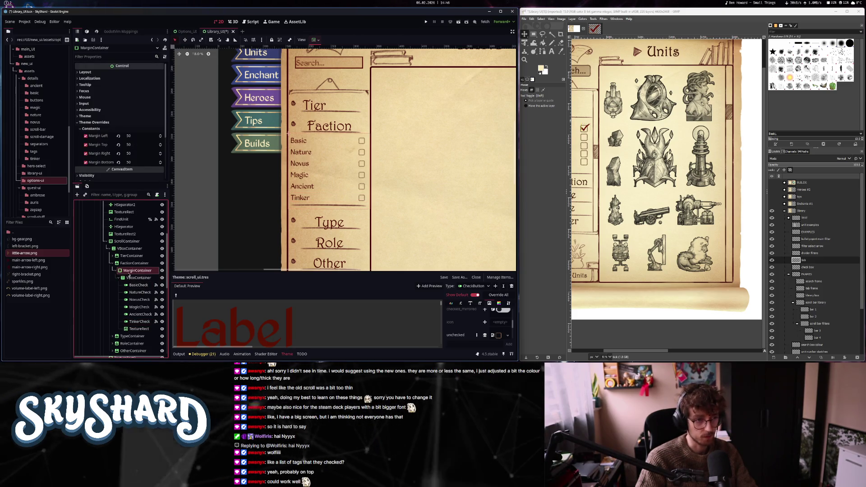
- Collapse the MarginContainer's theme overrides and edit the VBoxContainer separation value of 50
{"action": "left_click", "coordinate": [77, 123]}
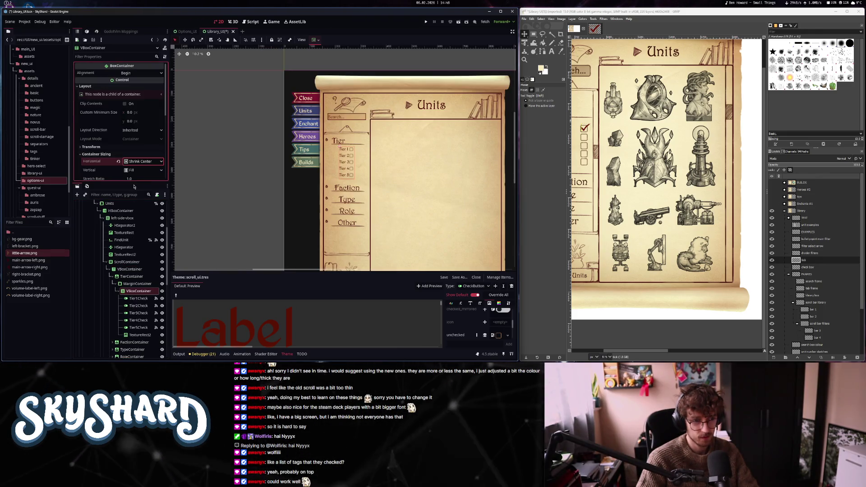
{"action": "scroll", "coordinate": [117, 160], "scroll_direction": "down", "scroll_amount": 5}
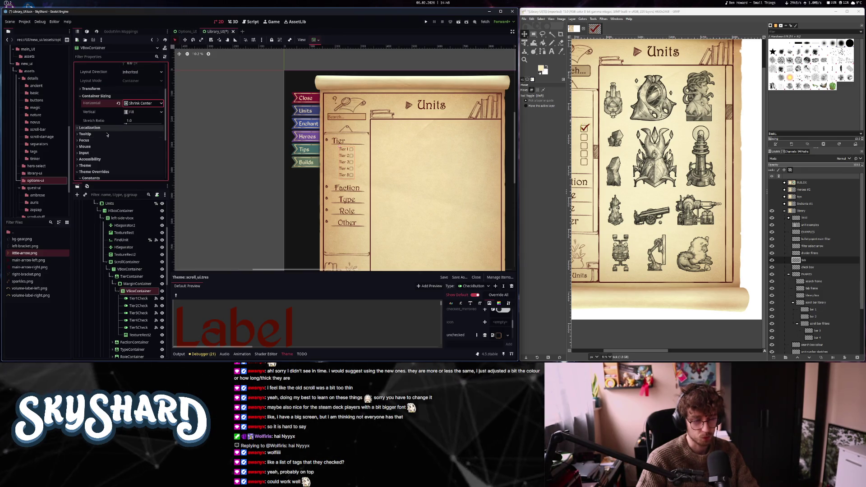
{"action": "scroll", "coordinate": [117, 154], "scroll_direction": "down", "scroll_amount": 1}
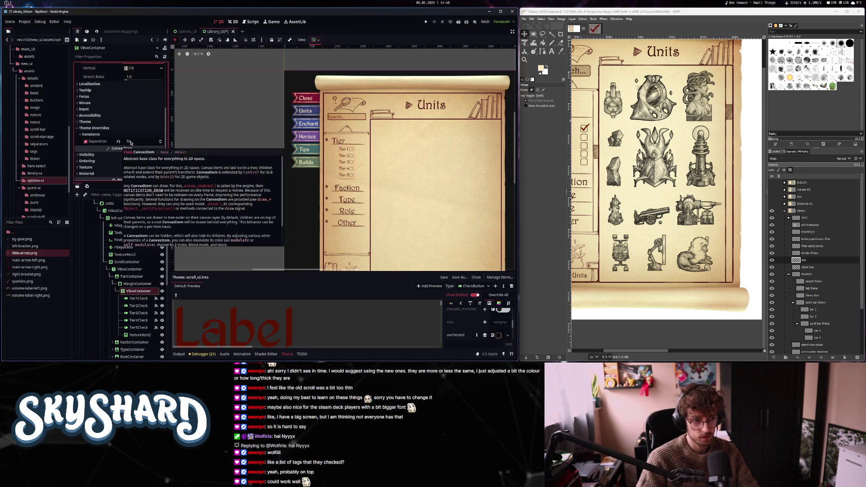
{"action": "left_click", "coordinate": [130, 142]}
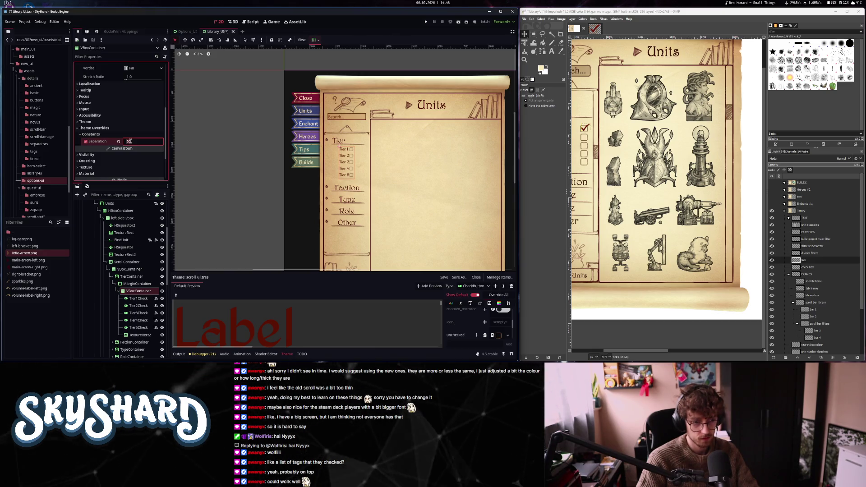
- With Tier1Check selected, add a CheckButton h_separation constant override to the theme and set it to 100
{"action": "left_click", "coordinate": [139, 298]}
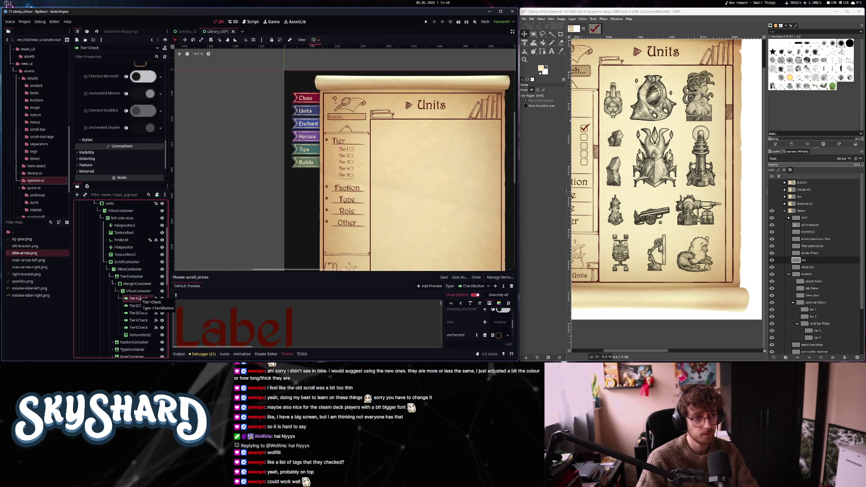
{"action": "left_click", "coordinate": [460, 304]}
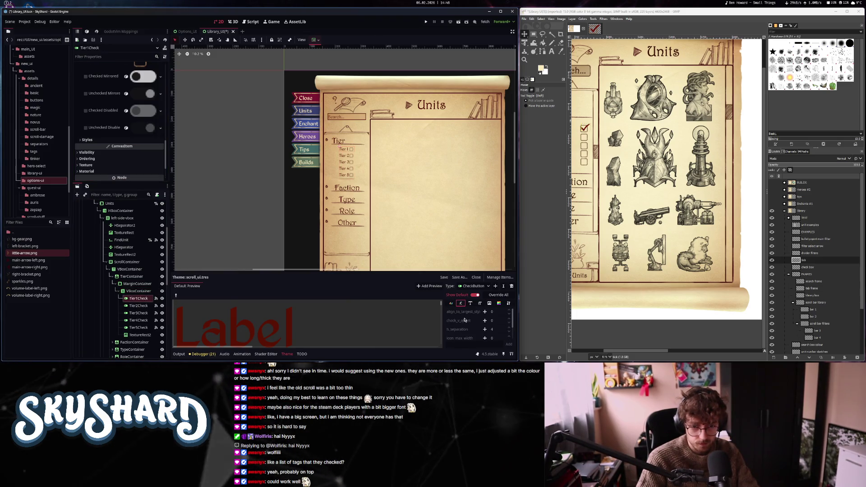
{"action": "left_click", "coordinate": [485, 329]}
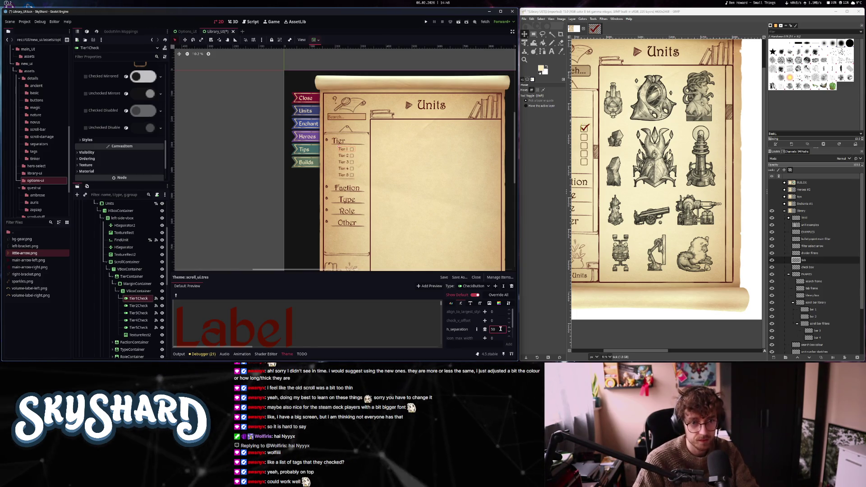
{"action": "key", "text": "BackSpace"}
{"action": "key", "text": "BackSpace"}
{"action": "type", "text": "15"}
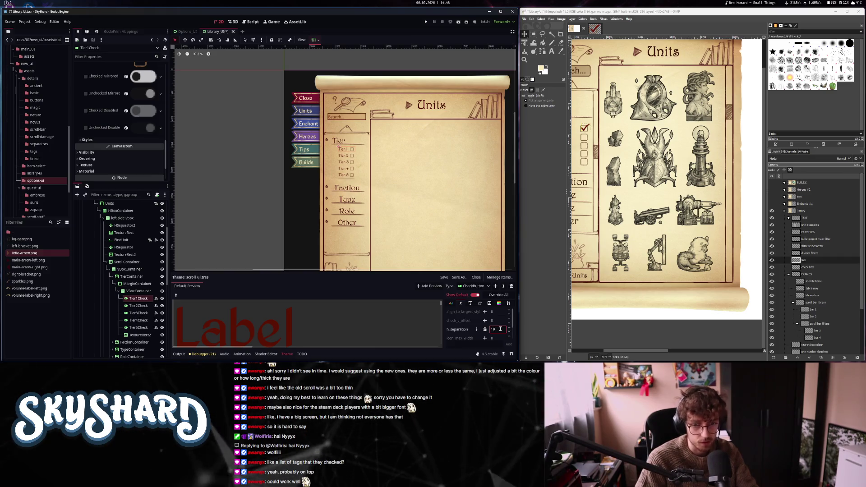
{"action": "scroll", "coordinate": [364, 160], "scroll_direction": "up", "scroll_amount": 5}
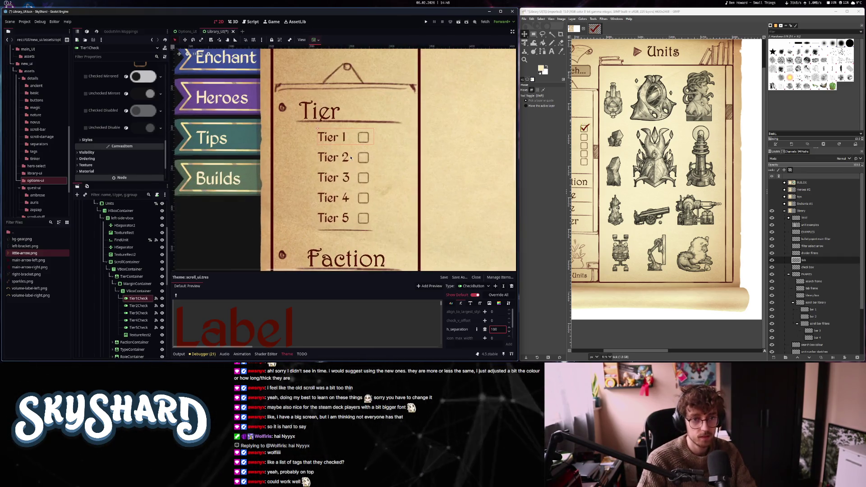
{"action": "scroll", "coordinate": [350, 157], "scroll_direction": "down", "scroll_amount": 3}
{"action": "scroll", "coordinate": [354, 160], "scroll_direction": "up", "scroll_amount": 5}
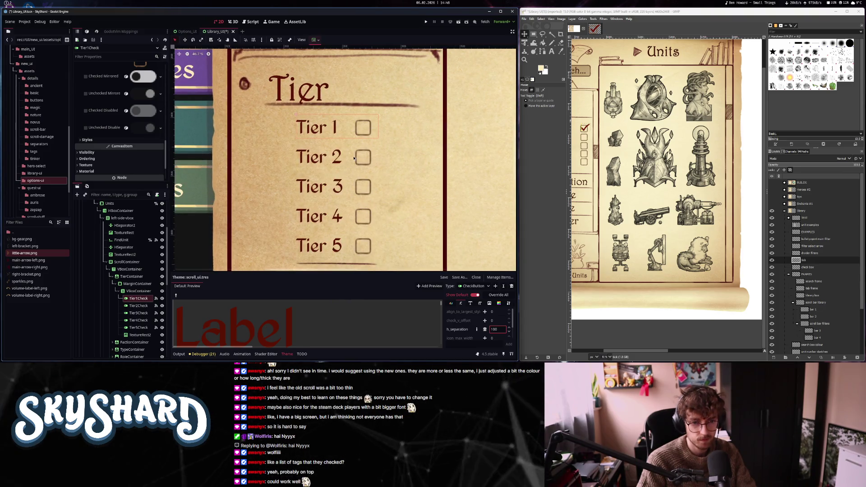
{"action": "scroll", "coordinate": [354, 158], "scroll_direction": "down", "scroll_amount": 3}
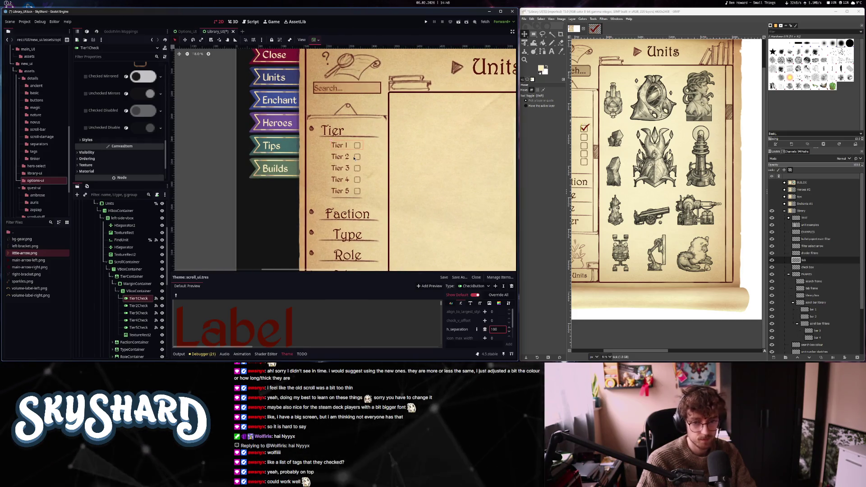
{"action": "scroll", "coordinate": [354, 158], "scroll_direction": "down", "scroll_amount": 2}
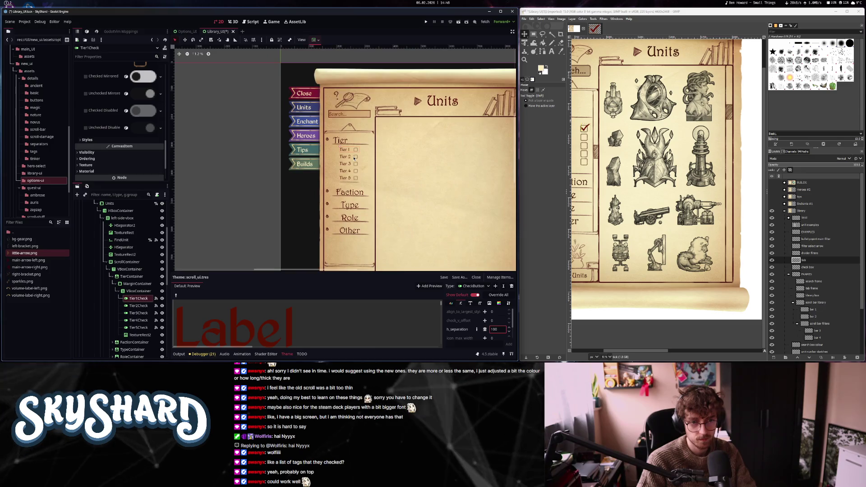
- Set the Tier checkboxes' VBoxContainer horizontal sizing to Shrink Begin, aligning them left
{"action": "left_click", "coordinate": [359, 204]}
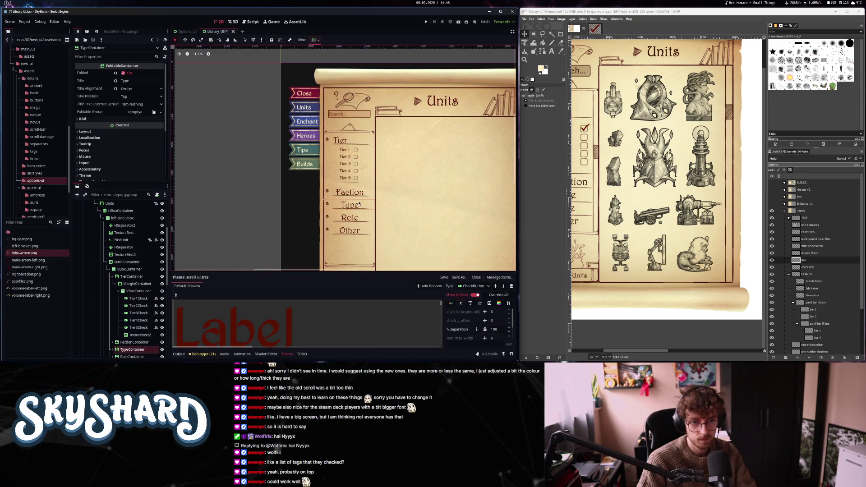
{"action": "left_click", "coordinate": [355, 165]}
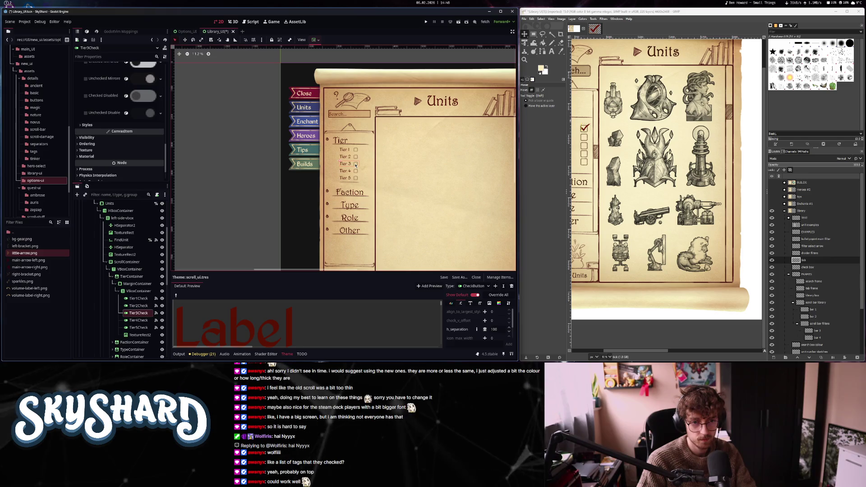
{"action": "left_click", "coordinate": [137, 291]}
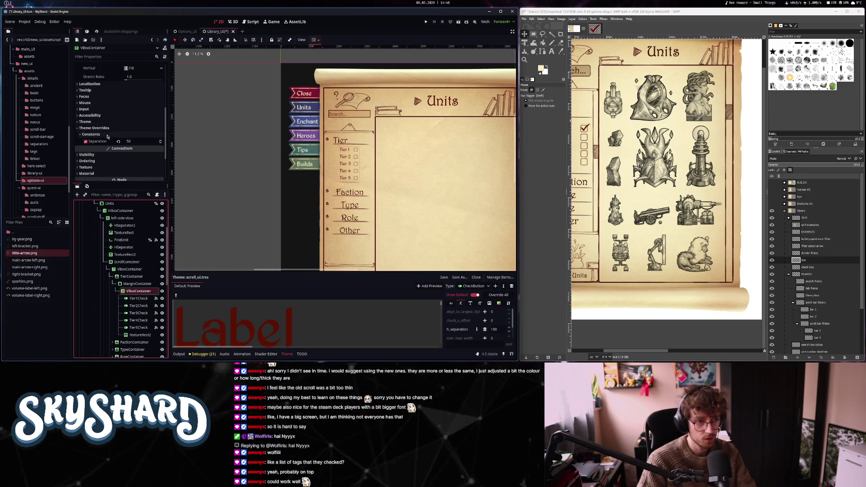
{"action": "scroll", "coordinate": [97, 133], "scroll_direction": "up", "scroll_amount": 3}
{"action": "left_click", "coordinate": [130, 118]}
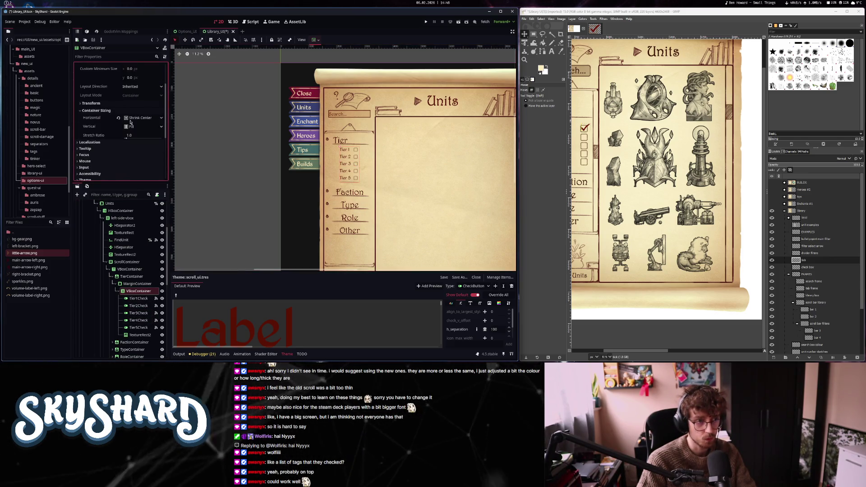
{"action": "left_click", "coordinate": [138, 132]}
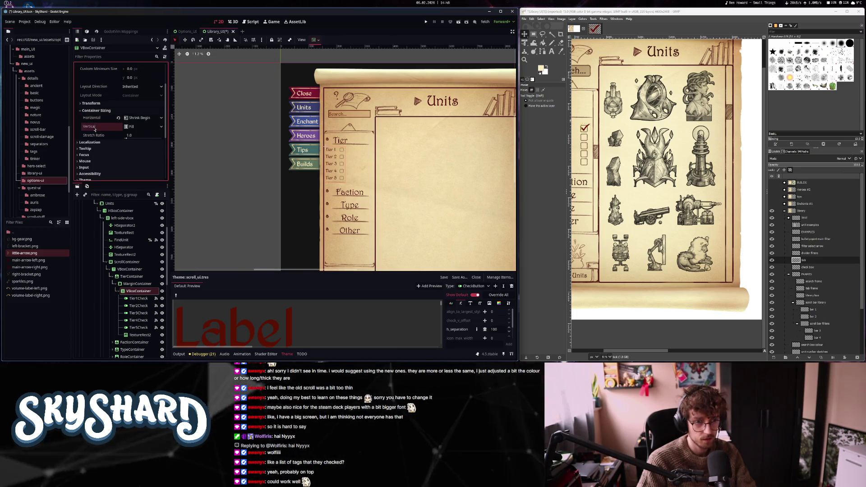
{"action": "mouse_move", "coordinate": [95, 129]}
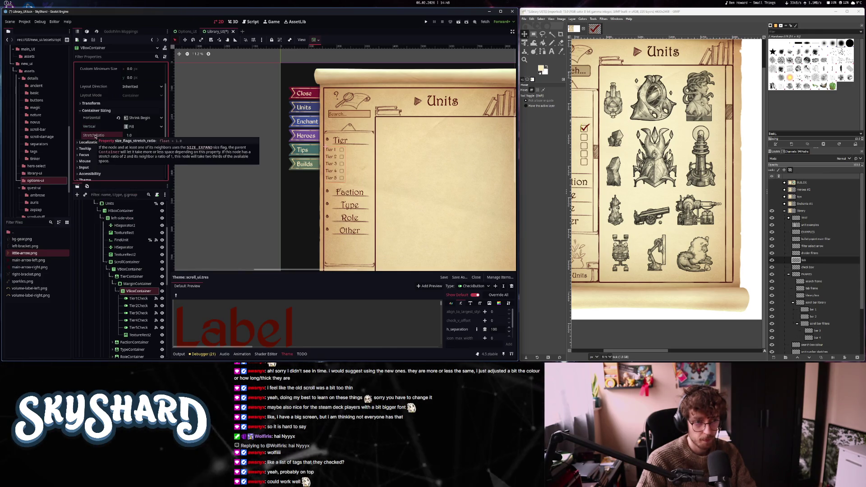
- Try Fill horizontal sizing on the Tier VBoxContainer, then restore it to Shrink Center
{"action": "left_click", "coordinate": [351, 206]}
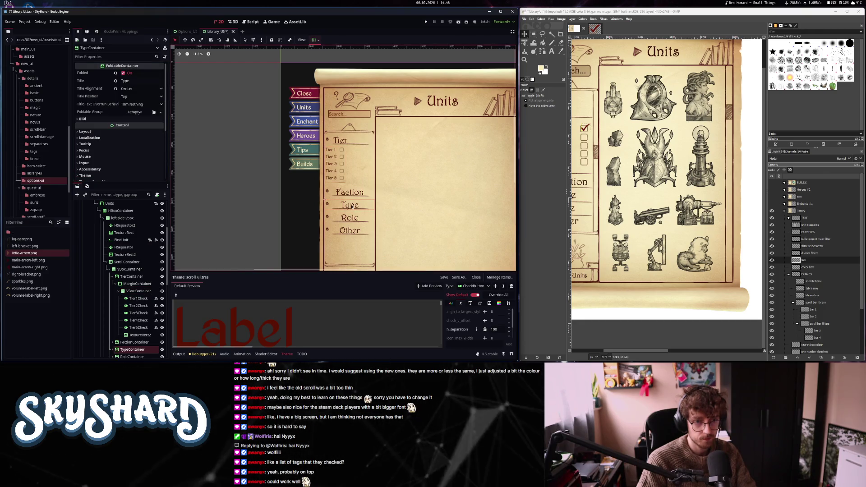
{"action": "left_click", "coordinate": [134, 291]}
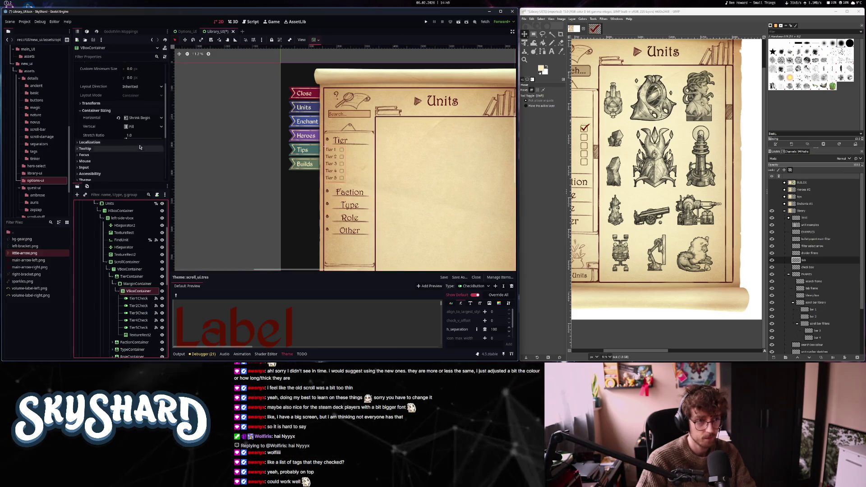
{"action": "left_click", "coordinate": [140, 118]}
{"action": "left_click", "coordinate": [134, 127]}
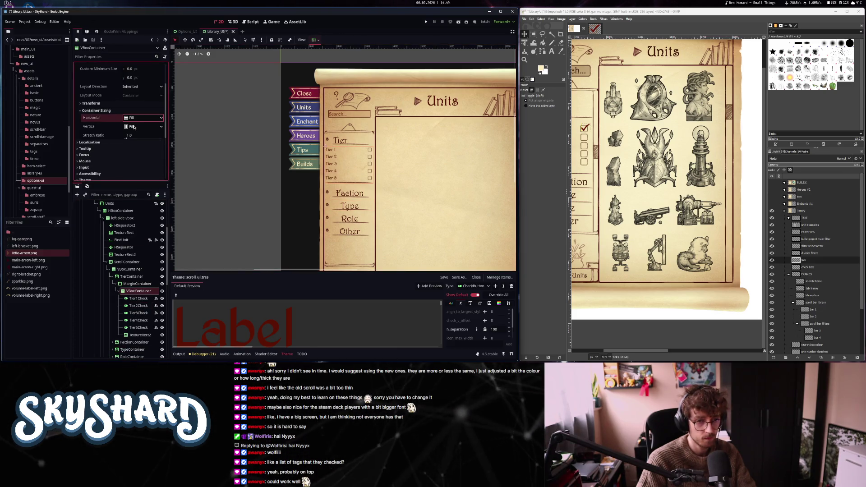
{"action": "left_click", "coordinate": [185, 166]}
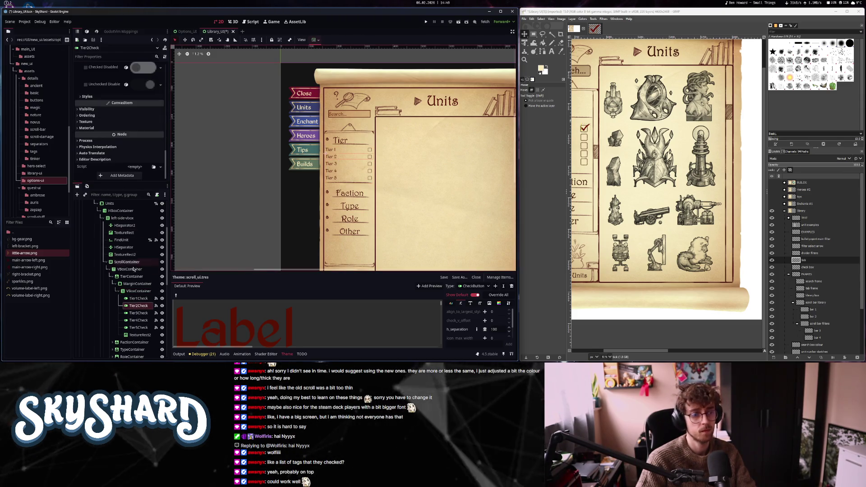
{"action": "left_click", "coordinate": [138, 291]}
{"action": "left_click", "coordinate": [137, 118]}
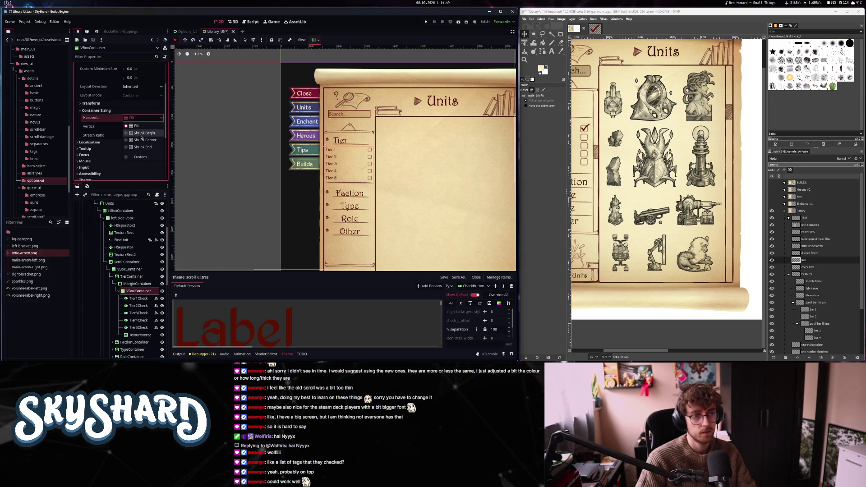
{"action": "left_click", "coordinate": [142, 139]}
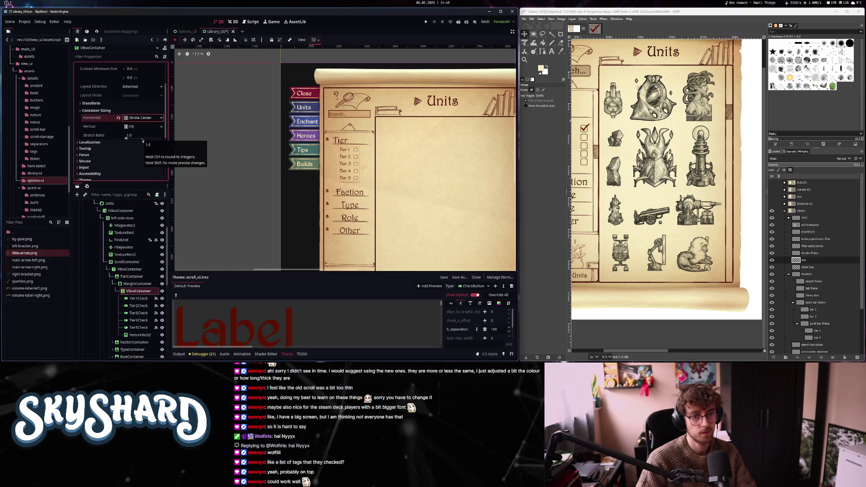
- Raise the theme's CheckButton h_separation from 100 to 200
{"action": "left_click", "coordinate": [307, 164]}
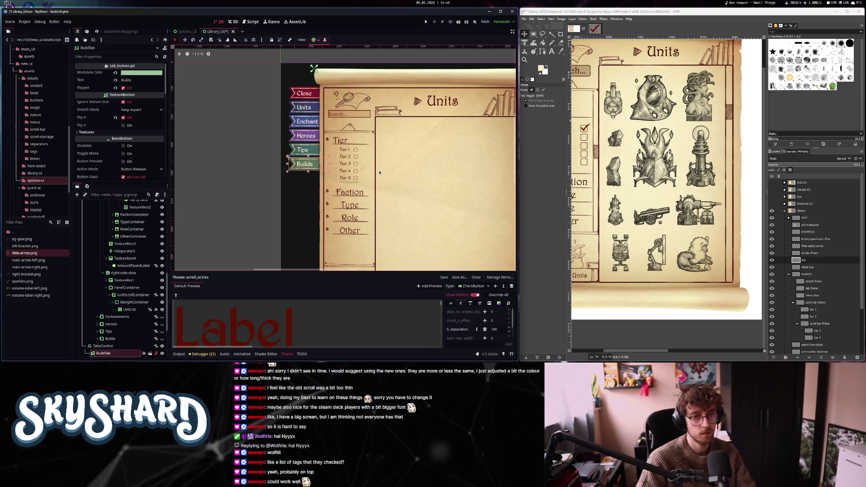
{"action": "left_click", "coordinate": [497, 329]}
{"action": "type", "text": "200"}
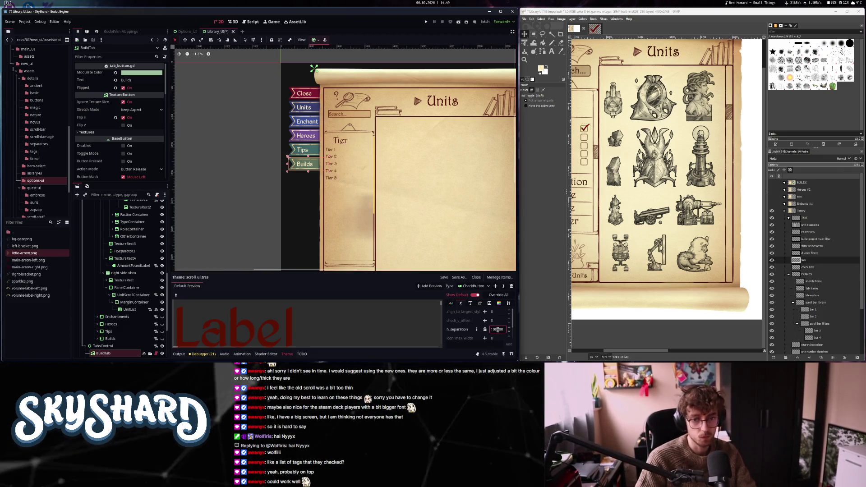
{"action": "key", "text": "Return"}
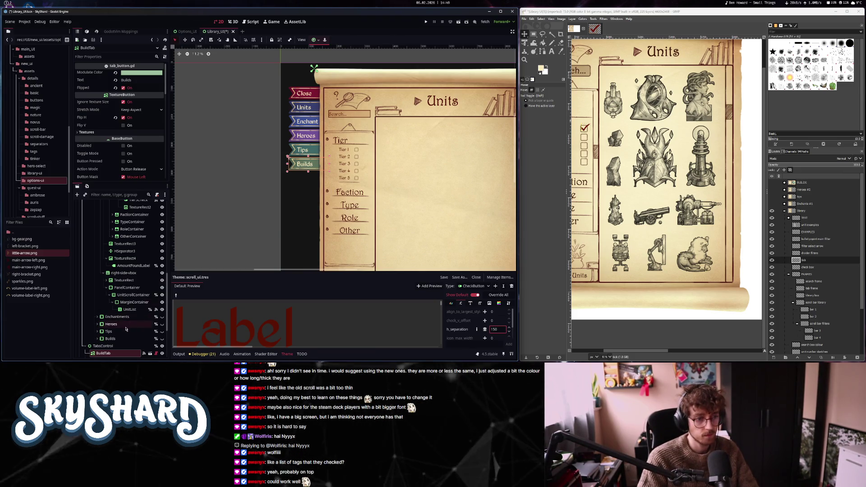
{"action": "scroll", "coordinate": [126, 329], "scroll_direction": "up", "scroll_amount": 5}
{"action": "scroll", "coordinate": [126, 328], "scroll_direction": "up", "scroll_amount": 1}
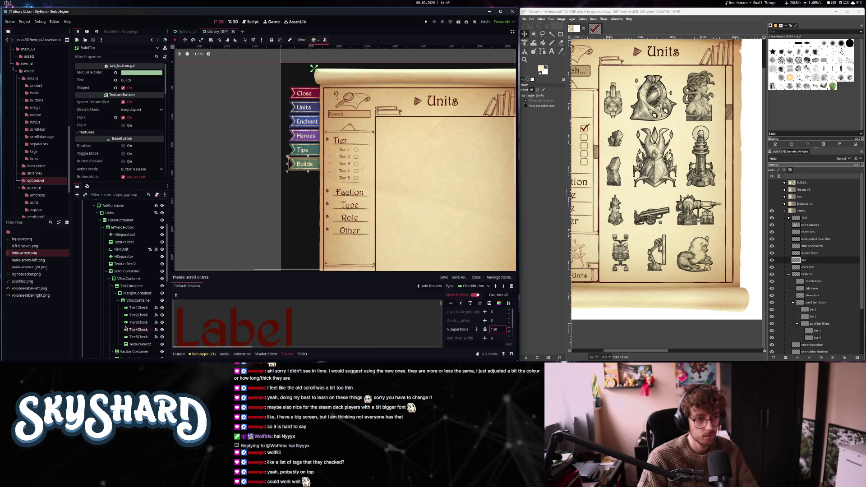
{"action": "left_click", "coordinate": [134, 286]}
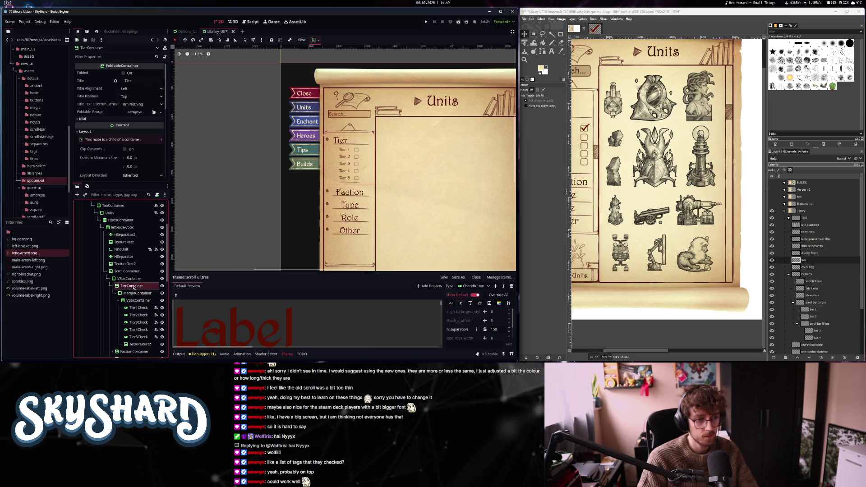
- Fold the Tier filter section and unfold the Faction section, expanding its scene-tree branch
{"action": "left_click", "coordinate": [124, 73]}
{"action": "left_click", "coordinate": [134, 293]}
{"action": "left_click", "coordinate": [123, 73]}
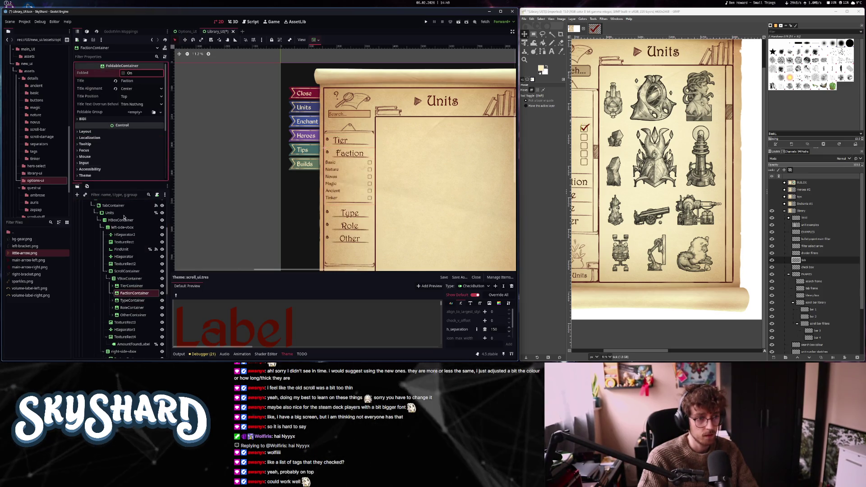
{"action": "left_click", "coordinate": [113, 294]}
{"action": "scroll", "coordinate": [133, 303], "scroll_direction": "down", "scroll_amount": 2}
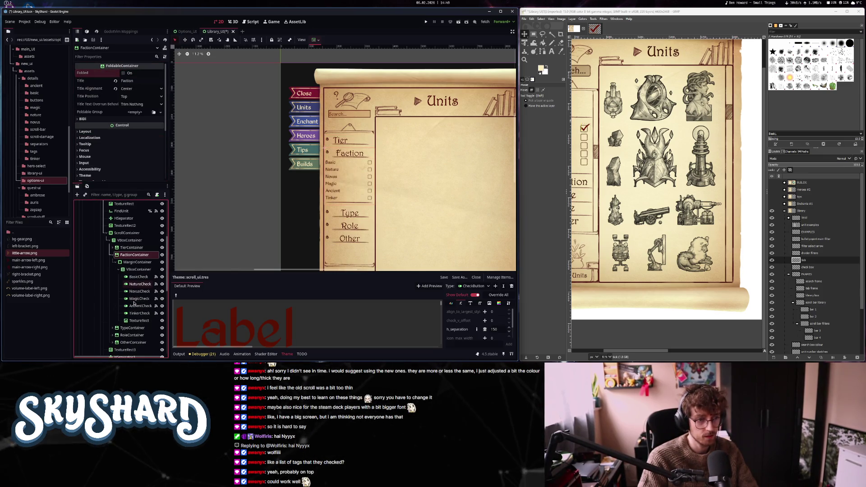
- Set the Faction VBoxContainer's horizontal container sizing to Shrink Center
{"action": "left_click", "coordinate": [143, 270]}
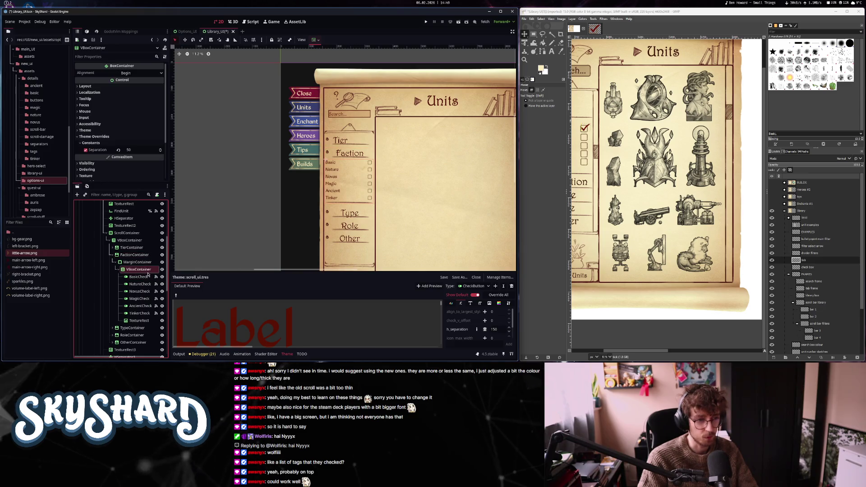
{"action": "left_click", "coordinate": [115, 85]}
{"action": "scroll", "coordinate": [118, 87], "scroll_direction": "down", "scroll_amount": 1}
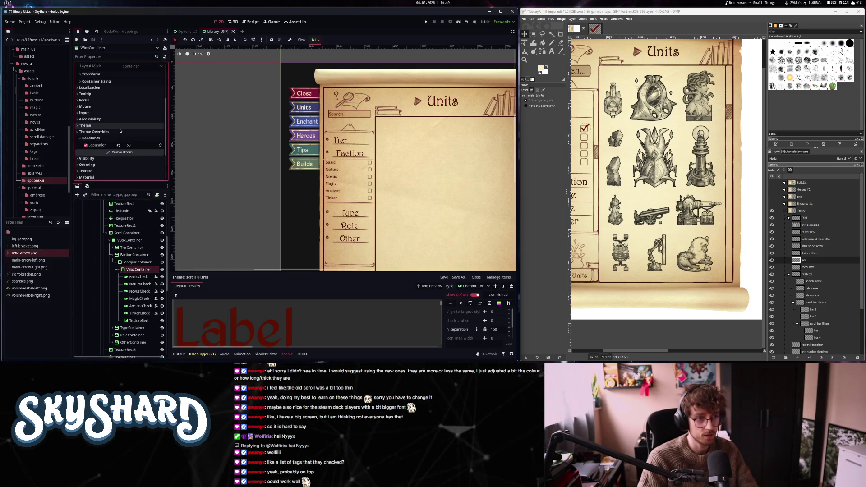
{"action": "left_click", "coordinate": [119, 82]}
{"action": "left_click", "coordinate": [142, 89]}
{"action": "left_click", "coordinate": [141, 110]}
{"action": "scroll", "coordinate": [348, 183], "scroll_direction": "up", "scroll_amount": 8}
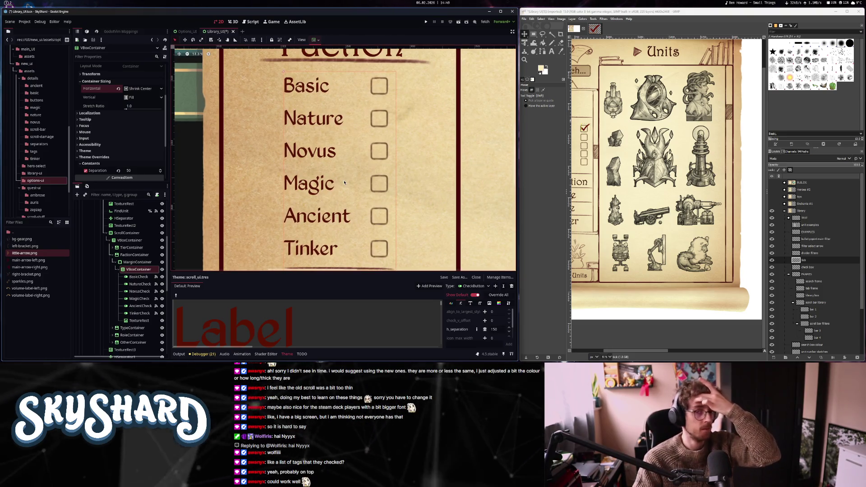
{"action": "scroll", "coordinate": [343, 183], "scroll_direction": "down", "scroll_amount": 3}
{"action": "scroll", "coordinate": [344, 183], "scroll_direction": "down", "scroll_amount": 4}
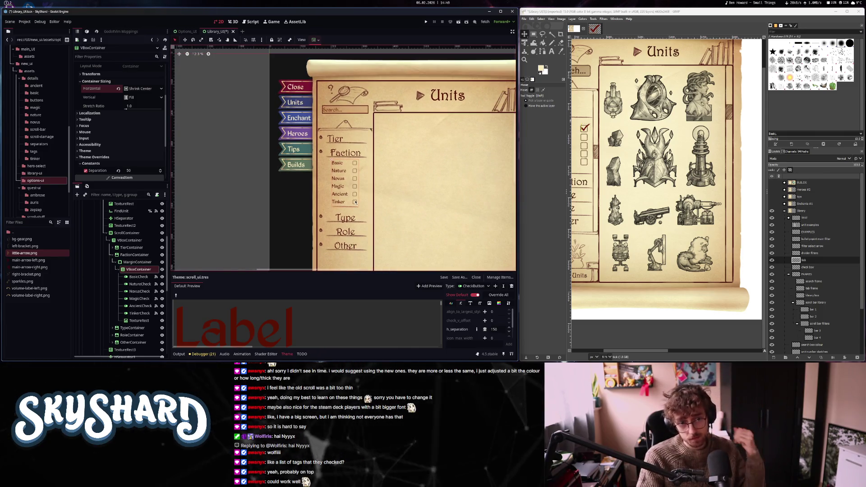
{"action": "left_click", "coordinate": [402, 186]}
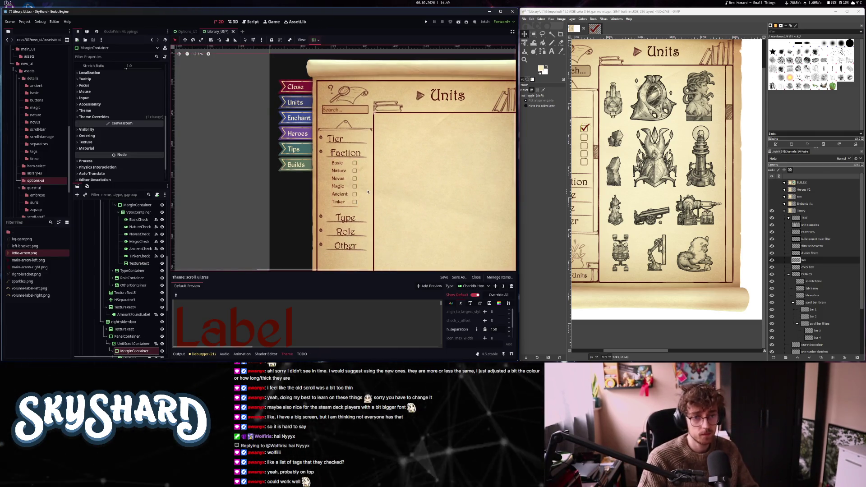
{"action": "scroll", "coordinate": [368, 192], "scroll_direction": "down", "scroll_amount": 2}
{"action": "left_click", "coordinate": [372, 206]}
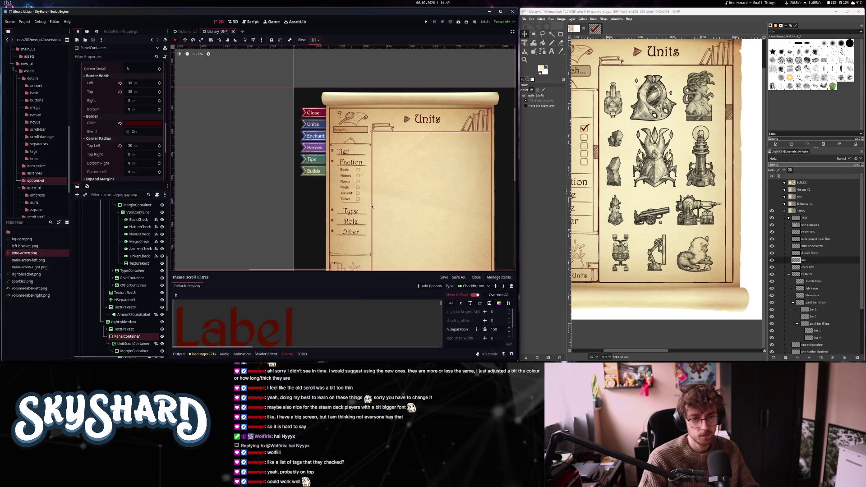
- Select BasicCheck and browse the theme's CheckButton Colors and Constants entries
{"action": "left_click", "coordinate": [345, 172]}
{"action": "scroll", "coordinate": [128, 166], "scroll_direction": "down", "scroll_amount": 10}
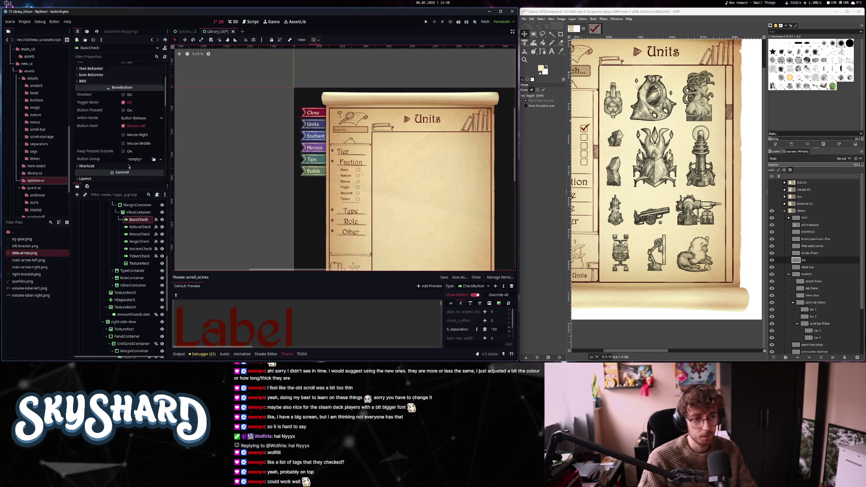
{"action": "scroll", "coordinate": [128, 166], "scroll_direction": "down", "scroll_amount": 6}
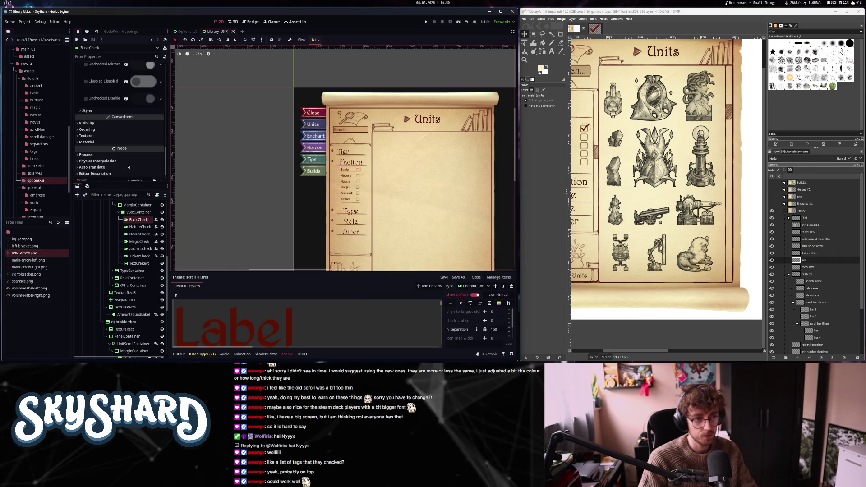
{"action": "scroll", "coordinate": [128, 166], "scroll_direction": "up", "scroll_amount": 6}
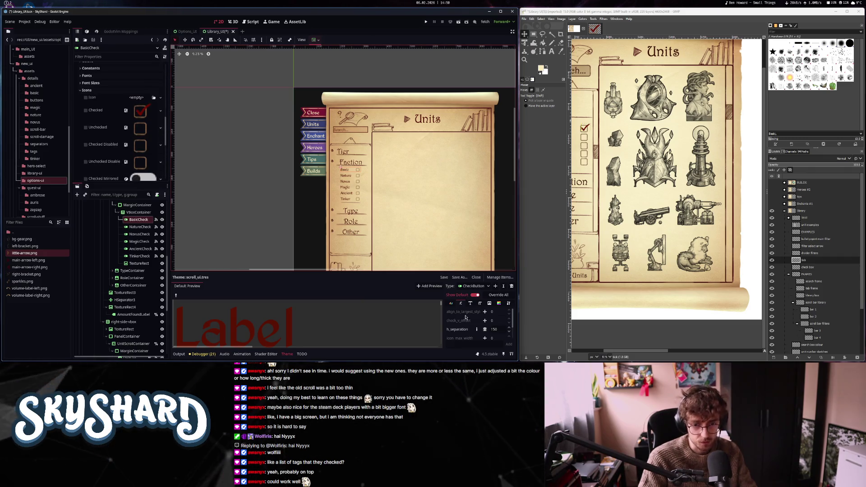
{"action": "left_click", "coordinate": [451, 303]}
{"action": "left_click", "coordinate": [460, 303]}
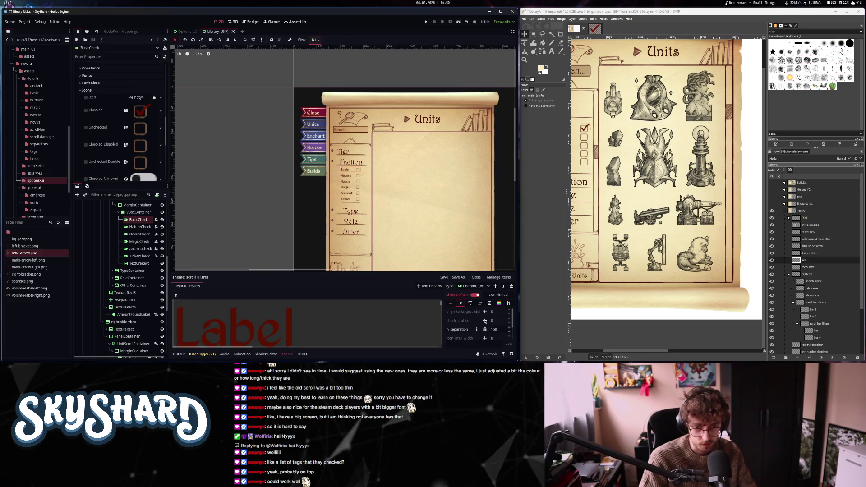
{"action": "scroll", "coordinate": [490, 332], "scroll_direction": "up", "scroll_amount": 1}
{"action": "scroll", "coordinate": [491, 333], "scroll_direction": "up", "scroll_amount": 2}
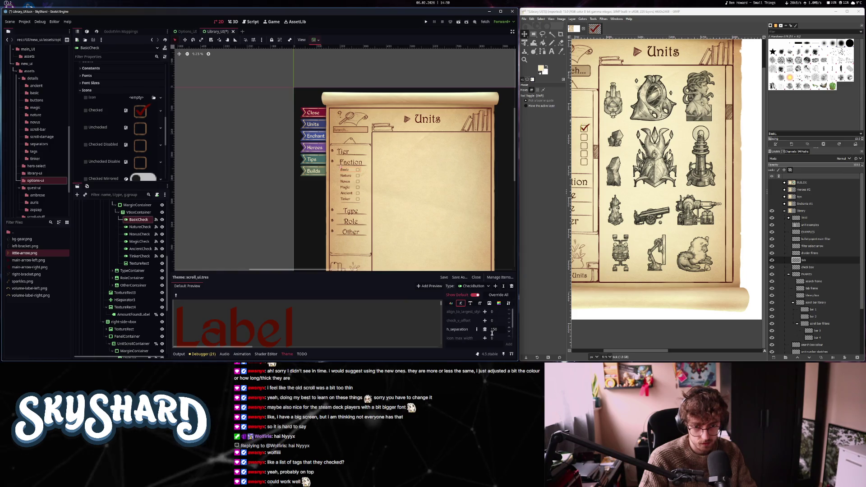
- Set the theme's CheckButton font_size to 250, then settle on 200
{"action": "left_click", "coordinate": [480, 303]}
{"action": "left_click", "coordinate": [499, 311]}
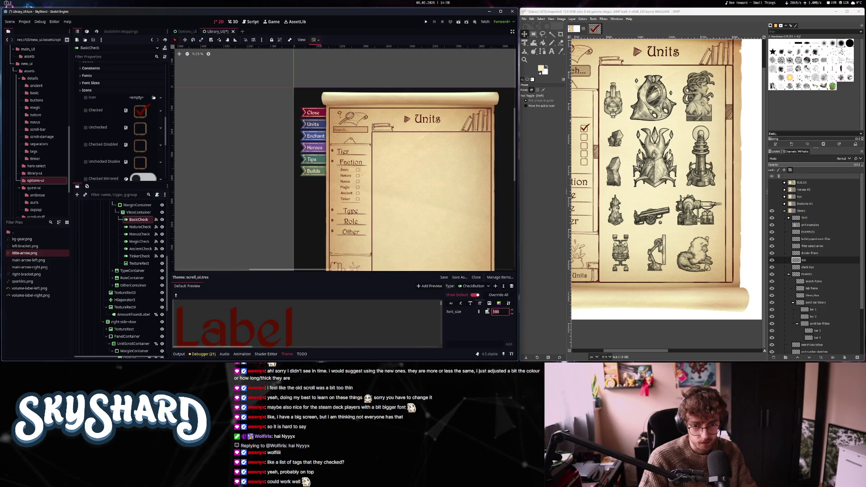
{"action": "type", "text": "250"}
{"action": "key", "text": "Return"}
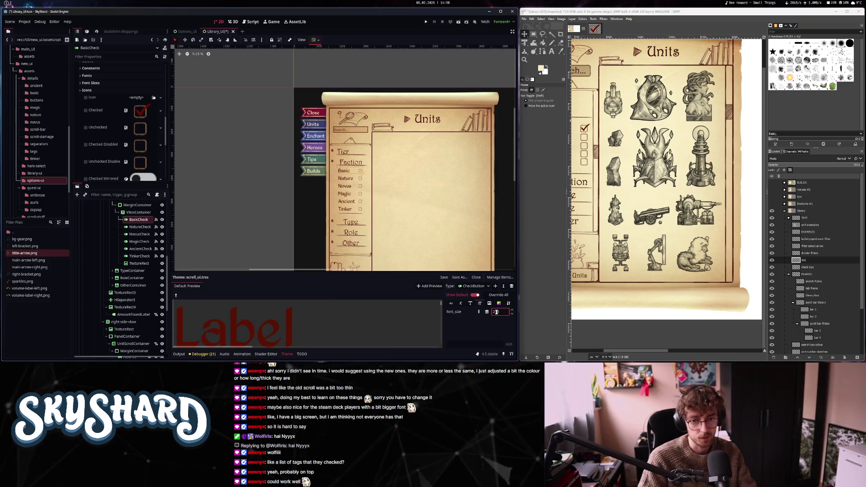
{"action": "type", "text": "0"}
{"action": "left_click", "coordinate": [401, 217]}
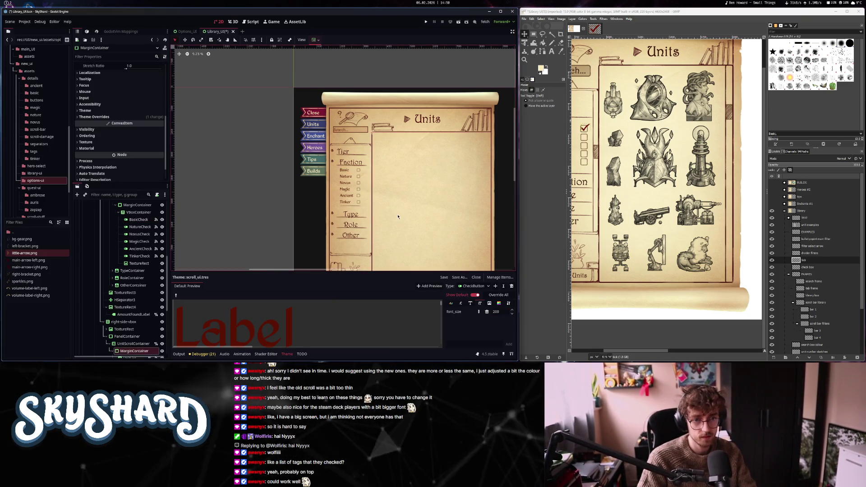
{"action": "scroll", "coordinate": [140, 314], "scroll_direction": "up", "scroll_amount": 3}
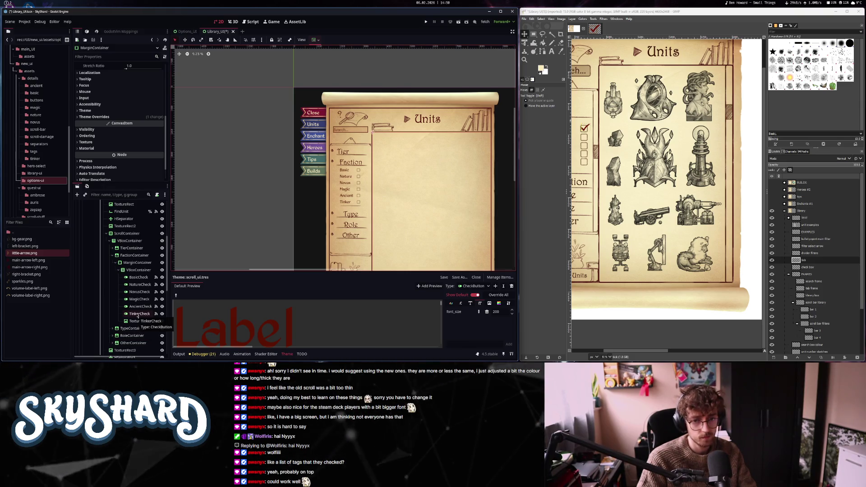
{"action": "left_click", "coordinate": [460, 304]}
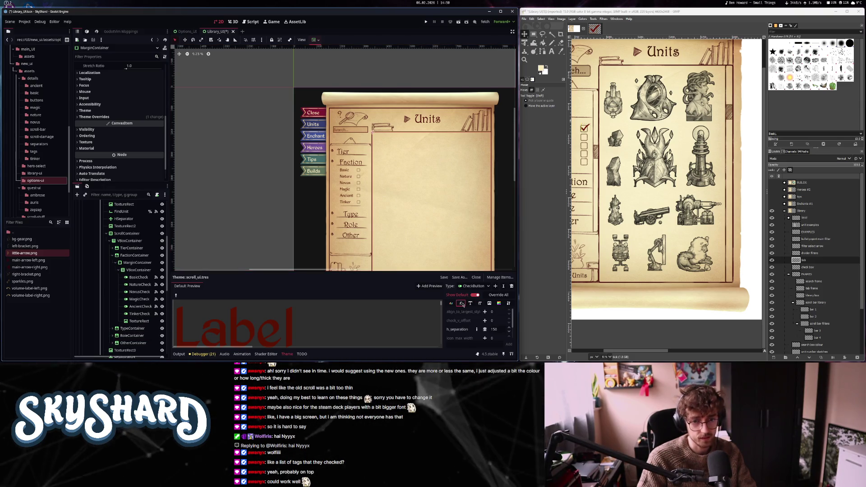
{"action": "scroll", "coordinate": [470, 326], "scroll_direction": "up", "scroll_amount": 2}
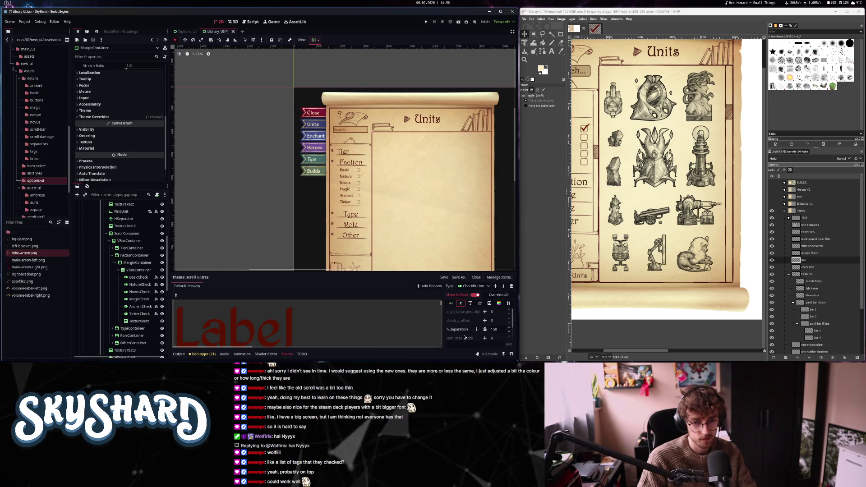
- Fold the Faction filter section and unfold the Type section
{"action": "left_click", "coordinate": [116, 257]}
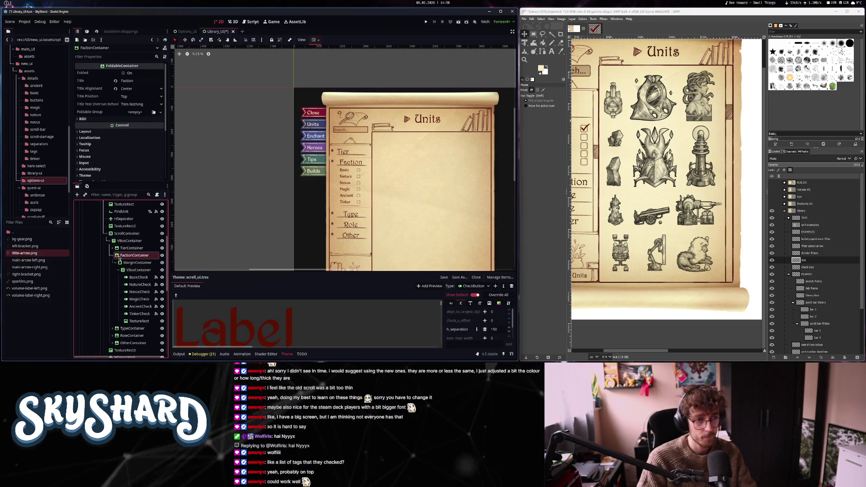
{"action": "left_click", "coordinate": [126, 73]}
{"action": "left_click", "coordinate": [113, 255]}
{"action": "left_click", "coordinate": [126, 262]}
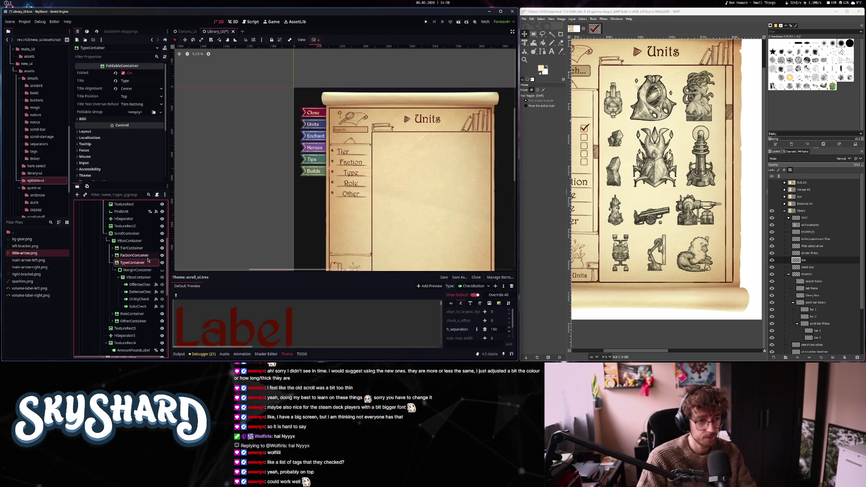
{"action": "left_click", "coordinate": [112, 256]}
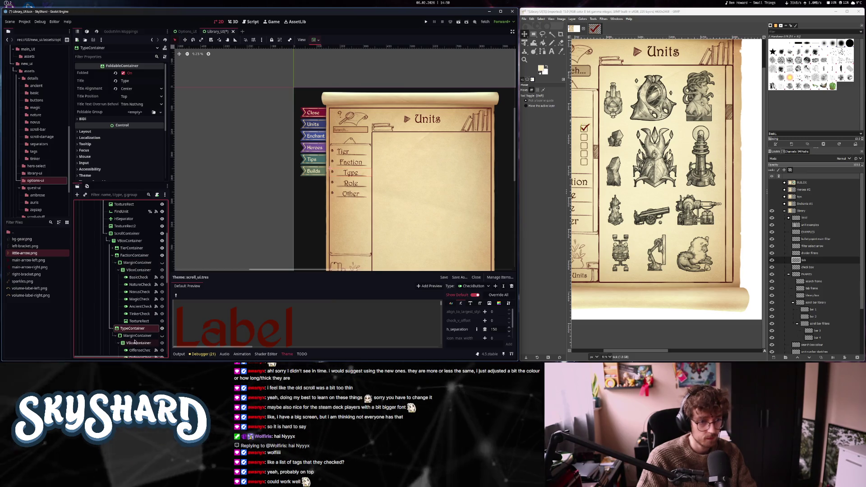
{"action": "left_click", "coordinate": [123, 73]}
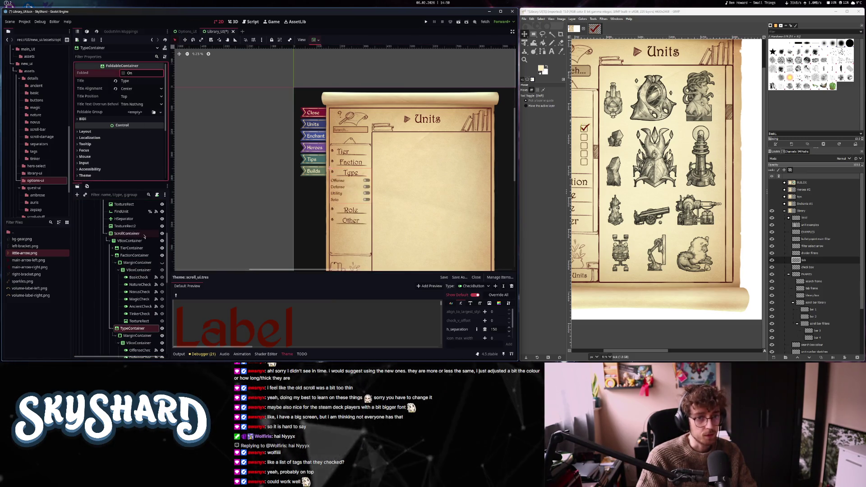
{"action": "scroll", "coordinate": [147, 315], "scroll_direction": "down", "scroll_amount": 3}
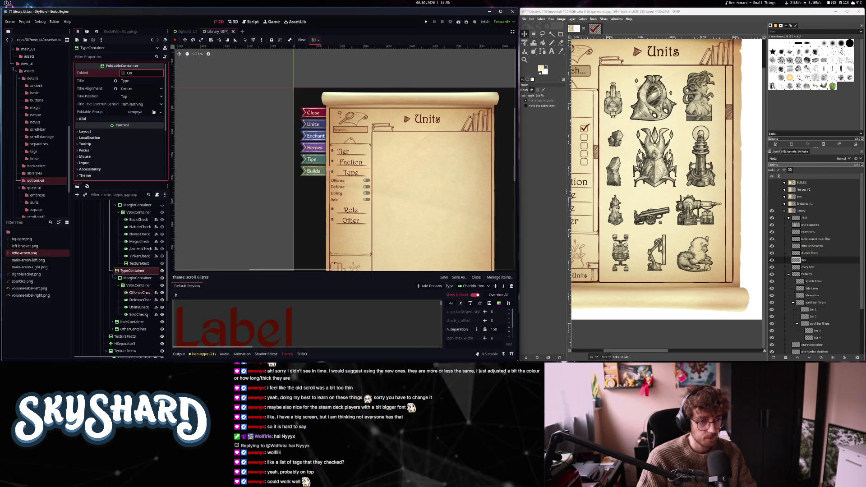
- Duplicate the divider image and place the copy below the Solo checkbox
{"action": "left_click", "coordinate": [139, 263]}
{"action": "key", "text": "ctrl+d"}
{"action": "left_click_drag", "start_coordinate": [138, 325], "coordinate": [138, 326]}
{"action": "scroll", "coordinate": [121, 216], "scroll_direction": "up", "scroll_amount": 1}
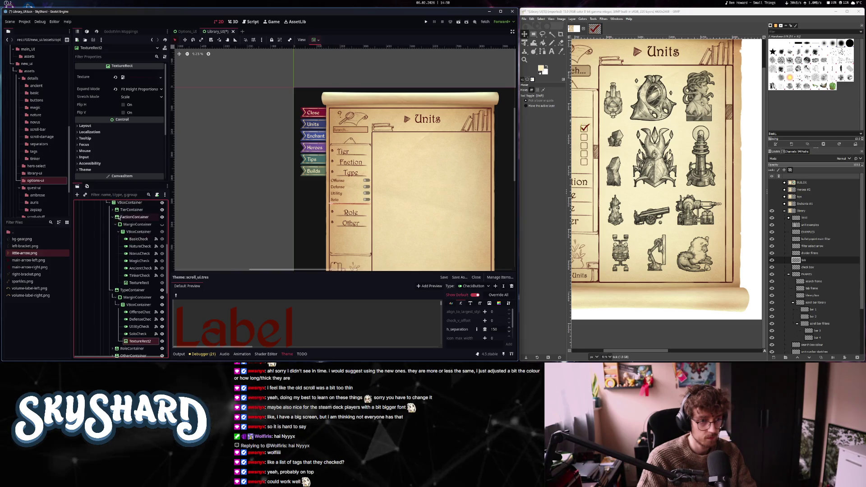
{"action": "left_click", "coordinate": [112, 217]}
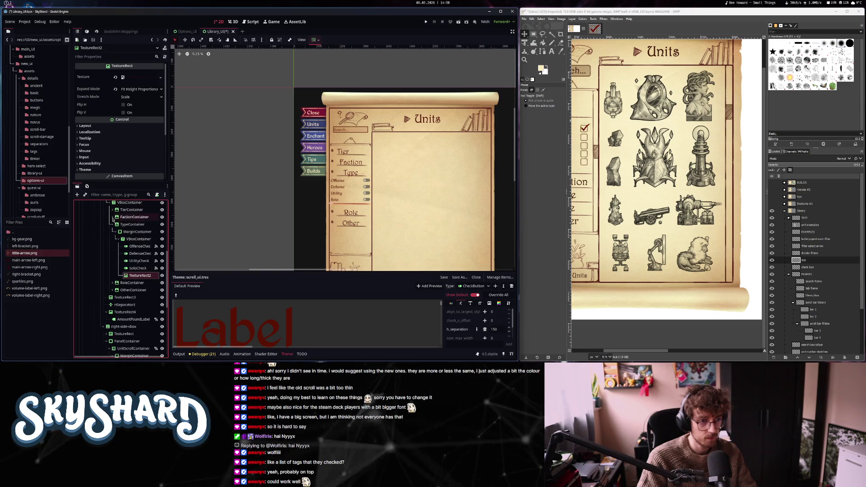
- Centre the Type VBoxContainer horizontally and give it a separation override of 30
{"action": "left_click", "coordinate": [138, 239]}
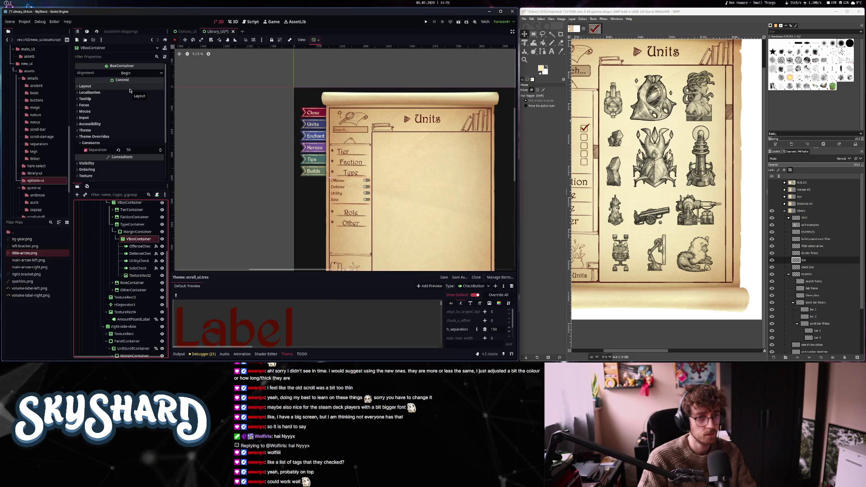
{"action": "left_click", "coordinate": [130, 90]}
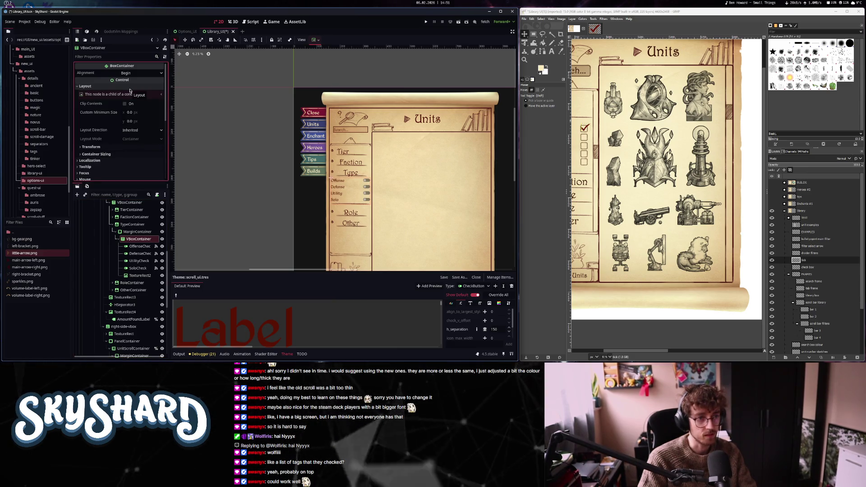
{"action": "left_click", "coordinate": [131, 164]}
{"action": "left_click", "coordinate": [142, 185]}
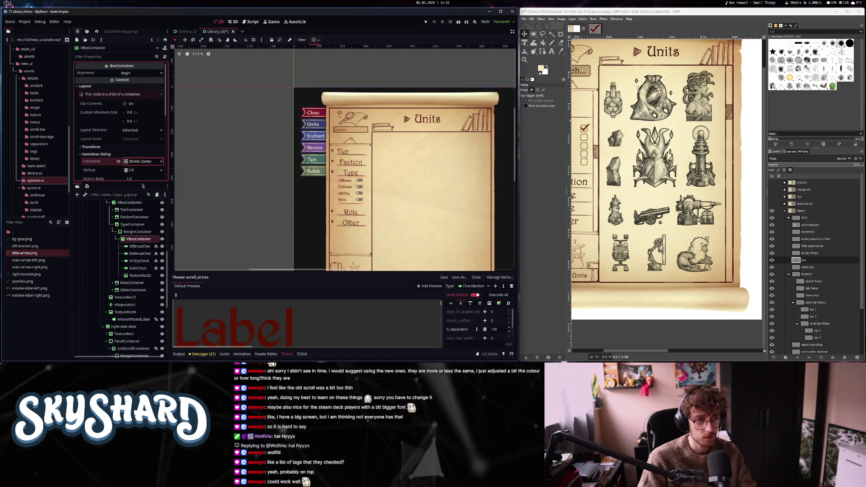
{"action": "scroll", "coordinate": [130, 169], "scroll_direction": "down", "scroll_amount": 2}
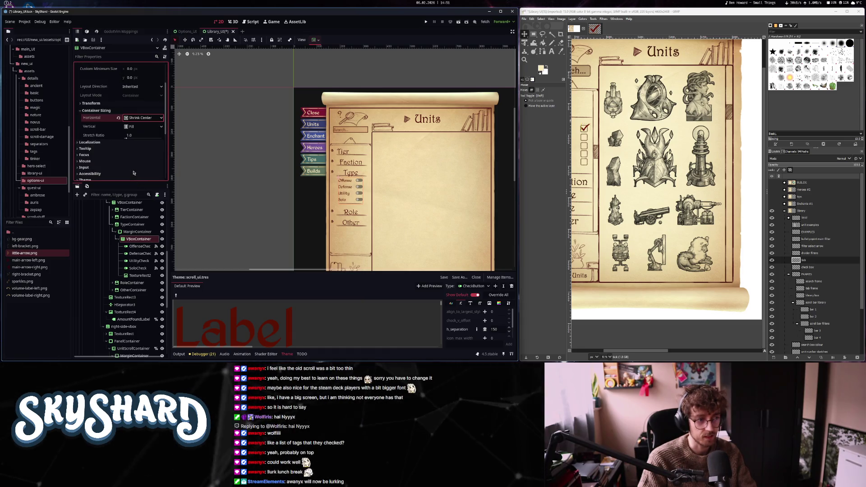
{"action": "scroll", "coordinate": [121, 160], "scroll_direction": "down", "scroll_amount": 2}
{"action": "left_click", "coordinate": [85, 126]}
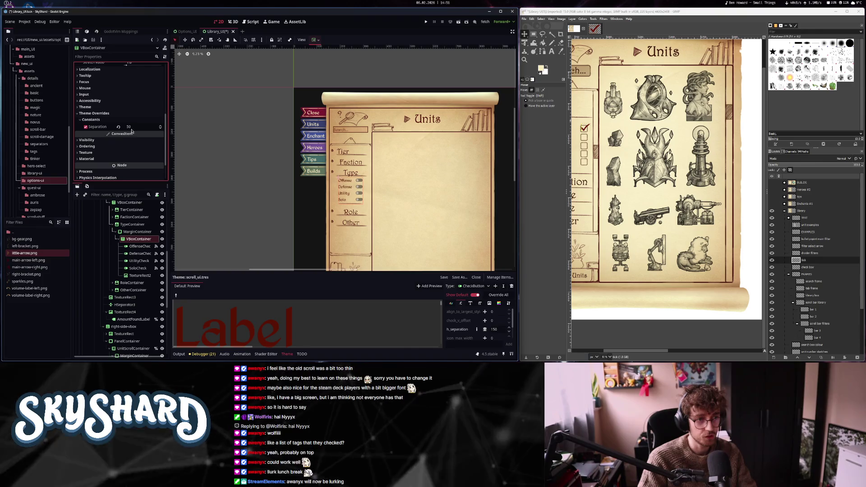
{"action": "left_click", "coordinate": [133, 127]}
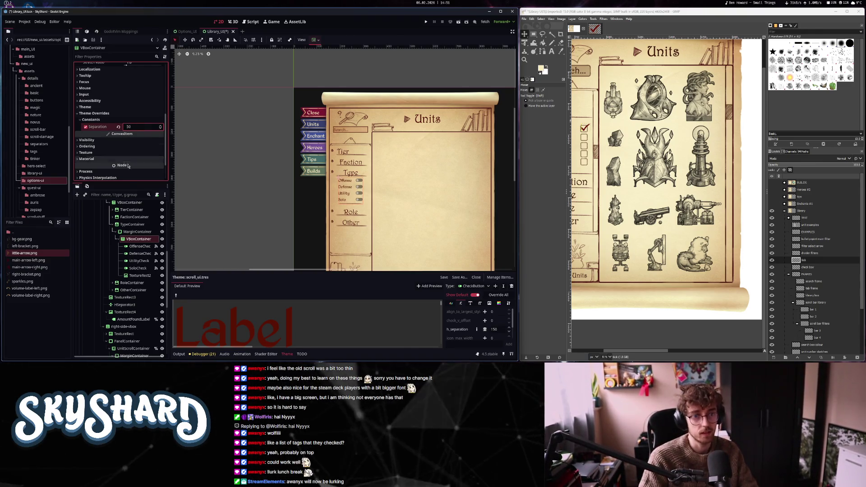
{"action": "scroll", "coordinate": [346, 195], "scroll_direction": "up", "scroll_amount": 3}
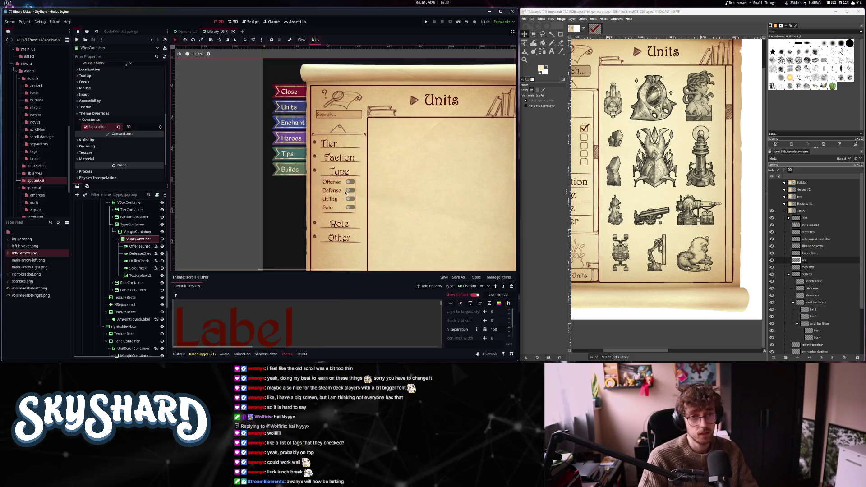
{"action": "left_click", "coordinate": [337, 158]}
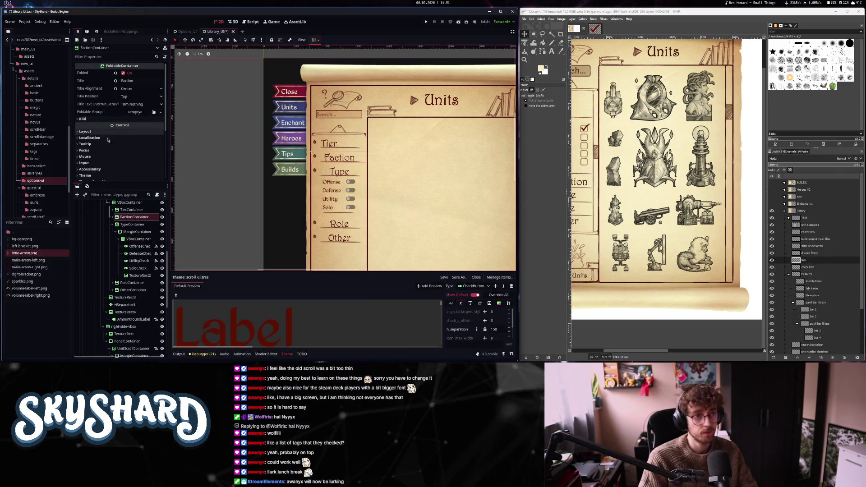
- Change the Title Alignment dropdown on the Faction and Tier section containers
{"action": "left_click", "coordinate": [131, 89]}
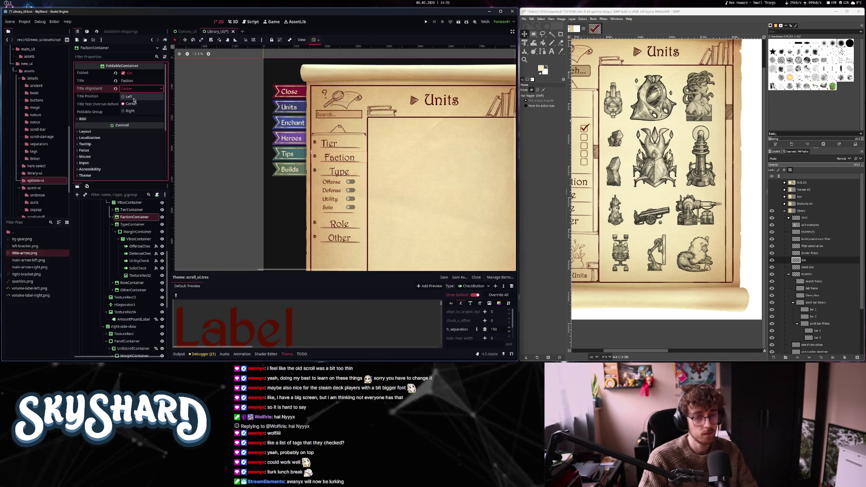
{"action": "left_click", "coordinate": [328, 144]}
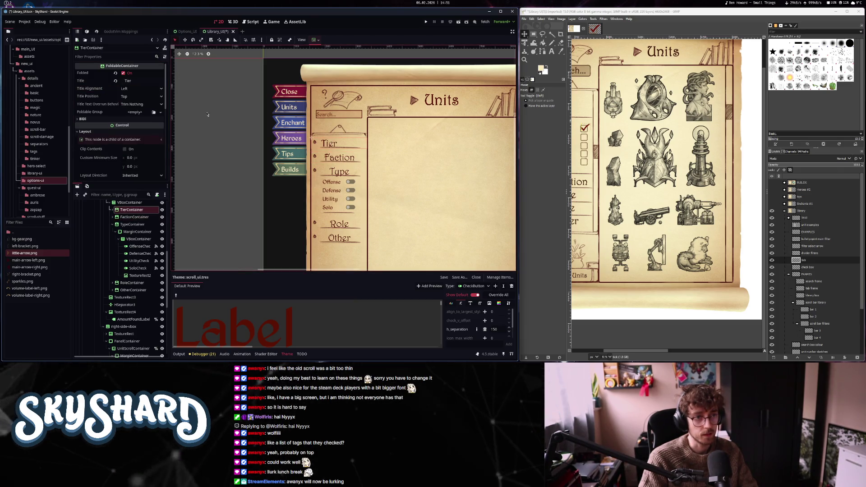
{"action": "left_click", "coordinate": [125, 81]}
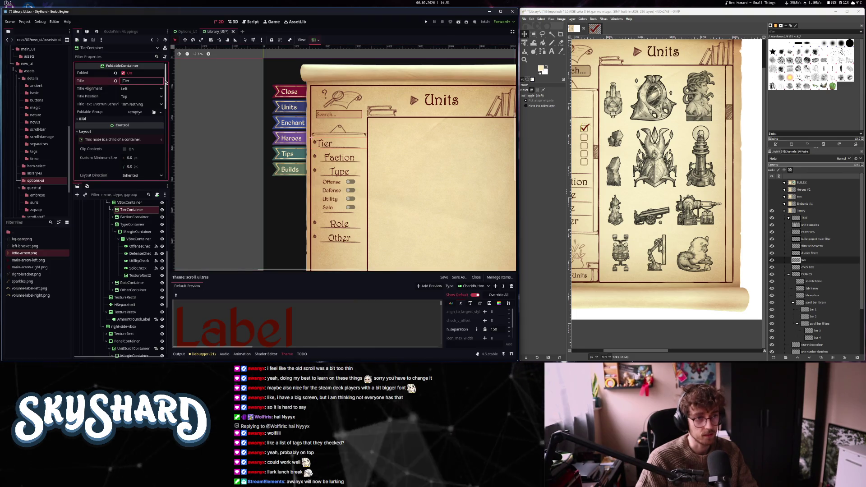
{"action": "left_click", "coordinate": [140, 89]}
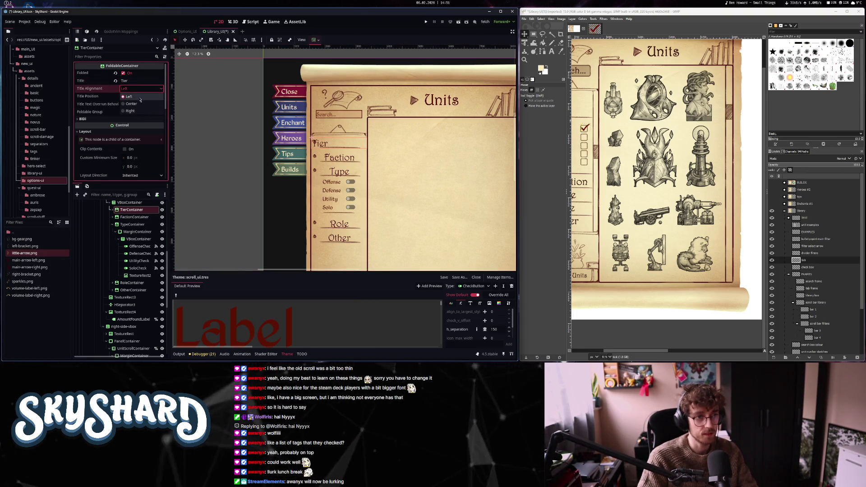
{"action": "left_click", "coordinate": [137, 104]}
- Set the Type and Faction section headings' Title Alignment to Left
{"action": "left_click", "coordinate": [340, 171]}
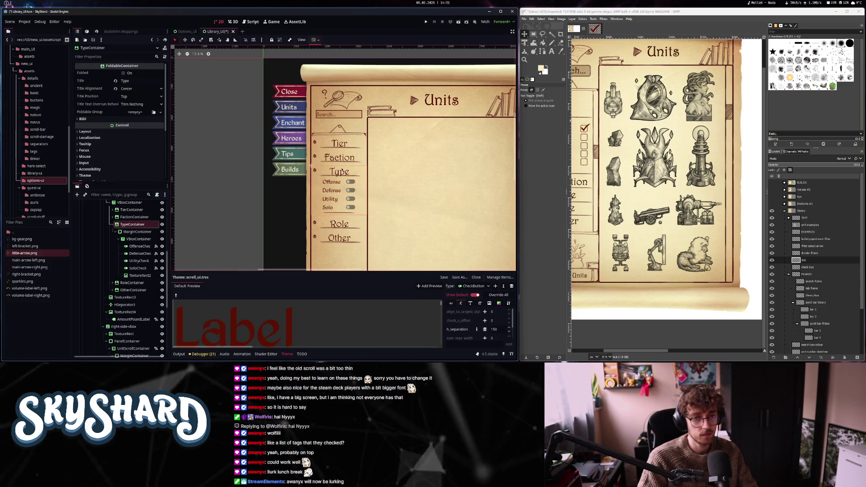
{"action": "scroll", "coordinate": [331, 190], "scroll_direction": "down", "scroll_amount": 1}
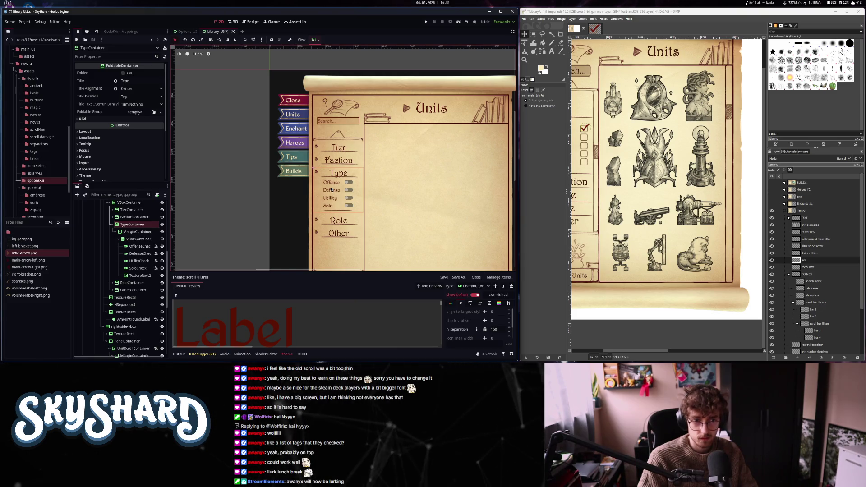
{"action": "left_click", "coordinate": [124, 89]}
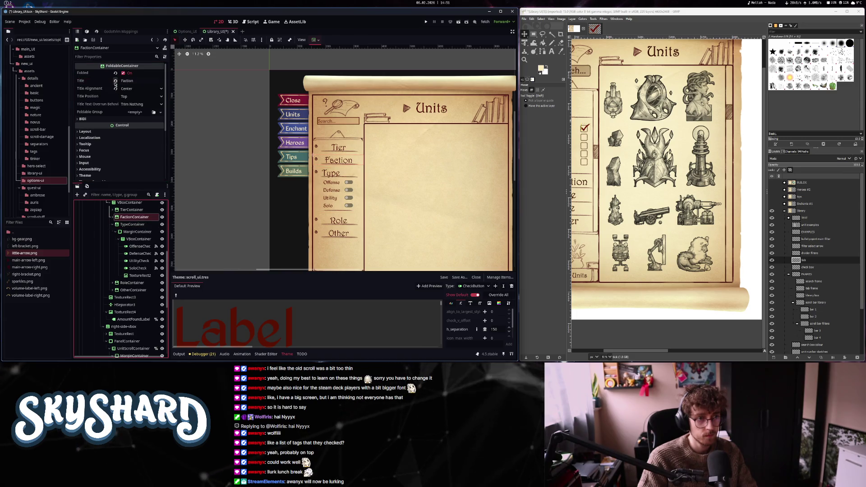
{"action": "left_click", "coordinate": [121, 81]}
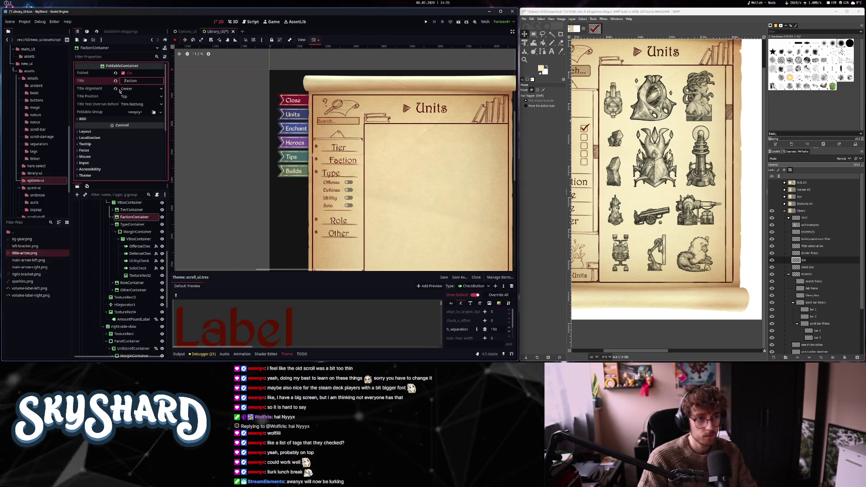
{"action": "left_click", "coordinate": [120, 89]}
{"action": "left_click", "coordinate": [125, 90]}
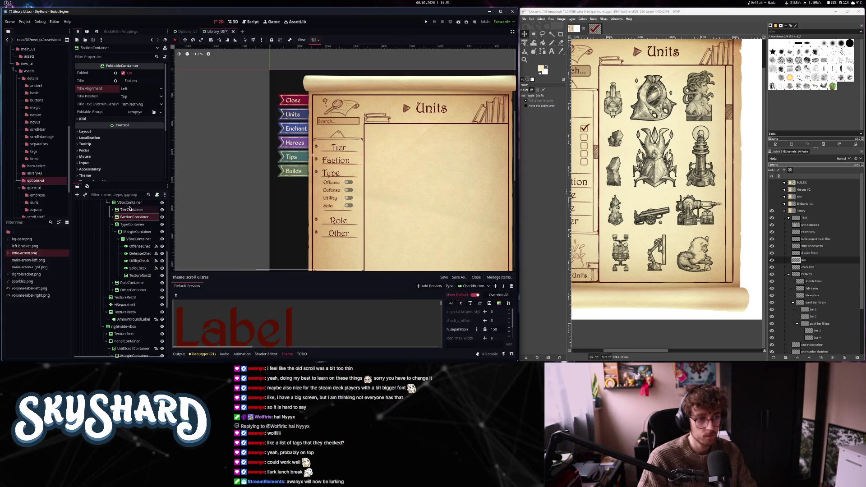
{"action": "left_click", "coordinate": [121, 81]}
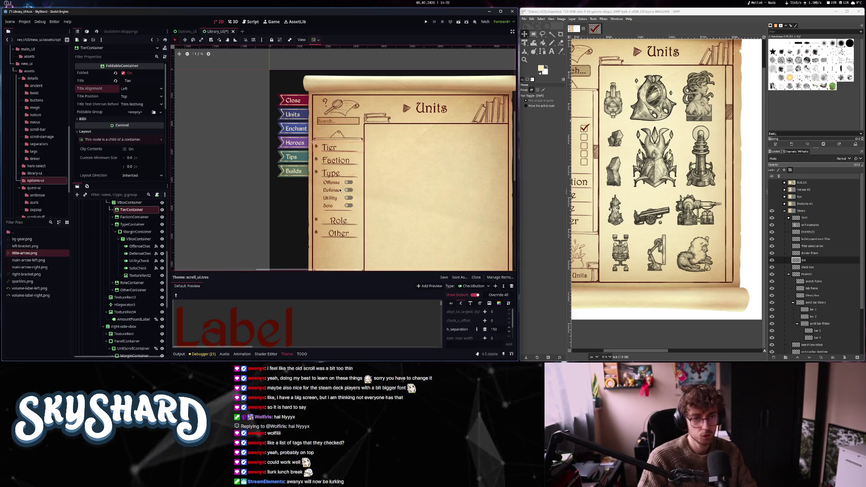
{"action": "left_click", "coordinate": [334, 183]}
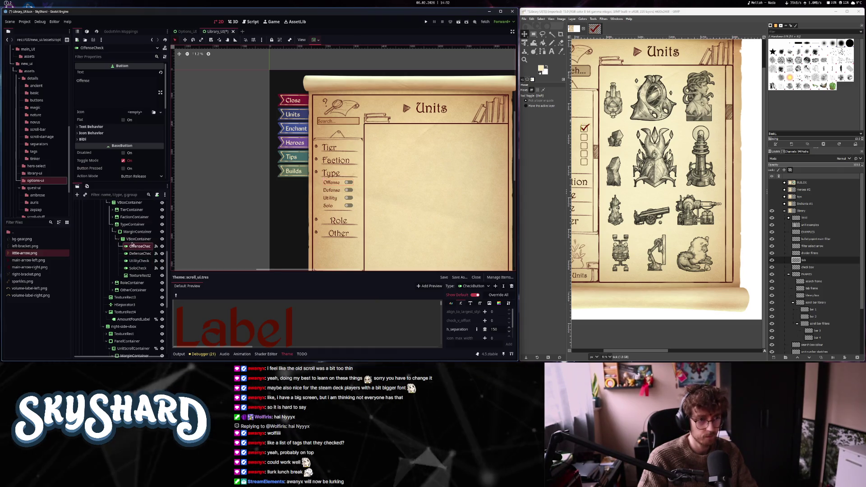
- Revert the custom toggle icon overrides on the Offense and Defense checkboxes
{"action": "scroll", "coordinate": [102, 134], "scroll_direction": "down", "scroll_amount": 10}
{"action": "left_click", "coordinate": [94, 112]}
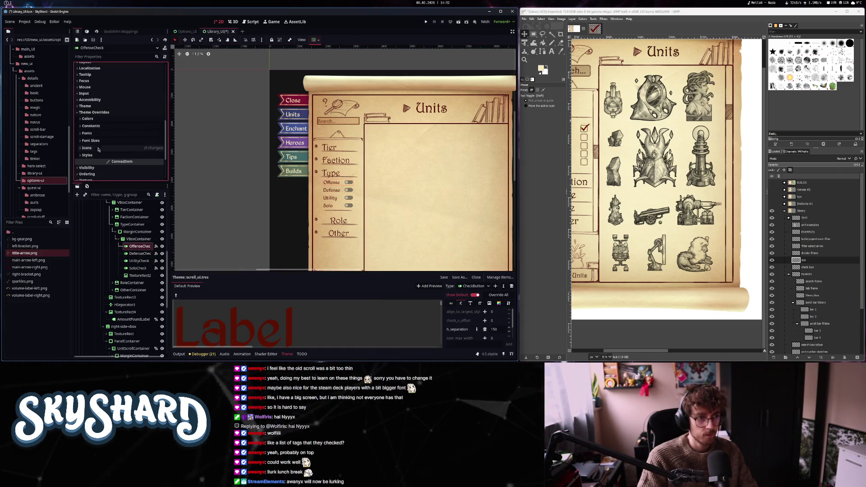
{"action": "scroll", "coordinate": [119, 102], "scroll_direction": "down", "scroll_amount": 3}
{"action": "left_click", "coordinate": [118, 112]}
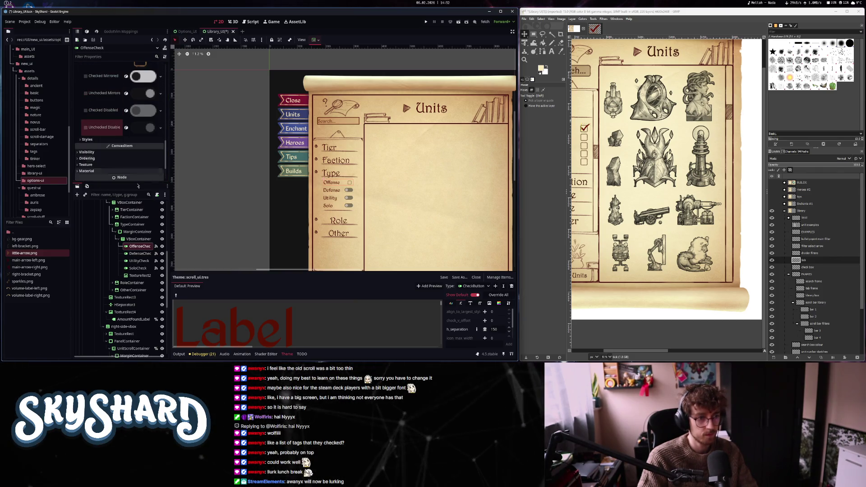
{"action": "left_click", "coordinate": [131, 254]}
{"action": "scroll", "coordinate": [112, 126], "scroll_direction": "down", "scroll_amount": 10}
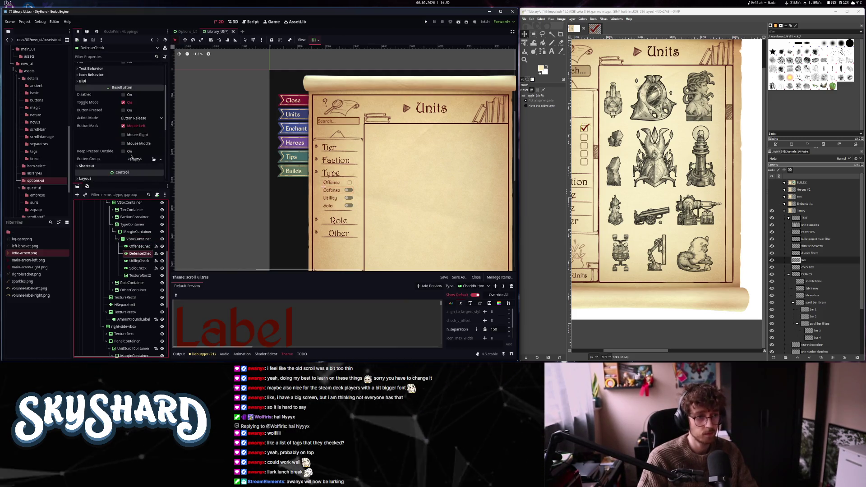
{"action": "left_click", "coordinate": [116, 118]}
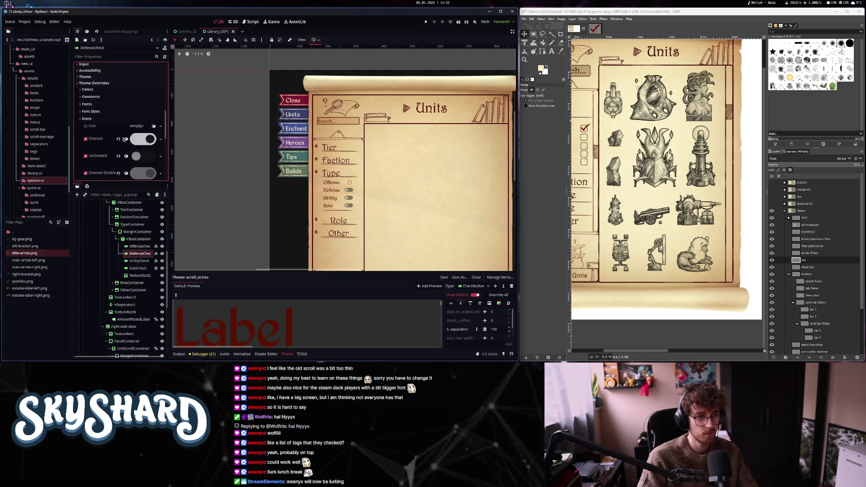
{"action": "scroll", "coordinate": [119, 127], "scroll_direction": "down", "scroll_amount": 3}
{"action": "left_click", "coordinate": [118, 117]}
{"action": "left_click", "coordinate": [119, 118]}
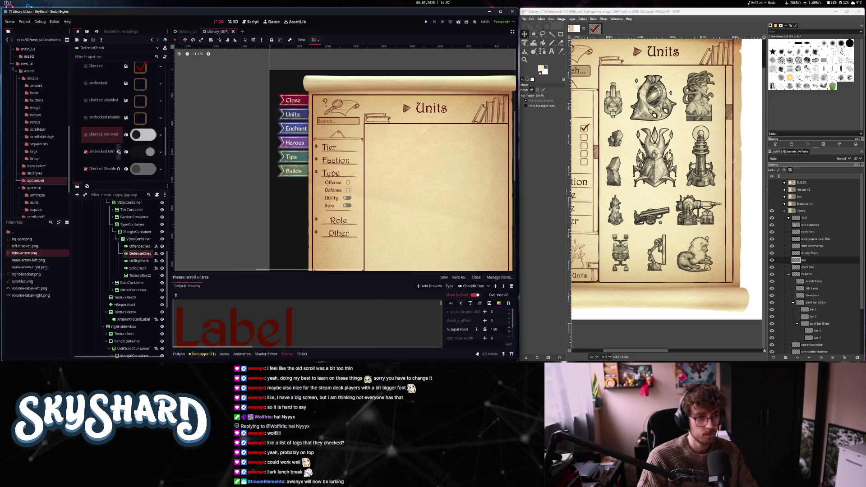
{"action": "scroll", "coordinate": [120, 127], "scroll_direction": "down", "scroll_amount": 3}
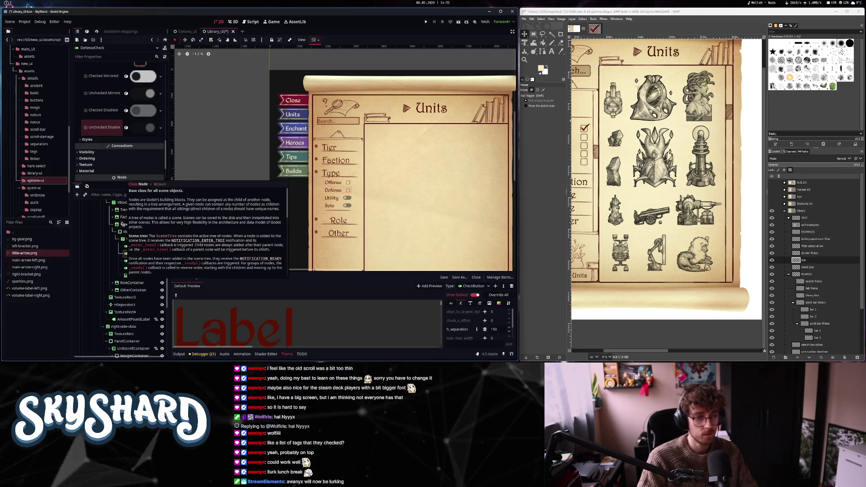
- Revert all five custom icon overrides on the Utility checkbox
{"action": "left_click", "coordinate": [138, 261]}
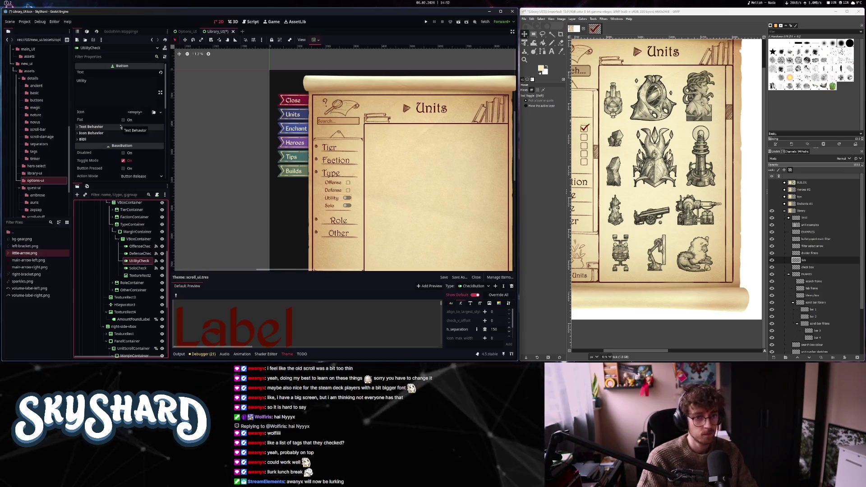
{"action": "scroll", "coordinate": [121, 127], "scroll_direction": "down", "scroll_amount": 10}
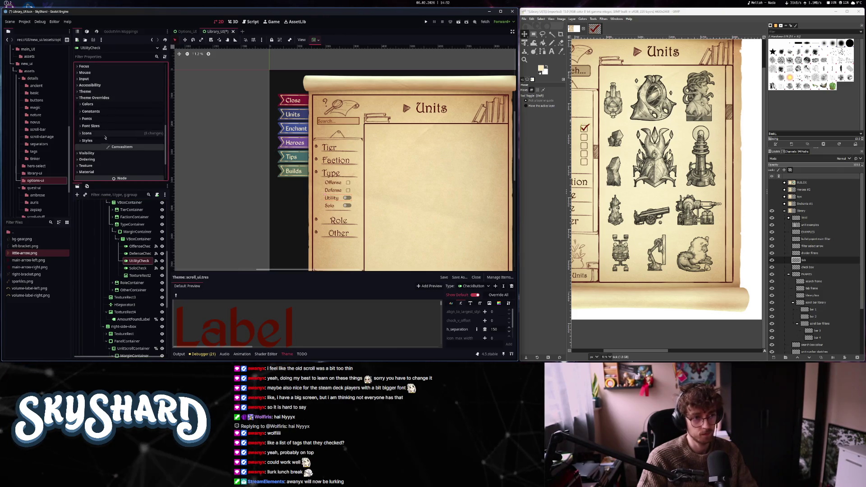
{"action": "left_click", "coordinate": [105, 134]}
{"action": "scroll", "coordinate": [120, 129], "scroll_direction": "down", "scroll_amount": 3}
{"action": "left_click", "coordinate": [118, 81]}
{"action": "left_click", "coordinate": [118, 98]}
{"action": "left_click", "coordinate": [119, 114]}
{"action": "left_click", "coordinate": [118, 148]}
{"action": "left_click", "coordinate": [118, 166]}
{"action": "scroll", "coordinate": [120, 144], "scroll_direction": "down", "scroll_amount": 4}
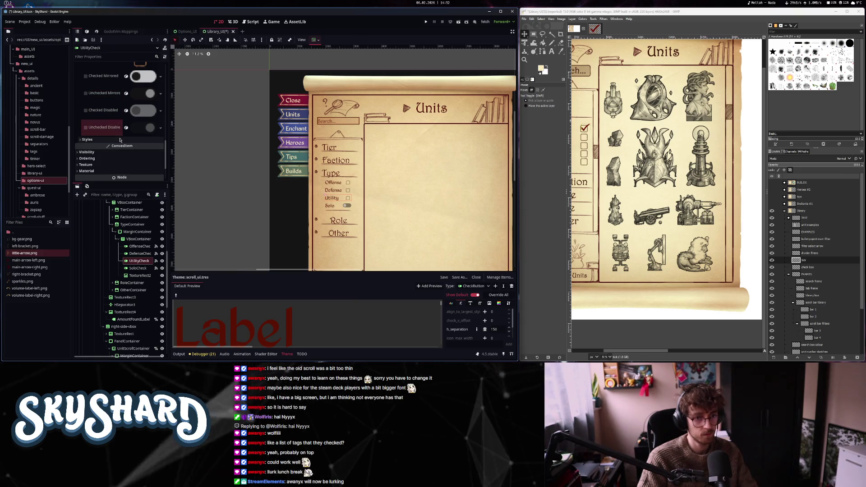
- Open the Solo checkbox's icon overrides and save the library scene
{"action": "left_click", "coordinate": [138, 268]}
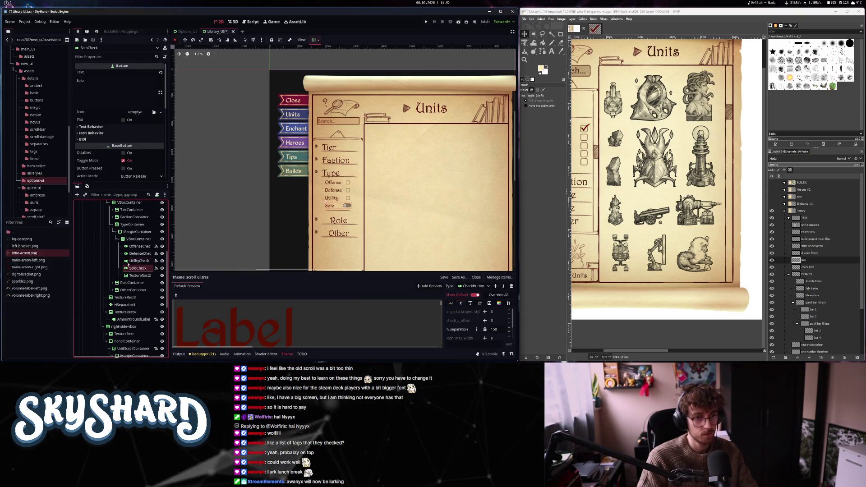
{"action": "scroll", "coordinate": [124, 136], "scroll_direction": "down", "scroll_amount": 8}
{"action": "left_click", "coordinate": [122, 131]}
{"action": "scroll", "coordinate": [120, 135], "scroll_direction": "down", "scroll_amount": 3}
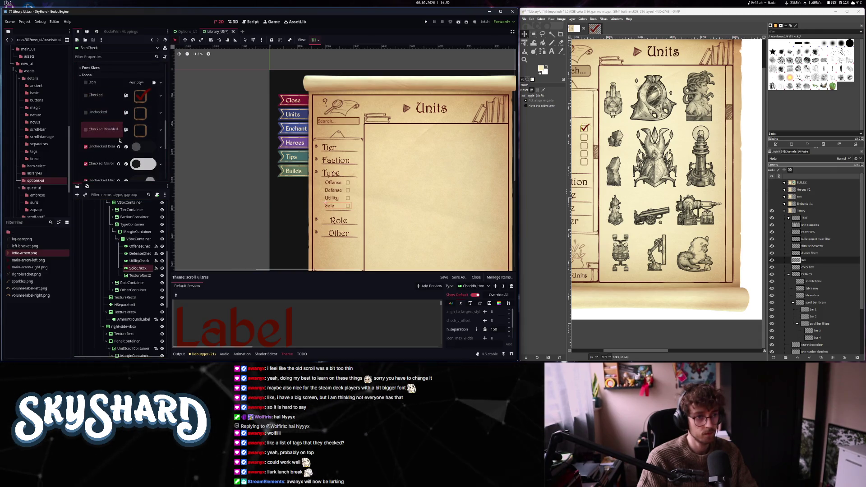
{"action": "scroll", "coordinate": [119, 141], "scroll_direction": "down", "scroll_amount": 5}
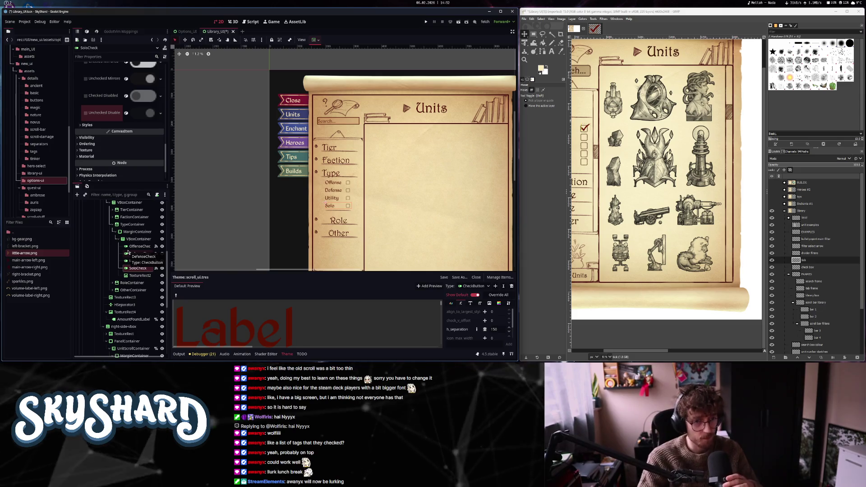
{"action": "key", "text": "ctrl+s"}
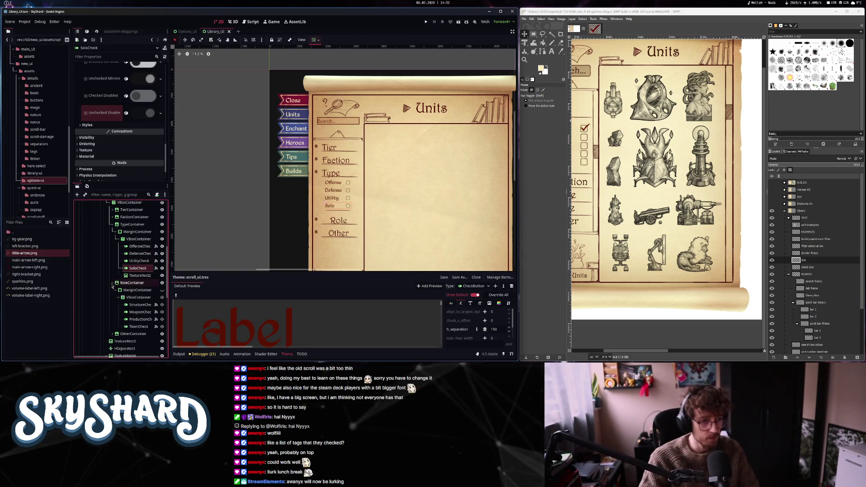
- Duplicate the TextureRect2 spacer and place the copy below TownCheck in the Role list
{"action": "left_click", "coordinate": [135, 276]}
{"action": "key", "text": "ctrl+d"}
{"action": "left_click_drag", "start_coordinate": [138, 283], "coordinate": [138, 338]}
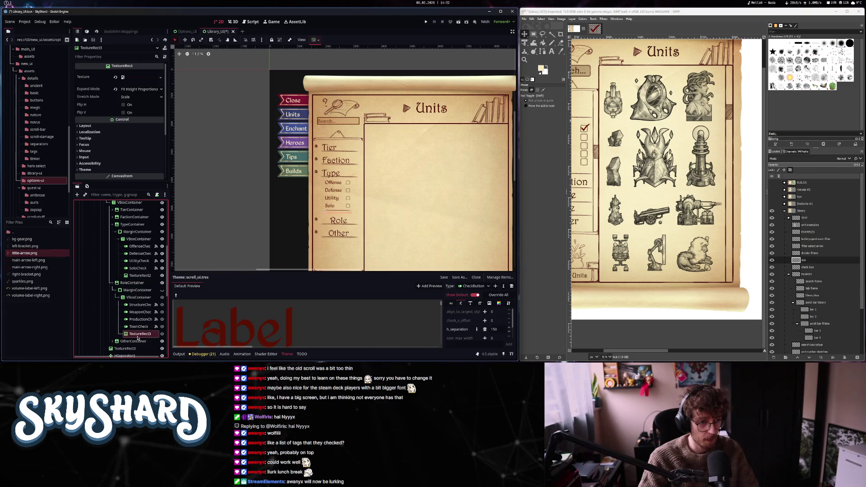
- Fold the Type section and unfold the Role section, aligning its title left
{"action": "left_click", "coordinate": [130, 225]}
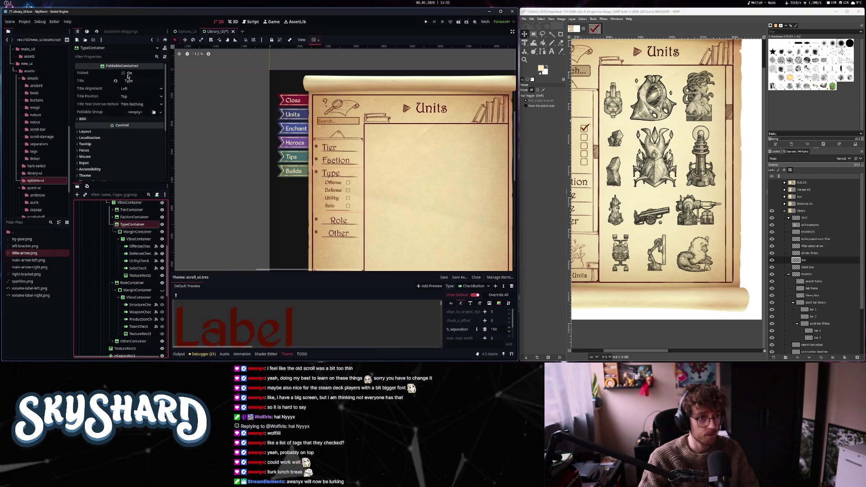
{"action": "left_click", "coordinate": [124, 73]}
{"action": "left_click", "coordinate": [138, 283]}
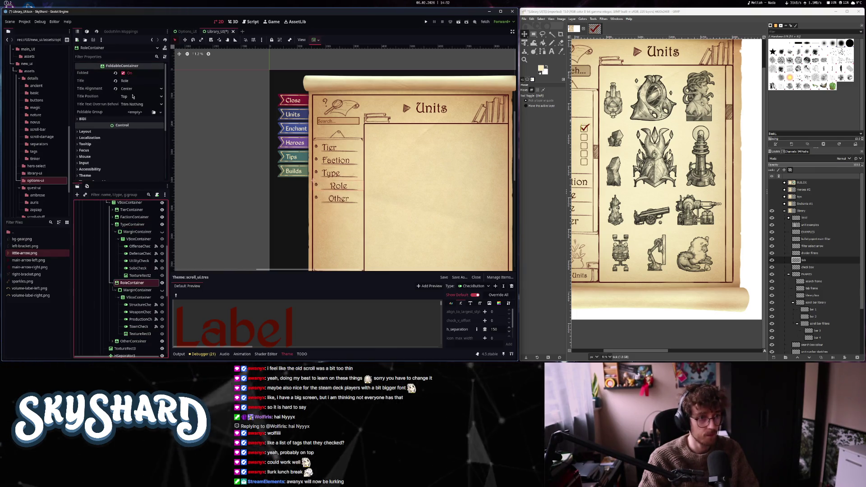
{"action": "left_click", "coordinate": [123, 73]}
{"action": "left_click", "coordinate": [121, 80]}
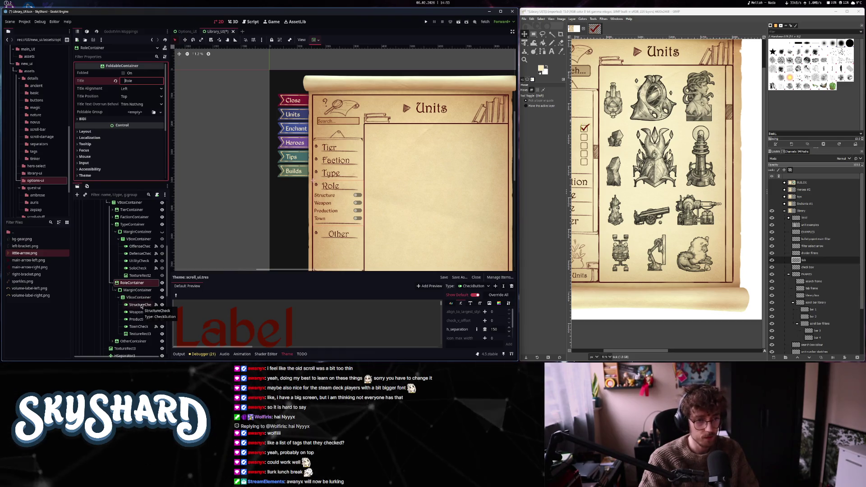
- Set the Role list's horizontal container sizing to Shrink Center and save the scene
{"action": "left_click", "coordinate": [138, 297]}
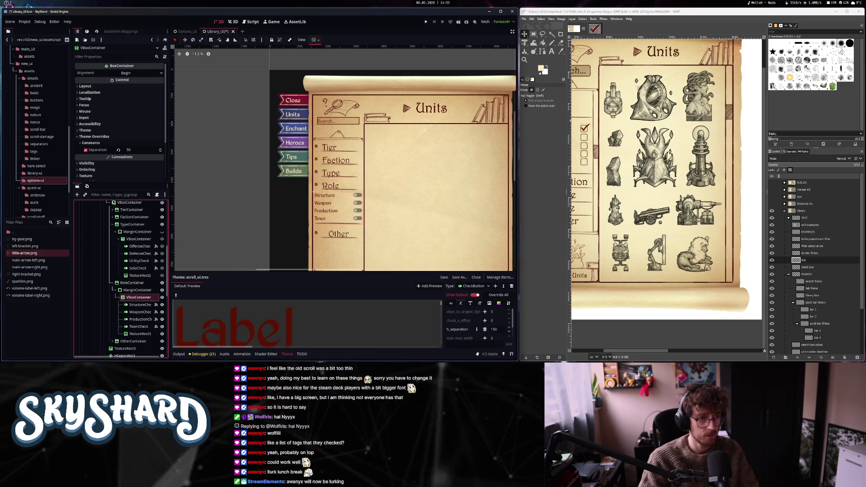
{"action": "left_click", "coordinate": [103, 87]}
{"action": "left_click", "coordinate": [135, 161]}
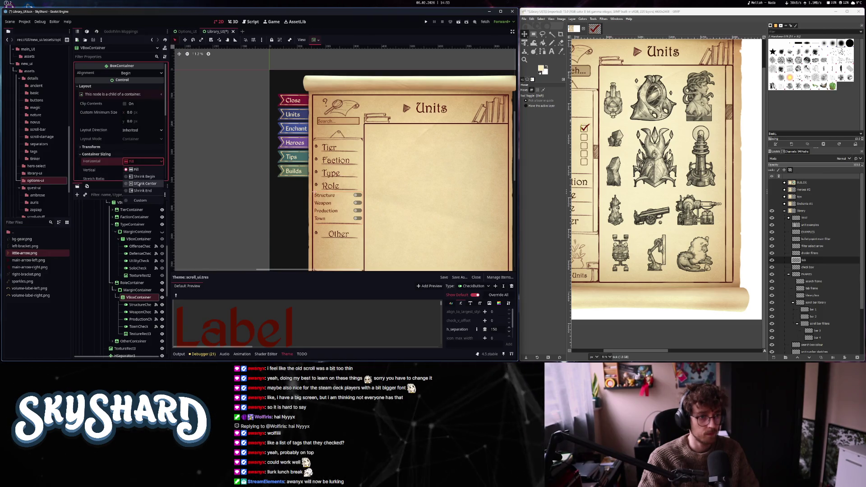
{"action": "key", "text": "ctrl+s"}
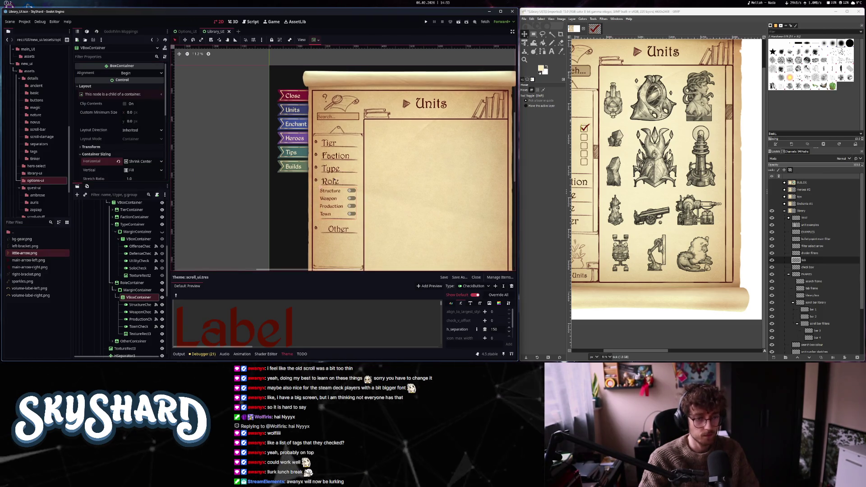
{"action": "left_click", "coordinate": [140, 305]}
{"action": "scroll", "coordinate": [119, 135], "scroll_direction": "down", "scroll_amount": 10}
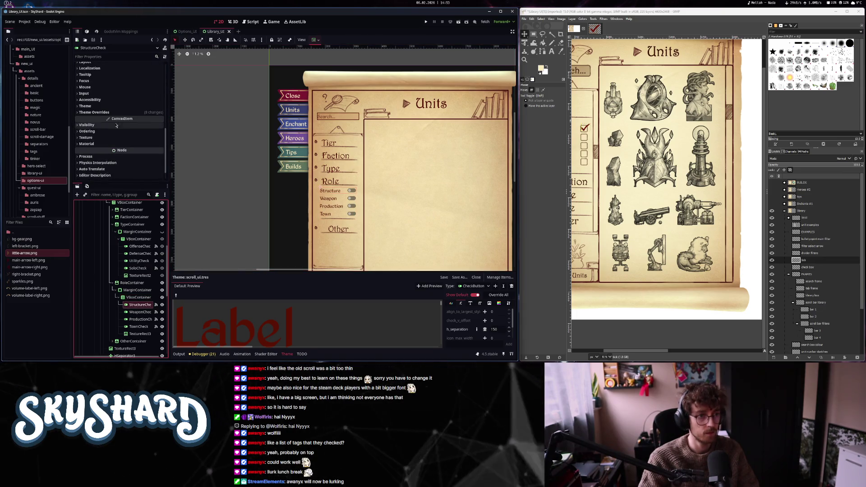
- Give the Structure and Weapon toggles checkbox-style Checked/Unchecked icon overrides
{"action": "left_click", "coordinate": [122, 89]}
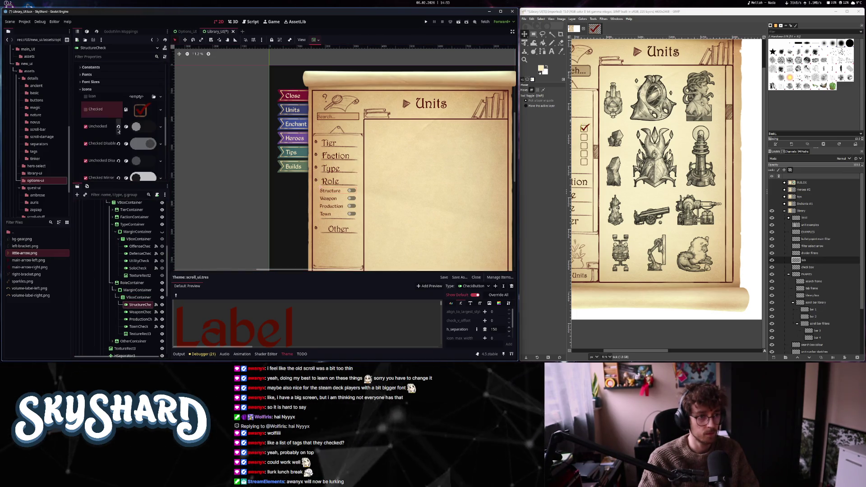
{"action": "scroll", "coordinate": [119, 154], "scroll_direction": "down", "scroll_amount": 3}
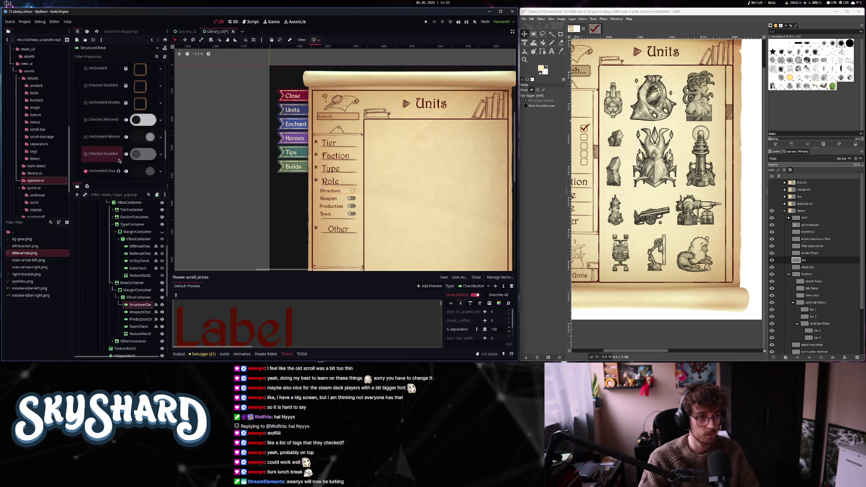
{"action": "scroll", "coordinate": [119, 160], "scroll_direction": "down", "scroll_amount": 3}
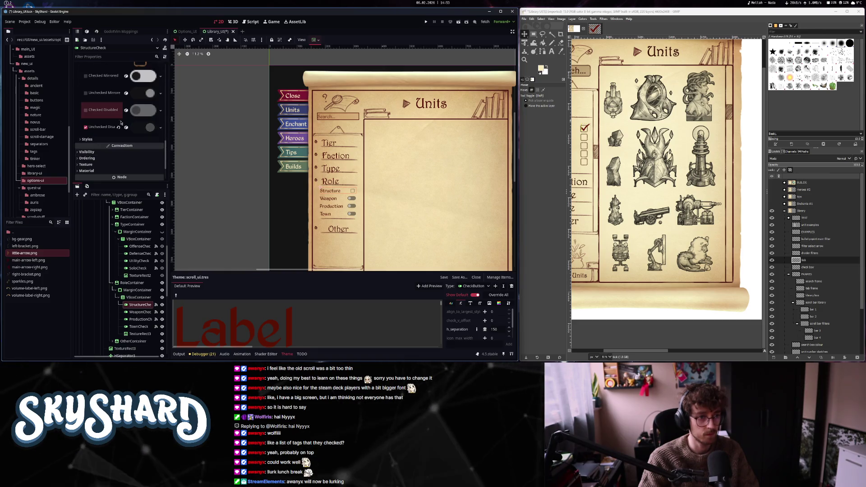
{"action": "left_click", "coordinate": [138, 311]}
{"action": "scroll", "coordinate": [119, 135], "scroll_direction": "down", "scroll_amount": 5}
{"action": "left_click", "coordinate": [113, 156]}
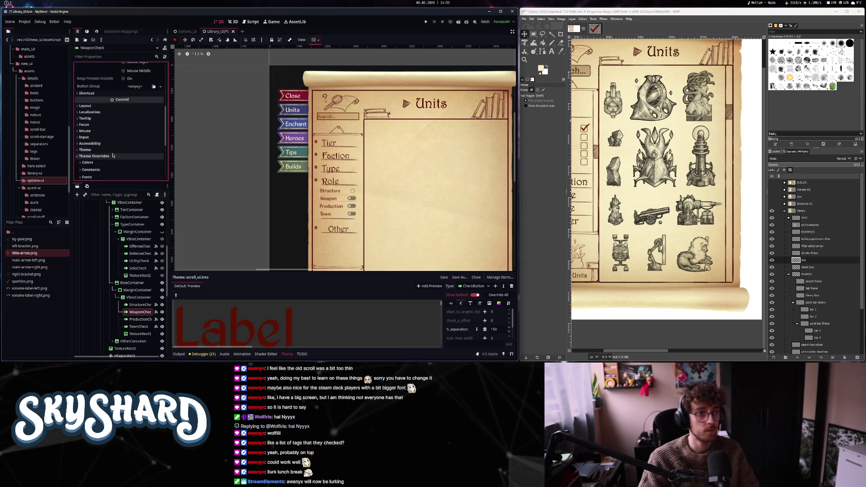
{"action": "scroll", "coordinate": [113, 155], "scroll_direction": "down", "scroll_amount": 5}
{"action": "scroll", "coordinate": [120, 143], "scroll_direction": "down", "scroll_amount": 5}
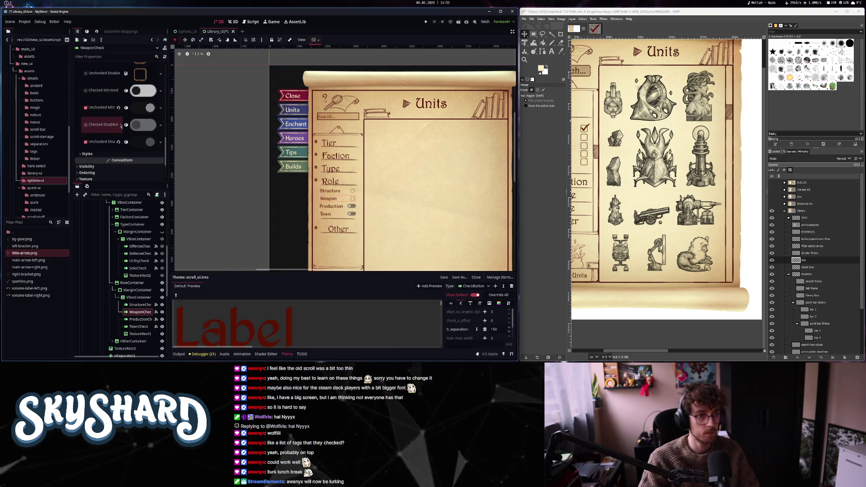
- Give the Production and Town toggles the same checkbox icons, then save the scene
{"action": "left_click", "coordinate": [140, 319]}
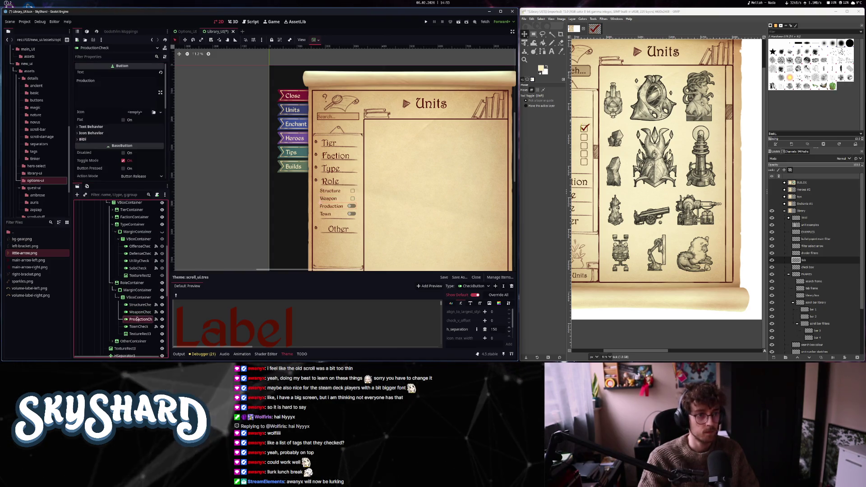
{"action": "scroll", "coordinate": [119, 134], "scroll_direction": "down", "scroll_amount": 5}
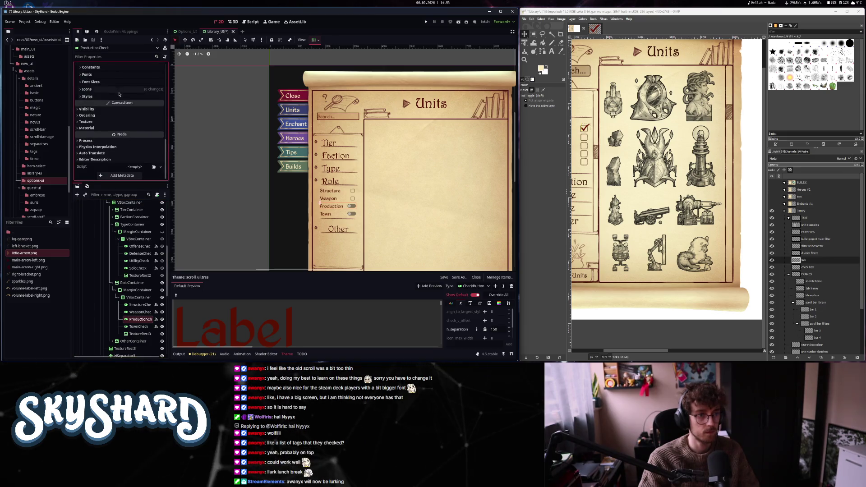
{"action": "scroll", "coordinate": [119, 134], "scroll_direction": "down", "scroll_amount": 3}
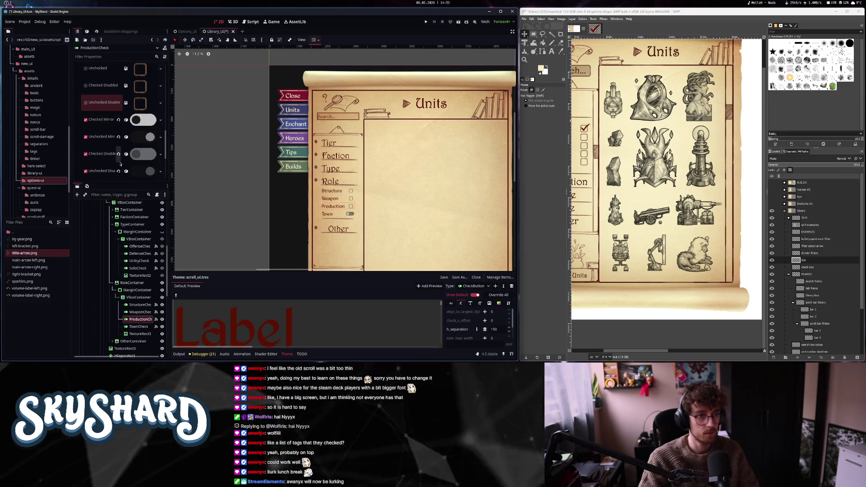
{"action": "scroll", "coordinate": [119, 164], "scroll_direction": "down", "scroll_amount": 3}
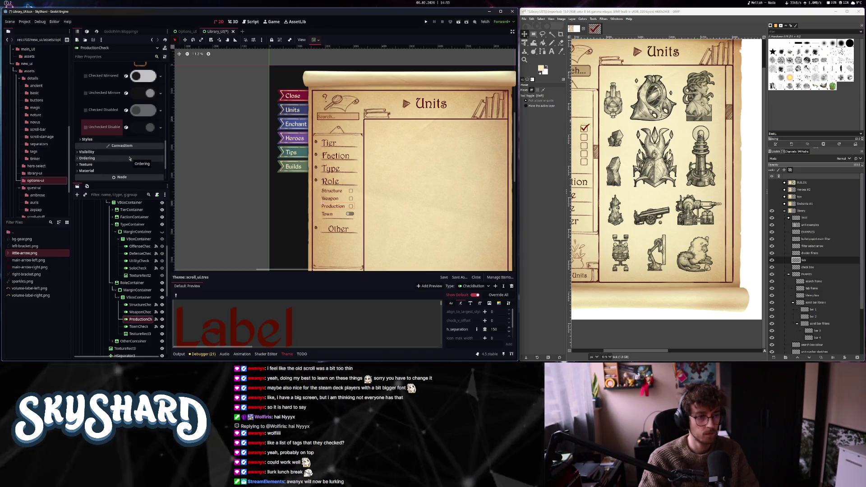
{"action": "left_click", "coordinate": [128, 326]}
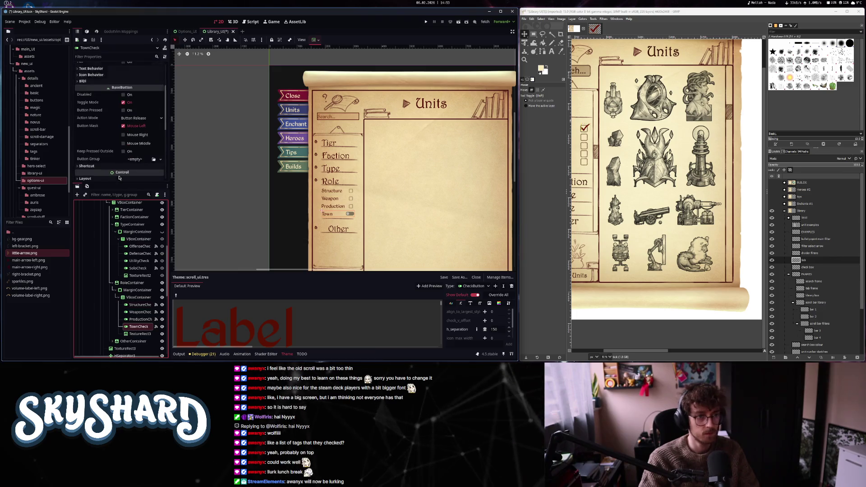
{"action": "left_click", "coordinate": [113, 142]}
{"action": "scroll", "coordinate": [127, 126], "scroll_direction": "down", "scroll_amount": 3}
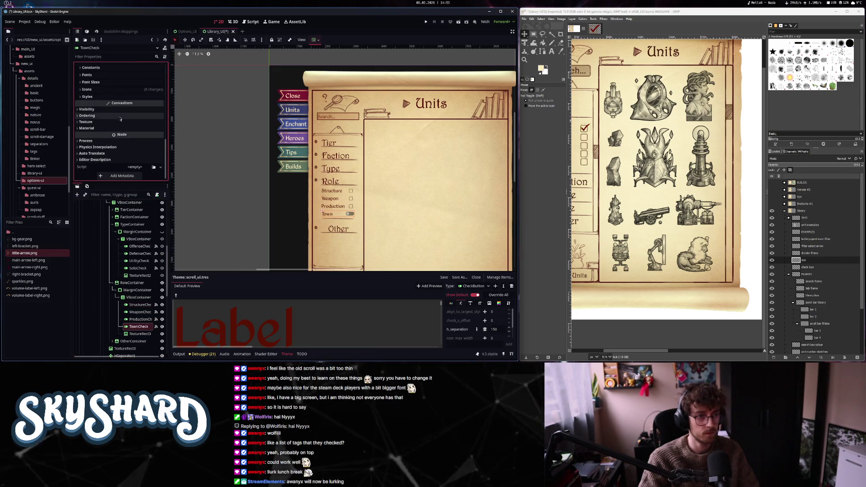
{"action": "left_click", "coordinate": [129, 118]}
{"action": "scroll", "coordinate": [129, 121], "scroll_direction": "down", "scroll_amount": 2}
{"action": "scroll", "coordinate": [119, 117], "scroll_direction": "down", "scroll_amount": 3}
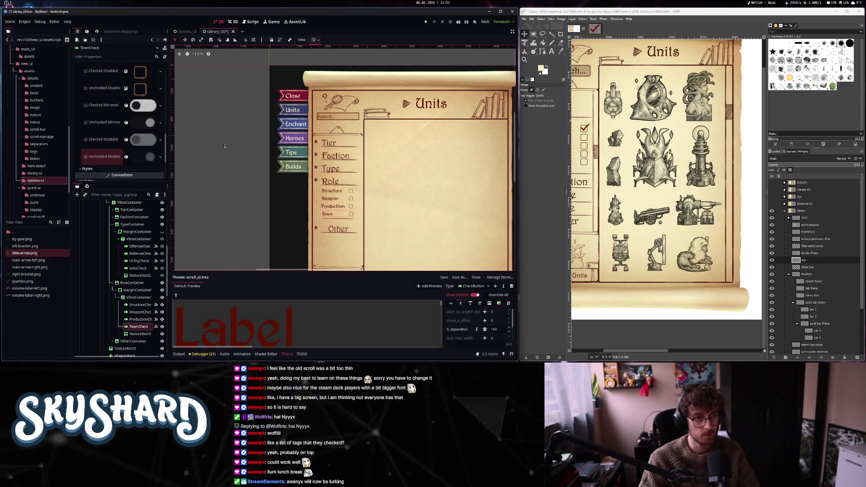
{"action": "key", "text": "ctrl+s"}
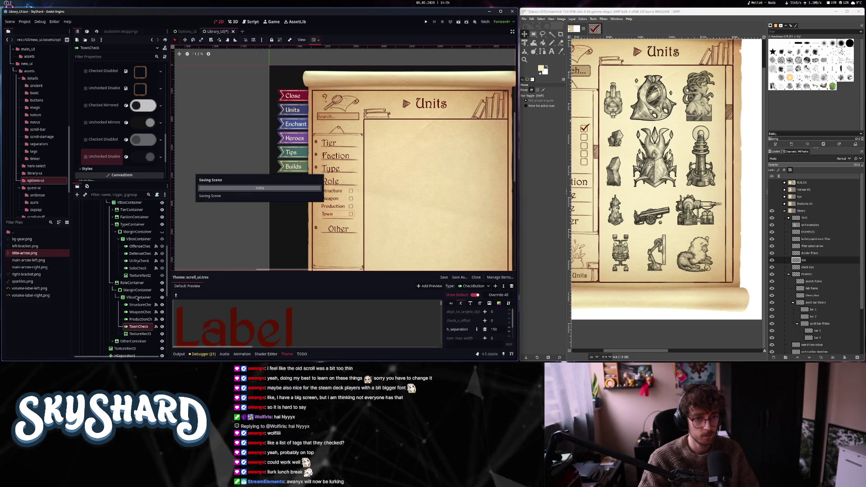
- Duplicate the divider line and move the copy, TextureRect4, below ConditionalCheck in the Other list
{"action": "scroll", "coordinate": [131, 294], "scroll_direction": "down", "scroll_amount": 5}
{"action": "left_click", "coordinate": [112, 265]}
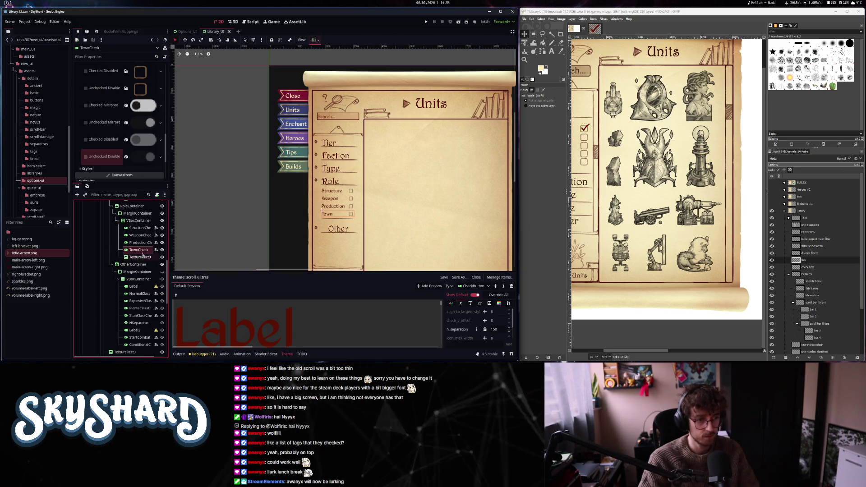
{"action": "left_click", "coordinate": [144, 259]}
{"action": "key", "text": "ctrl+d"}
{"action": "left_click_drag", "start_coordinate": [150, 315], "coordinate": [145, 321]}
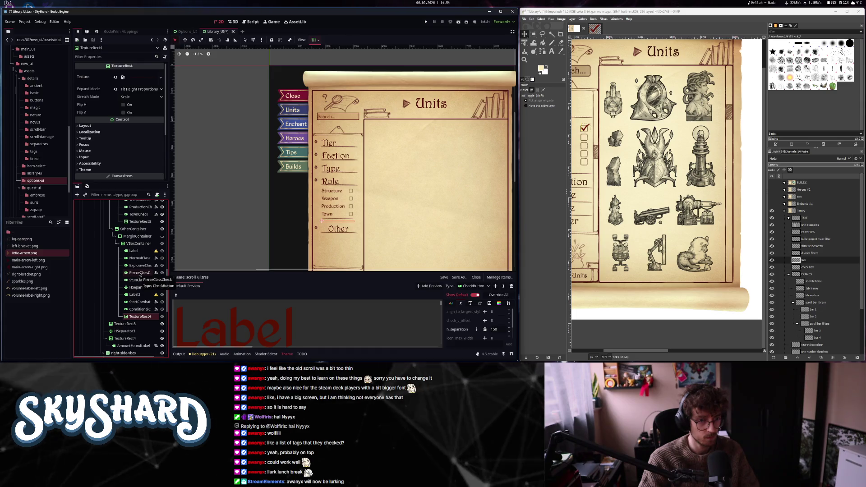
{"action": "left_click", "coordinate": [135, 310]}
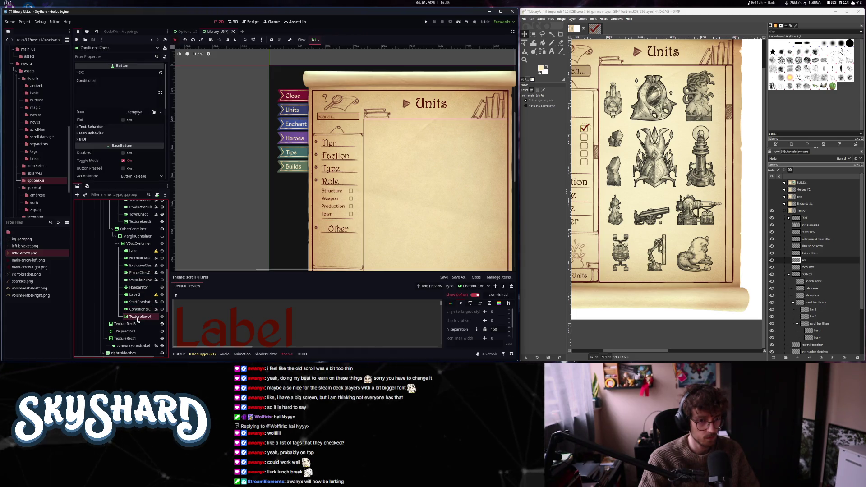
- Fold the Role filter section
{"action": "left_click", "coordinate": [137, 317]}
{"action": "scroll", "coordinate": [144, 256], "scroll_direction": "up", "scroll_amount": 3}
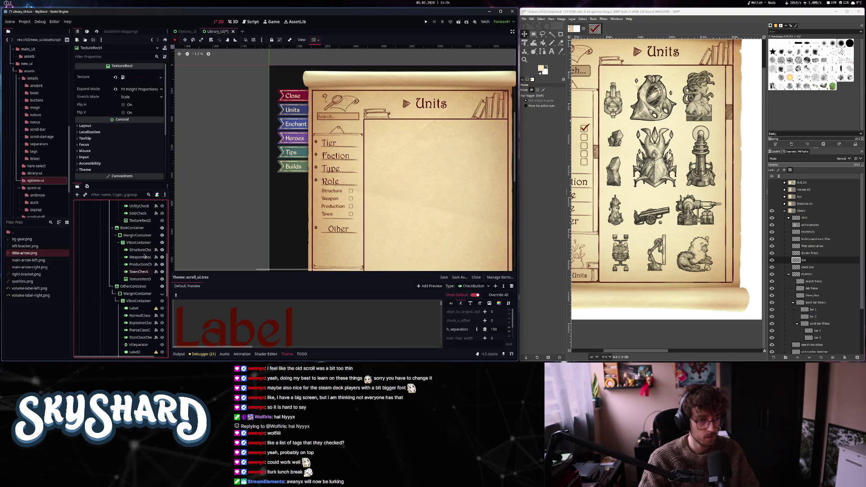
{"action": "left_click", "coordinate": [131, 229]}
{"action": "left_click", "coordinate": [123, 73]}
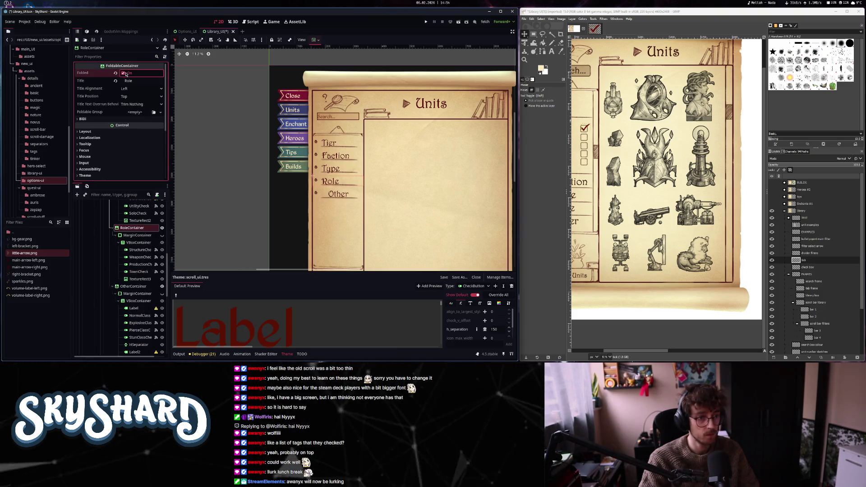
- Unfold the Other section and set its title alignment to Left
{"action": "left_click", "coordinate": [138, 287]}
{"action": "left_click", "coordinate": [123, 73]}
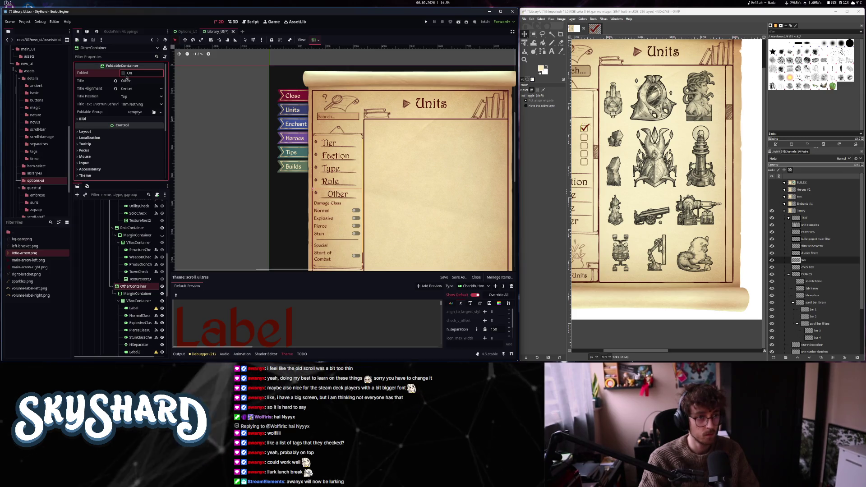
{"action": "left_click", "coordinate": [135, 89]}
{"action": "left_click", "coordinate": [128, 98]}
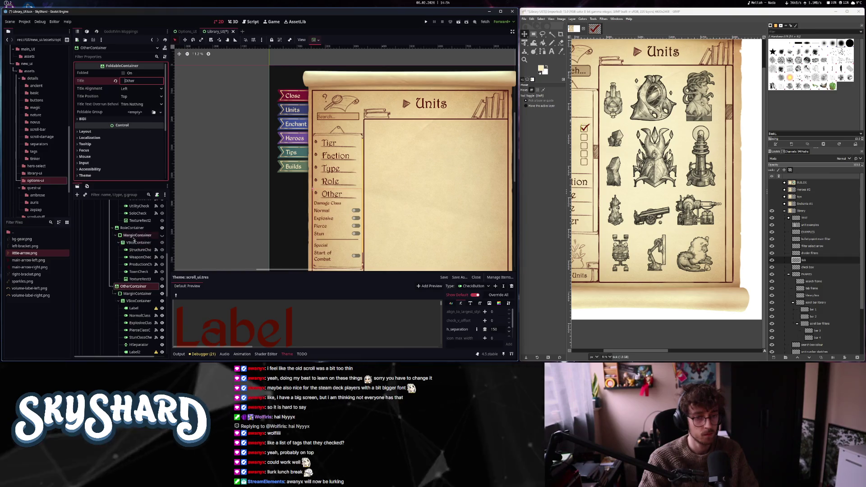
{"action": "scroll", "coordinate": [342, 257], "scroll_direction": "down", "scroll_amount": 1}
{"action": "scroll", "coordinate": [342, 258], "scroll_direction": "up", "scroll_amount": 2}
{"action": "left_click_drag", "start_coordinate": [341, 258], "coordinate": [343, 195]}
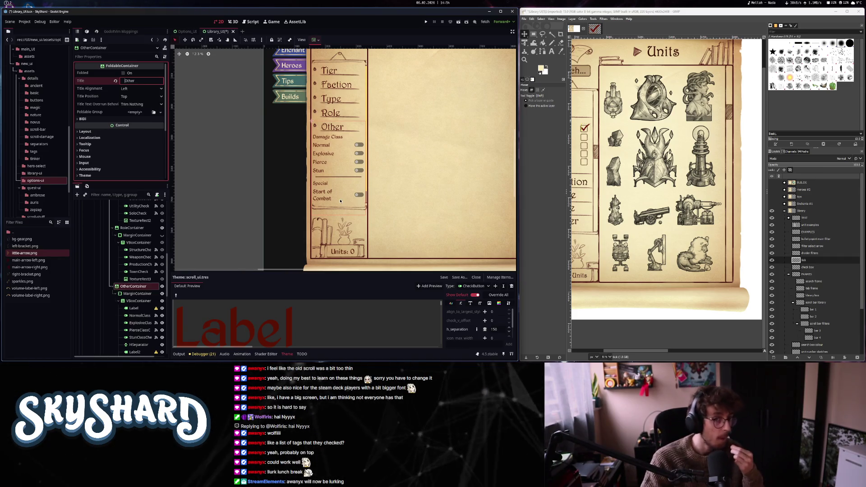
- Clear the smaller_label type variation from the Damage Class heading
{"action": "left_click", "coordinate": [138, 309]}
{"action": "scroll", "coordinate": [109, 159], "scroll_direction": "down", "scroll_amount": 10}
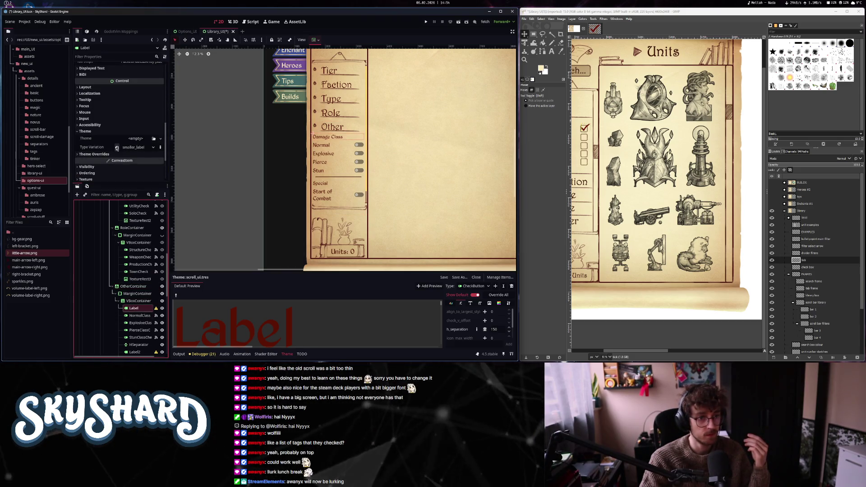
{"action": "left_click", "coordinate": [116, 148]}
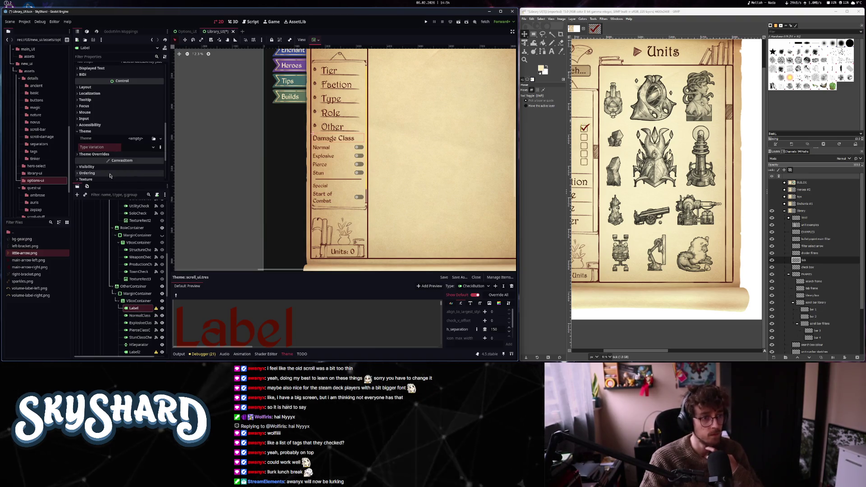
- Set the Other list's horizontal container sizing to Shrink Center
{"action": "left_click", "coordinate": [138, 300]}
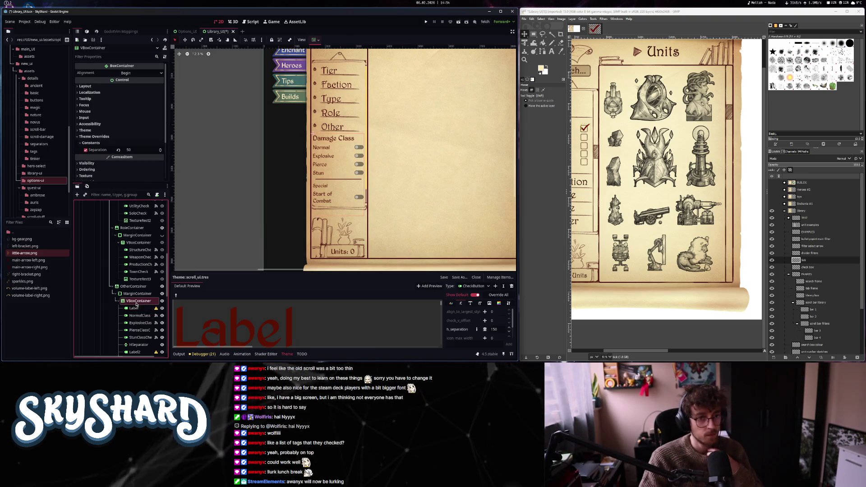
{"action": "left_click", "coordinate": [88, 86]}
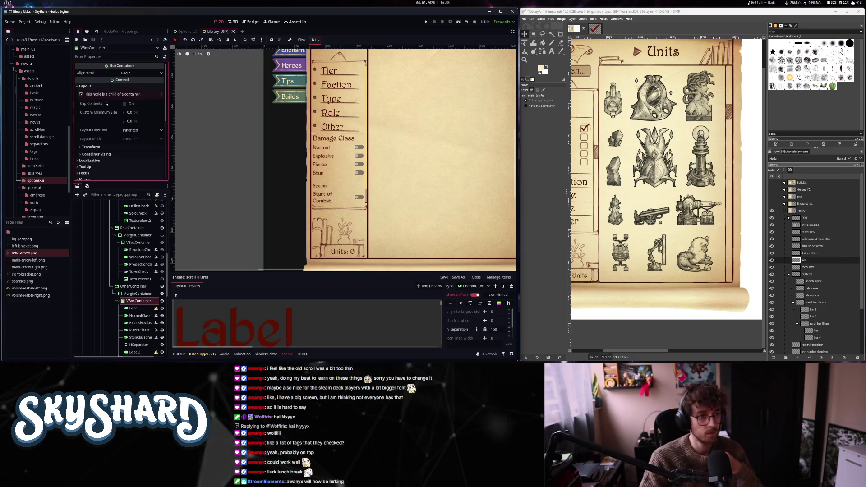
{"action": "left_click", "coordinate": [134, 162]}
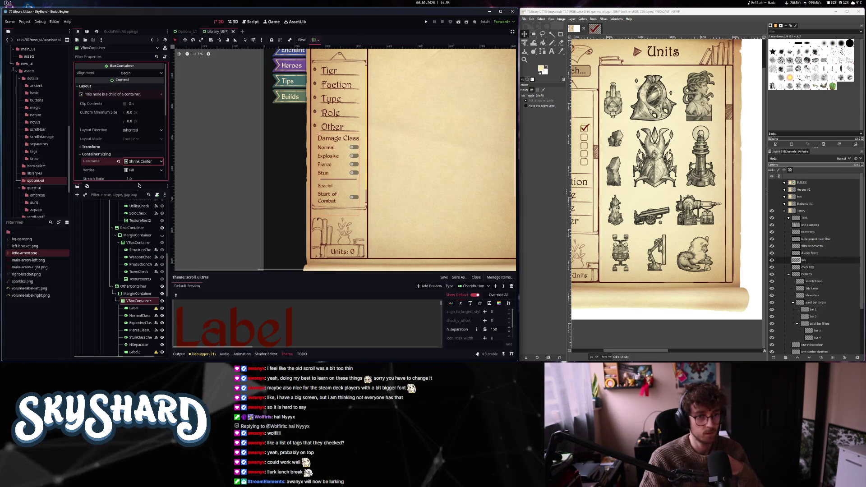
{"action": "left_click", "coordinate": [138, 183]}
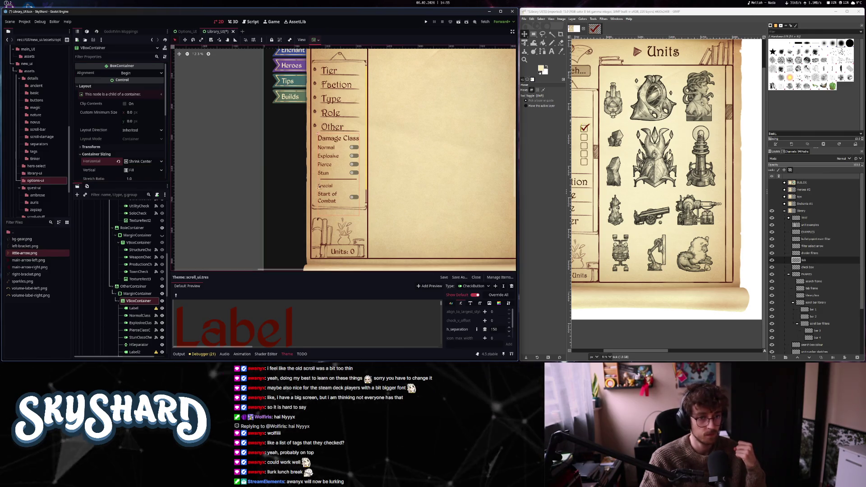
- Clear the smaller_label variation from the Special heading so it matches Damage Class
{"action": "left_click", "coordinate": [325, 185]}
{"action": "scroll", "coordinate": [126, 156], "scroll_direction": "down", "scroll_amount": 8}
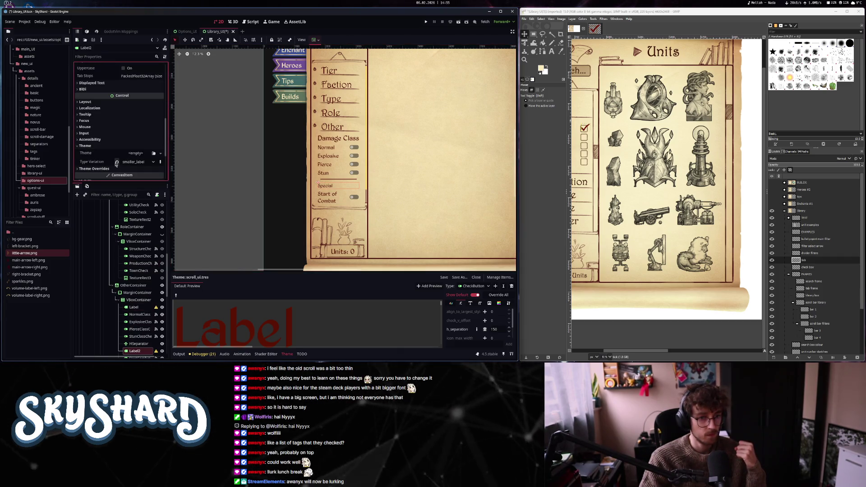
{"action": "mouse_move", "coordinate": [117, 164]}
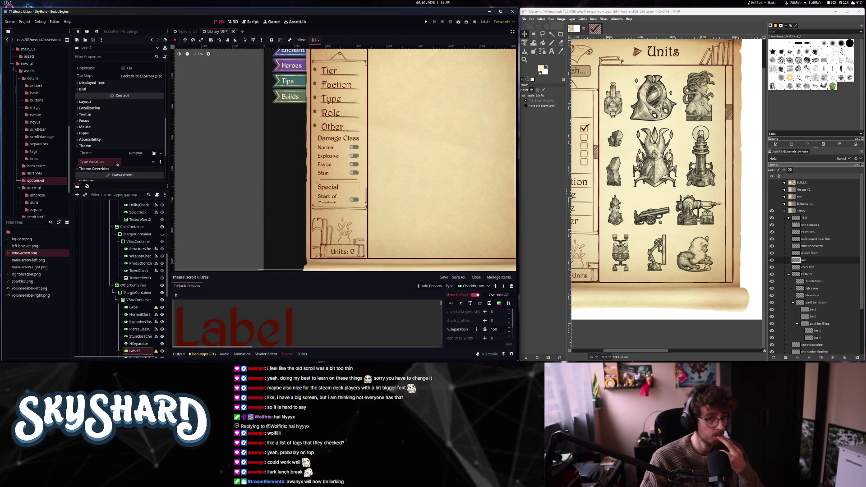
{"action": "left_click", "coordinate": [138, 315]}
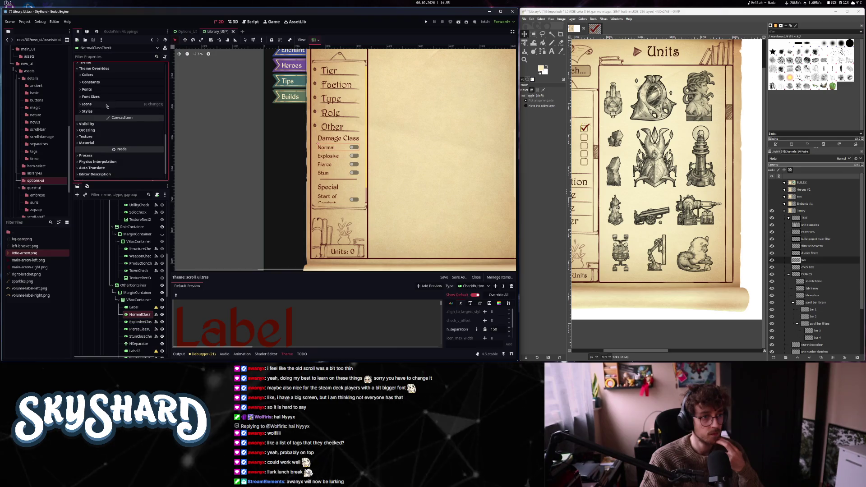
- Revert the toggle-switch icon overrides on the Normal and Explosive checks
{"action": "left_click", "coordinate": [107, 105]}
{"action": "scroll", "coordinate": [120, 176], "scroll_direction": "down", "scroll_amount": 4}
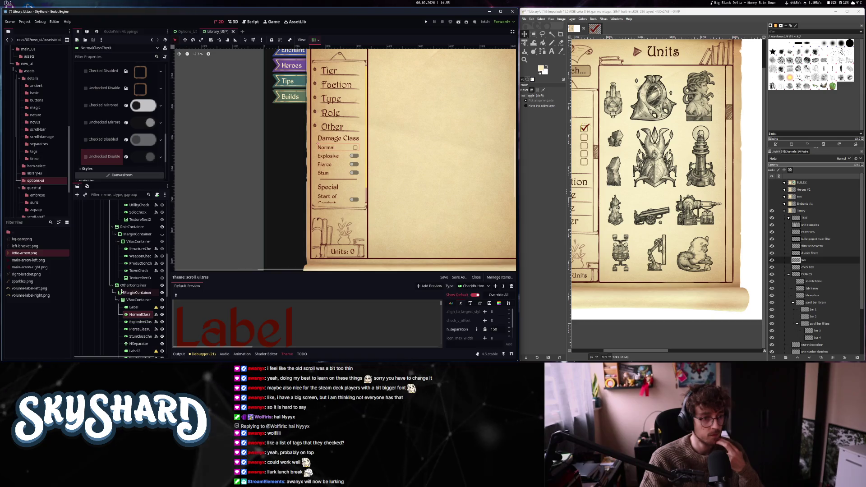
{"action": "left_click", "coordinate": [138, 322]}
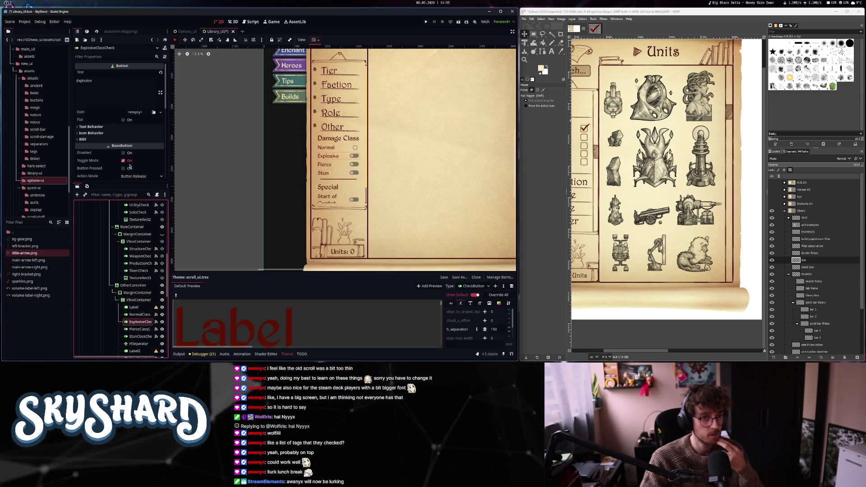
{"action": "scroll", "coordinate": [121, 149], "scroll_direction": "down", "scroll_amount": 10}
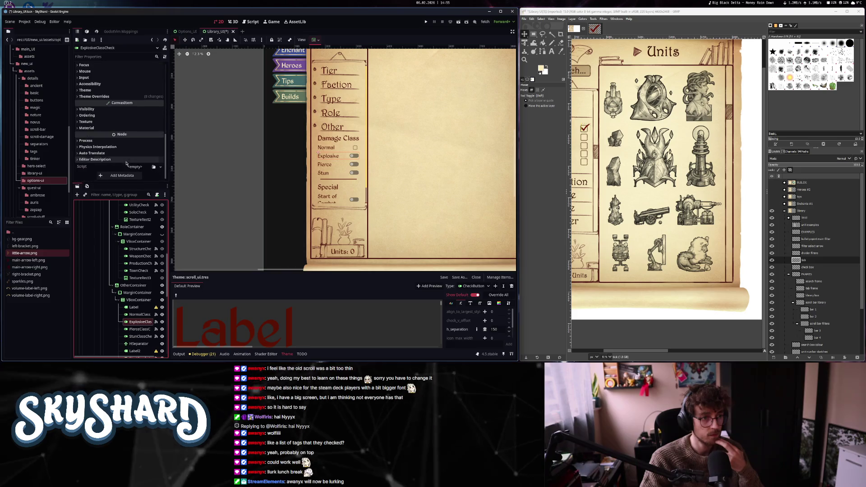
{"action": "left_click", "coordinate": [111, 132]}
{"action": "scroll", "coordinate": [117, 126], "scroll_direction": "down", "scroll_amount": 2}
{"action": "left_click", "coordinate": [118, 79]}
{"action": "left_click", "coordinate": [118, 97]}
{"action": "left_click", "coordinate": [118, 165]}
{"action": "scroll", "coordinate": [120, 163], "scroll_direction": "down", "scroll_amount": 4}
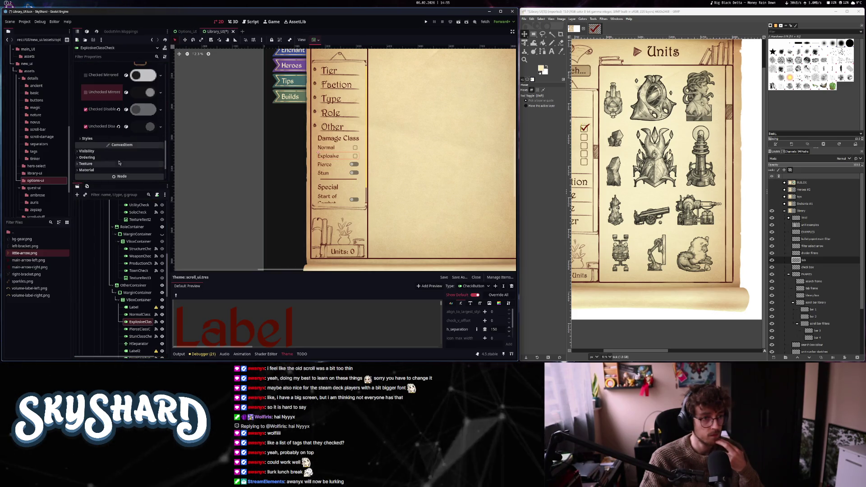
- Revert the Pierce and Stun checks' icon overrides so they show plain checkboxes
{"action": "left_click", "coordinate": [139, 328]}
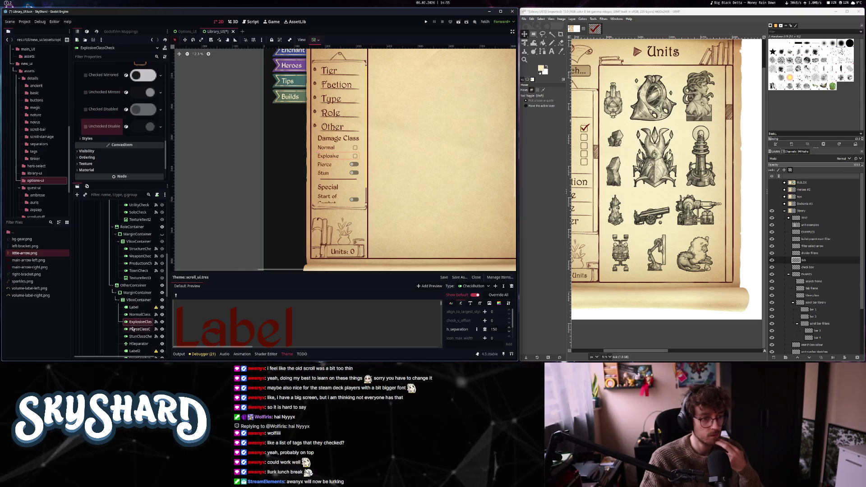
{"action": "scroll", "coordinate": [108, 124], "scroll_direction": "up", "scroll_amount": 3}
{"action": "left_click", "coordinate": [108, 127]}
{"action": "scroll", "coordinate": [117, 135], "scroll_direction": "down", "scroll_amount": 3}
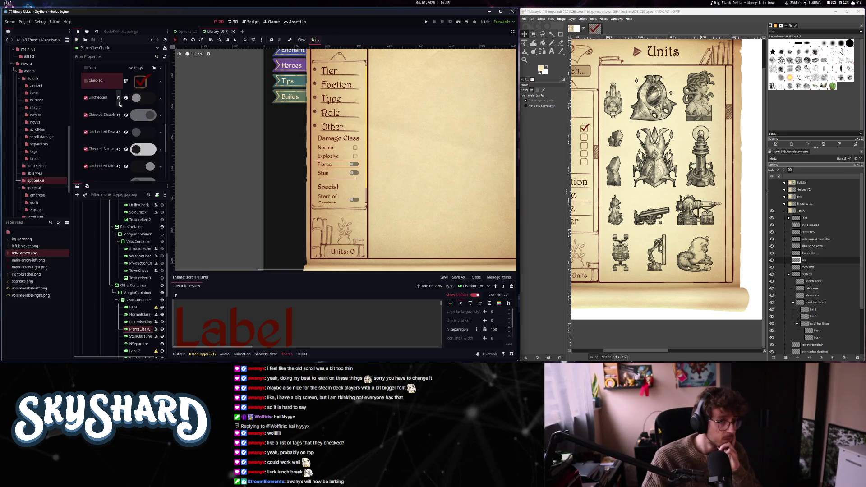
{"action": "scroll", "coordinate": [119, 158], "scroll_direction": "down", "scroll_amount": 4}
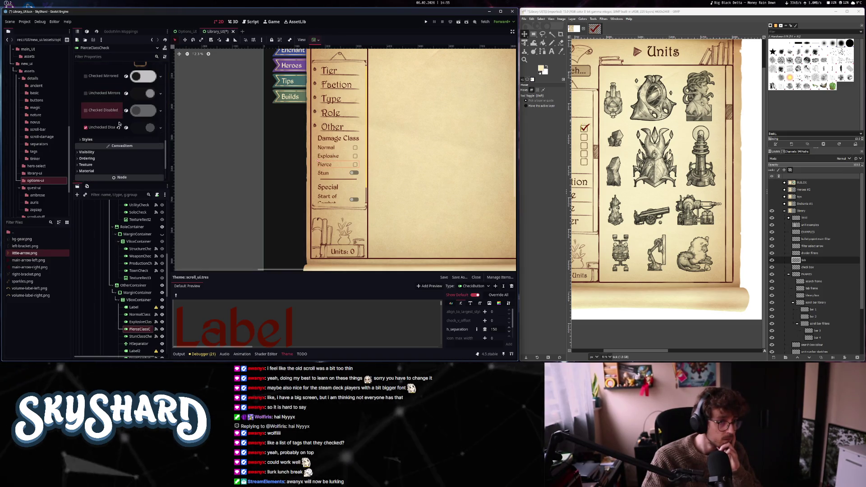
{"action": "scroll", "coordinate": [133, 287], "scroll_direction": "down", "scroll_amount": 4}
{"action": "left_click", "coordinate": [140, 260]}
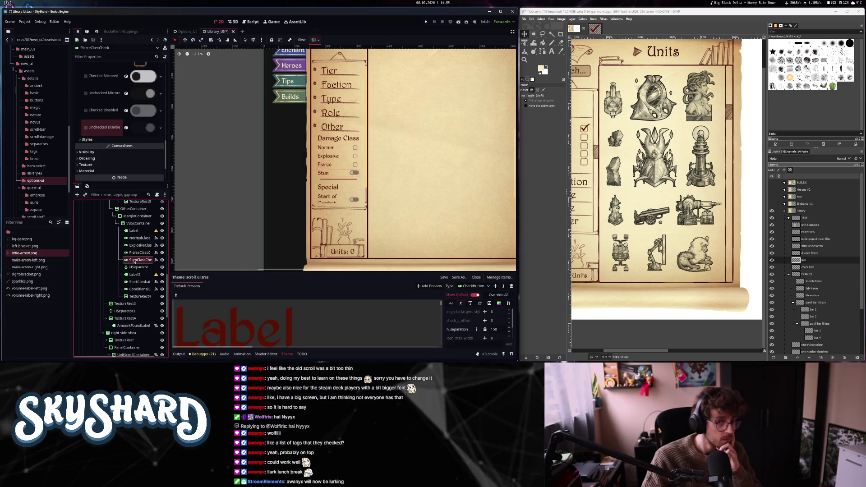
{"action": "scroll", "coordinate": [108, 162], "scroll_direction": "down", "scroll_amount": 8}
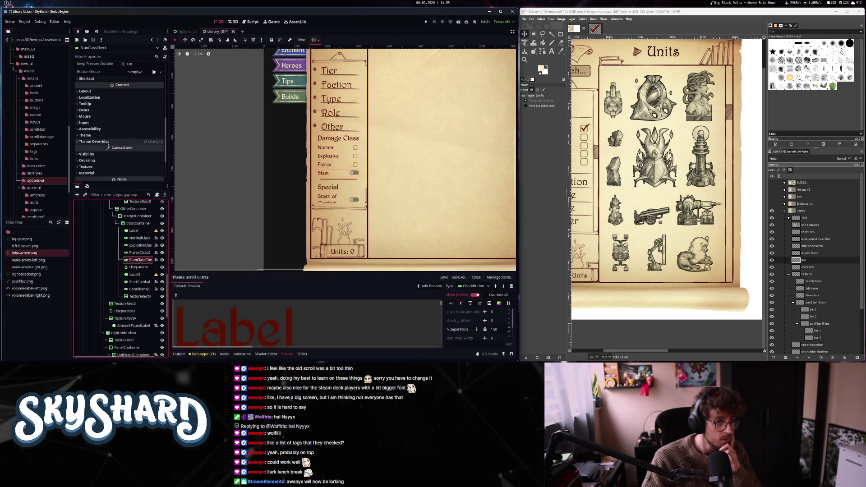
{"action": "left_click", "coordinate": [123, 89]}
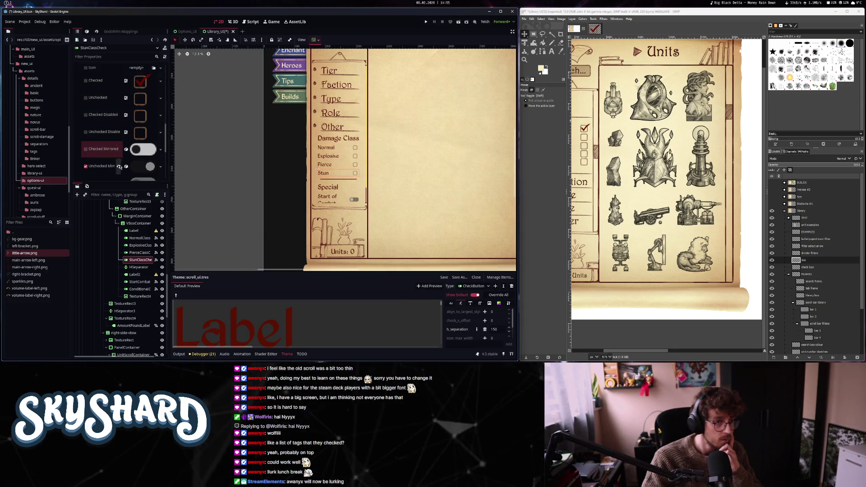
{"action": "scroll", "coordinate": [119, 167], "scroll_direction": "down", "scroll_amount": 3}
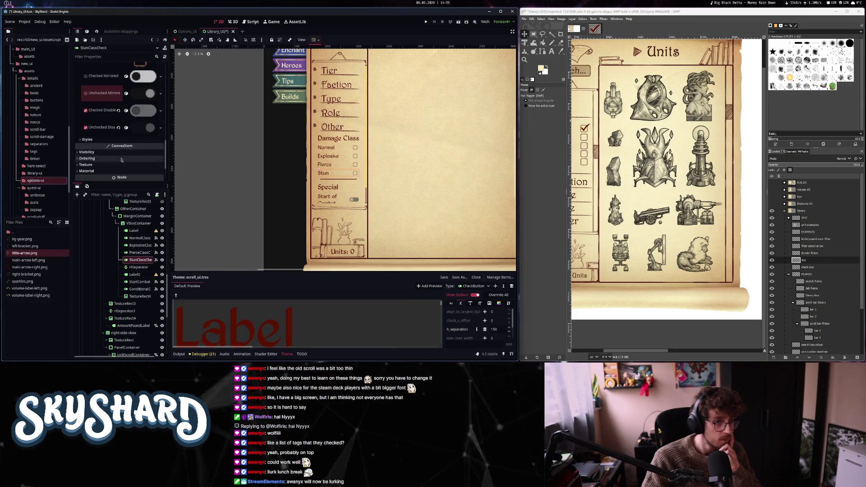
- Revert the Checked, Unchecked, Mirrored and Disabled icon overrides on the start-of-combat check
{"action": "left_click", "coordinate": [137, 281]}
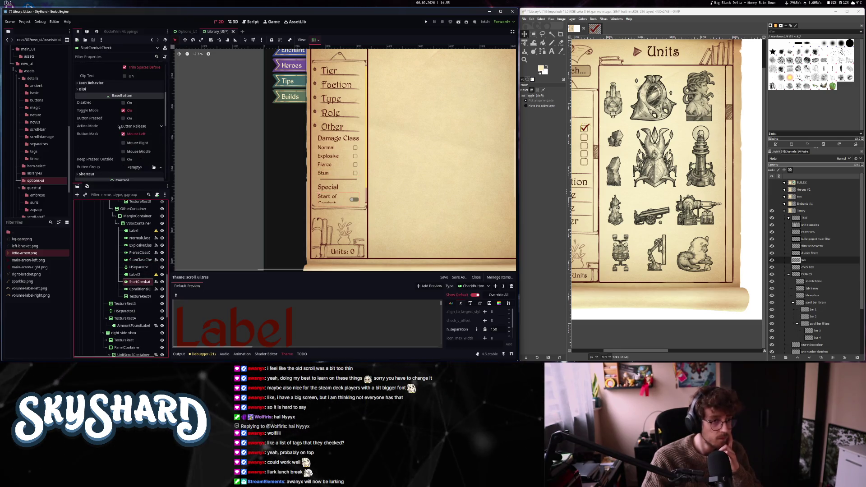
{"action": "scroll", "coordinate": [118, 127], "scroll_direction": "down", "scroll_amount": 5}
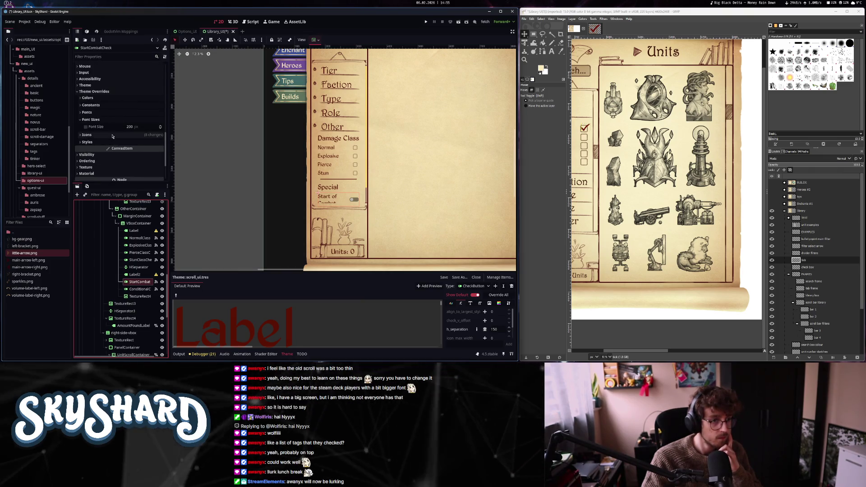
{"action": "left_click", "coordinate": [86, 134]}
{"action": "scroll", "coordinate": [116, 120], "scroll_direction": "down", "scroll_amount": 3}
{"action": "scroll", "coordinate": [118, 119], "scroll_direction": "up", "scroll_amount": 1}
{"action": "left_click", "coordinate": [119, 117]}
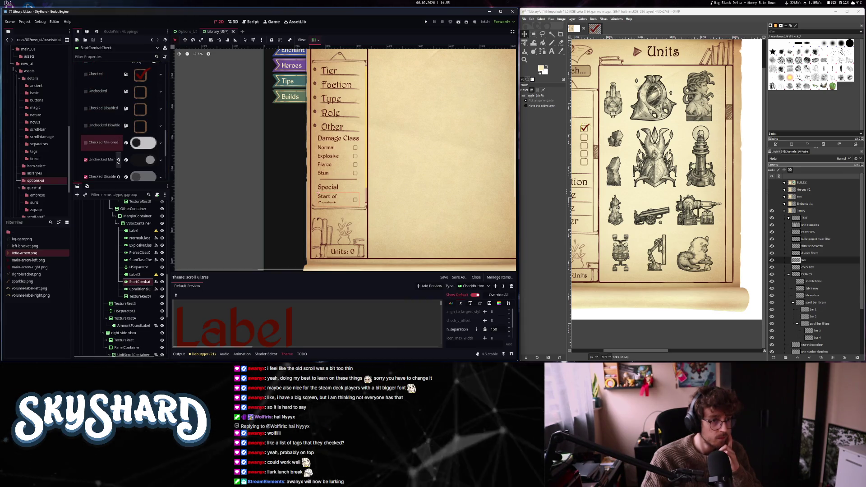
{"action": "left_click", "coordinate": [118, 161]}
{"action": "scroll", "coordinate": [119, 145], "scroll_direction": "down", "scroll_amount": 2}
{"action": "left_click", "coordinate": [119, 134]}
{"action": "left_click", "coordinate": [118, 150]}
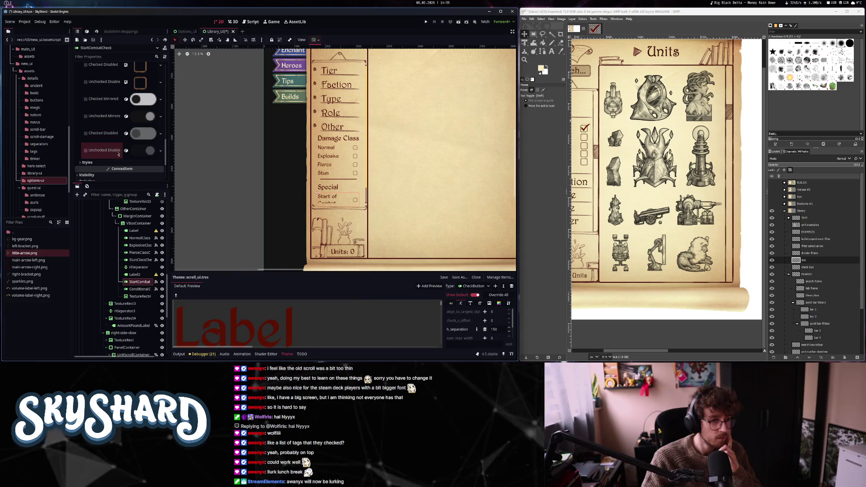
- Revert every checked, unchecked, mirrored and disabled icon override on the Conditional check
{"action": "left_click", "coordinate": [133, 289]}
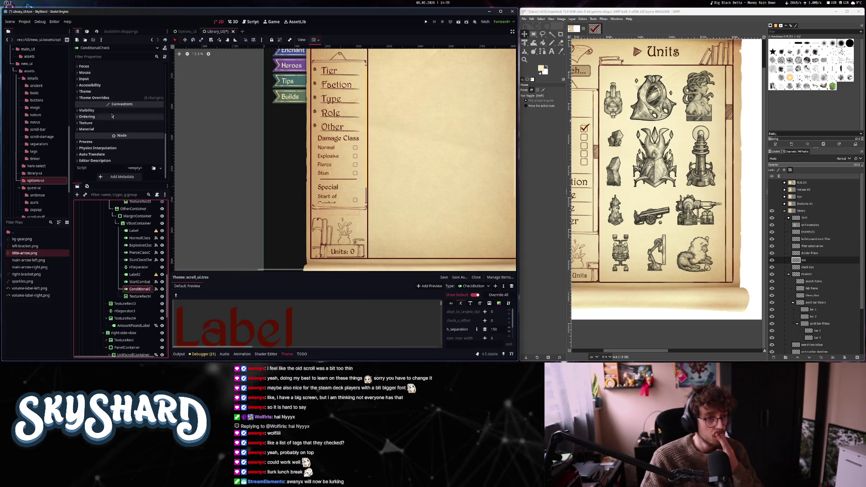
{"action": "left_click", "coordinate": [116, 99]}
{"action": "left_click", "coordinate": [112, 133]}
{"action": "scroll", "coordinate": [112, 131], "scroll_direction": "down", "scroll_amount": 3}
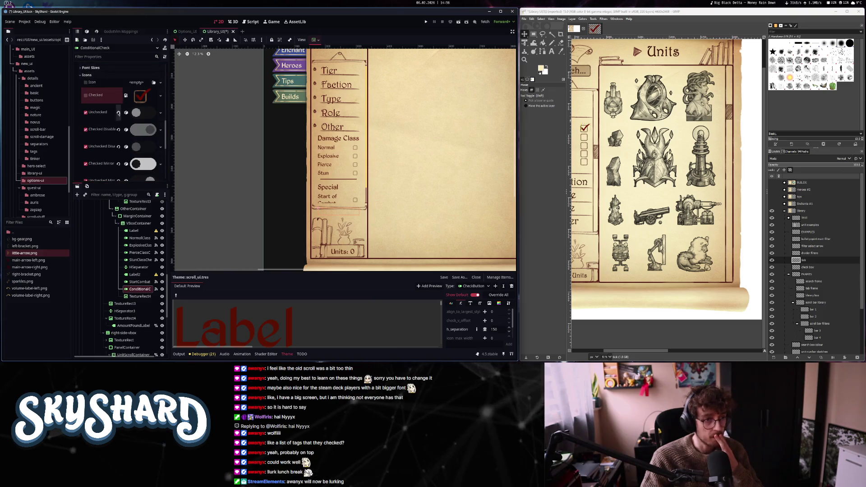
{"action": "left_click", "coordinate": [118, 112]}
{"action": "left_click", "coordinate": [118, 130]}
{"action": "left_click", "coordinate": [119, 165]}
{"action": "scroll", "coordinate": [118, 148], "scroll_direction": "down", "scroll_amount": 3}
{"action": "left_click", "coordinate": [126, 107]}
{"action": "left_click", "coordinate": [126, 124]}
{"action": "left_click", "coordinate": [125, 141]}
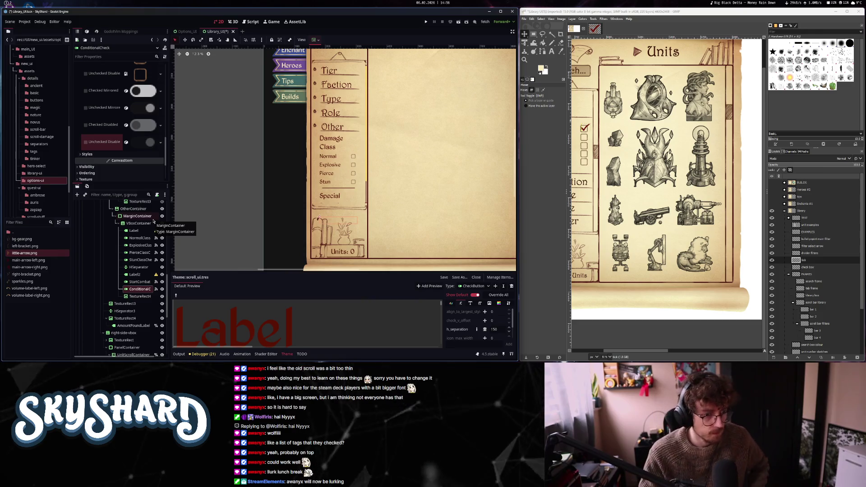
- Delete the TextureRect4 divider node, confirming the prompt
{"action": "left_click", "coordinate": [141, 297]}
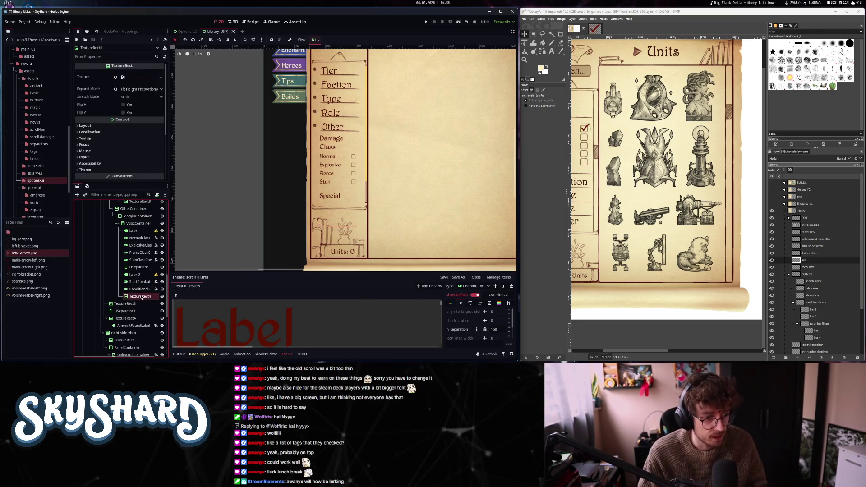
{"action": "key", "text": "Delete"}
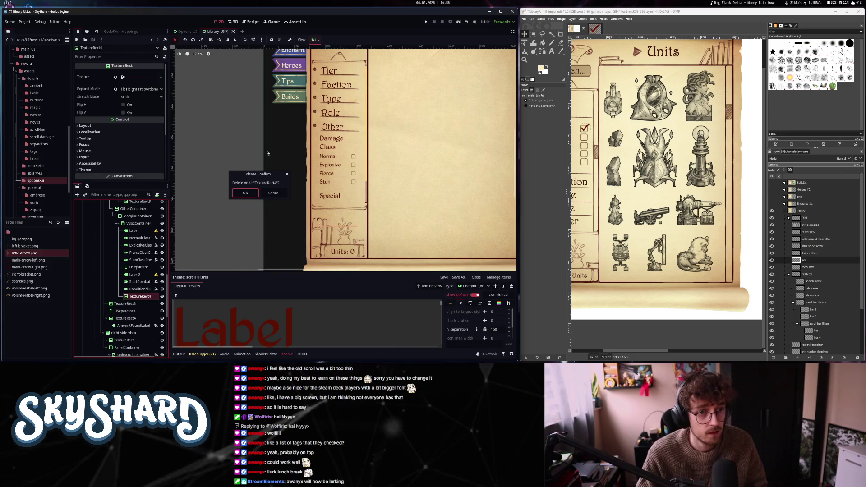
{"action": "left_click", "coordinate": [244, 193]}
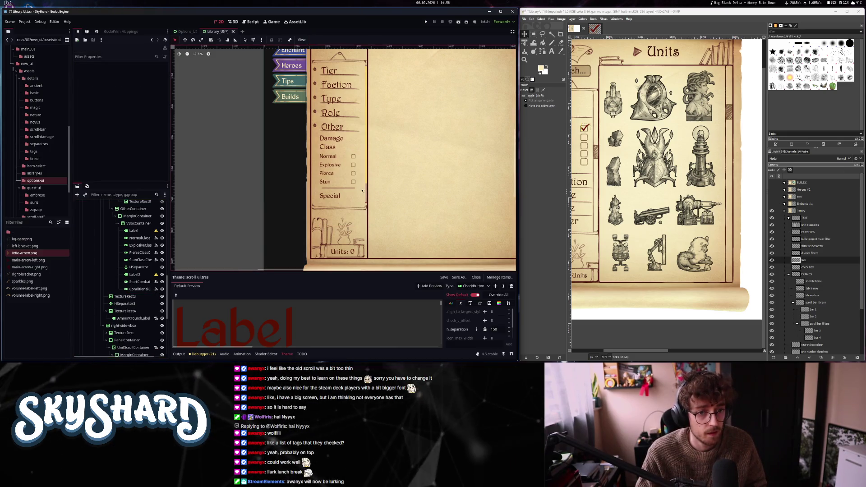
{"action": "scroll", "coordinate": [241, 196], "scroll_direction": "up", "scroll_amount": 5}
{"action": "scroll", "coordinate": [241, 196], "scroll_direction": "down", "scroll_amount": 4}
{"action": "scroll", "coordinate": [125, 235], "scroll_direction": "up", "scroll_amount": 3}
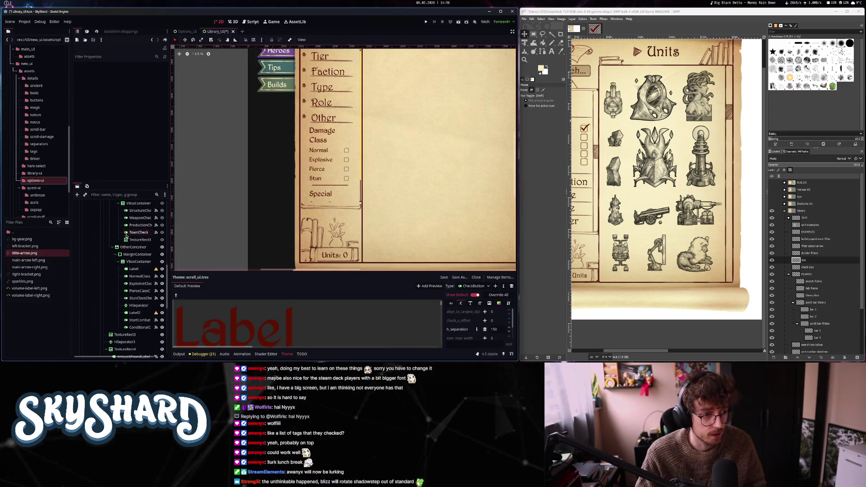
- Make the Other section start folded, then save and run the game with F5
{"action": "left_click", "coordinate": [127, 248]}
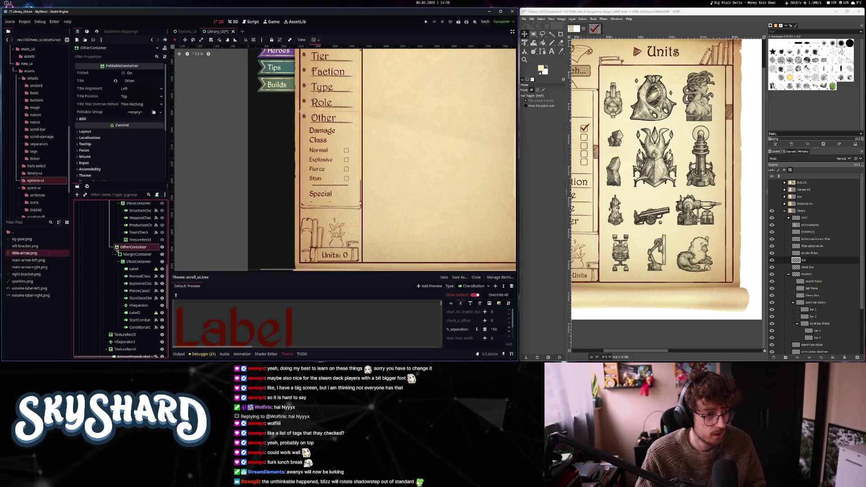
{"action": "left_click", "coordinate": [123, 73]}
{"action": "scroll", "coordinate": [113, 266], "scroll_direction": "up", "scroll_amount": 2}
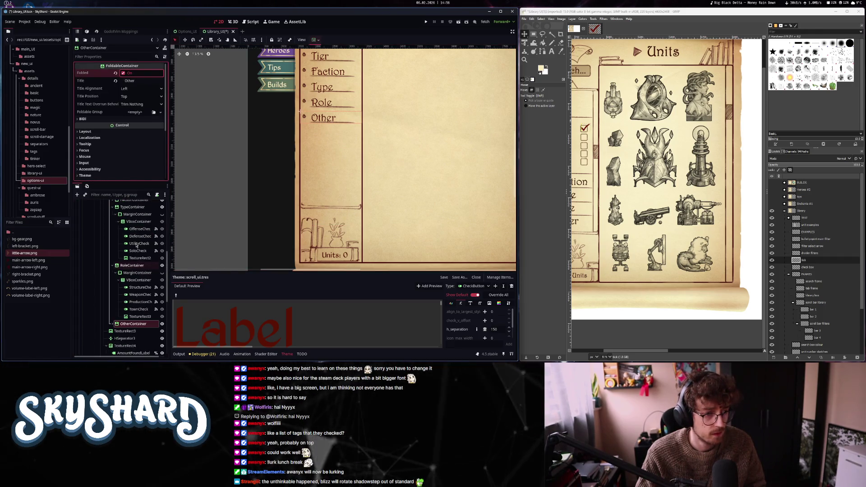
{"action": "left_click", "coordinate": [112, 208]}
{"action": "key", "text": "F5"}
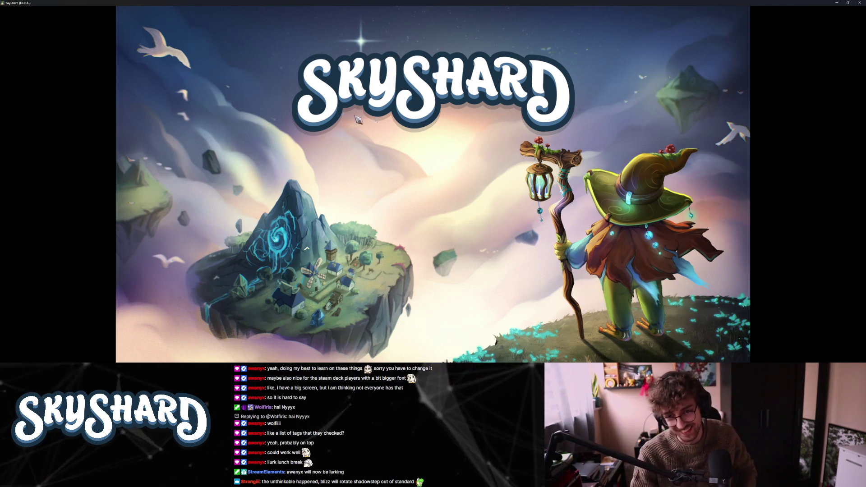
- Restore the SkyShard game window from fullscreen and continue past the title screen
{"action": "key", "text": "super+Down"}
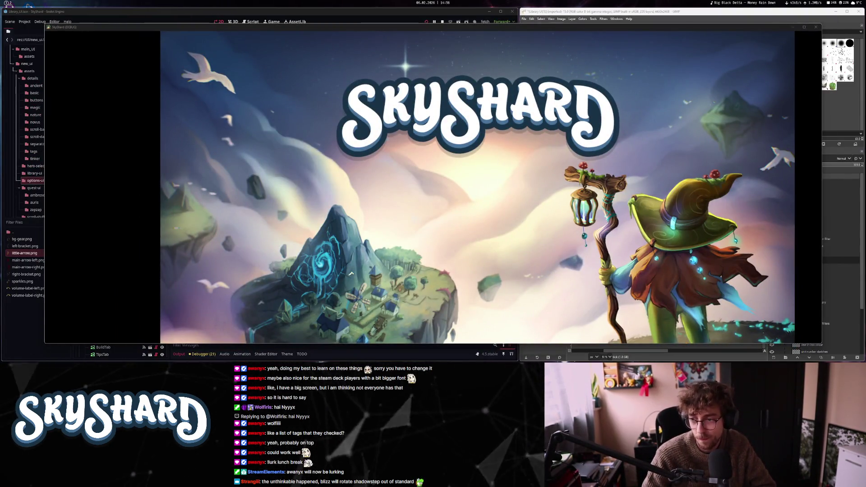
{"action": "left_click", "coordinate": [350, 273]}
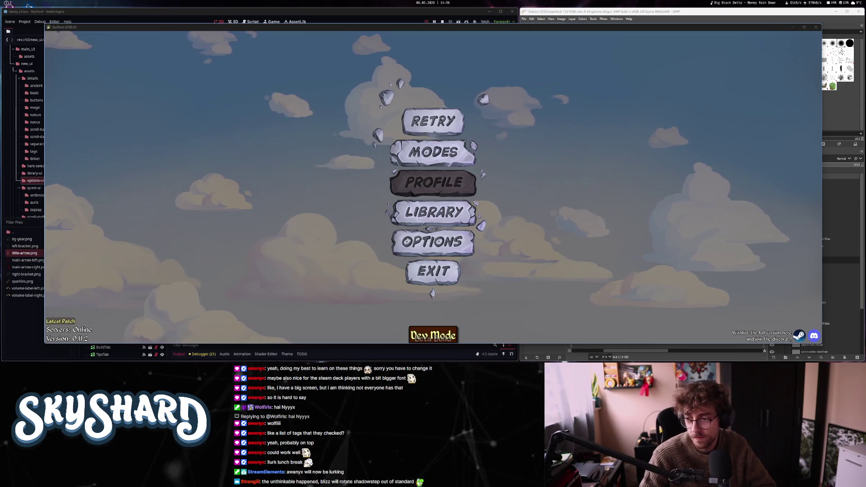
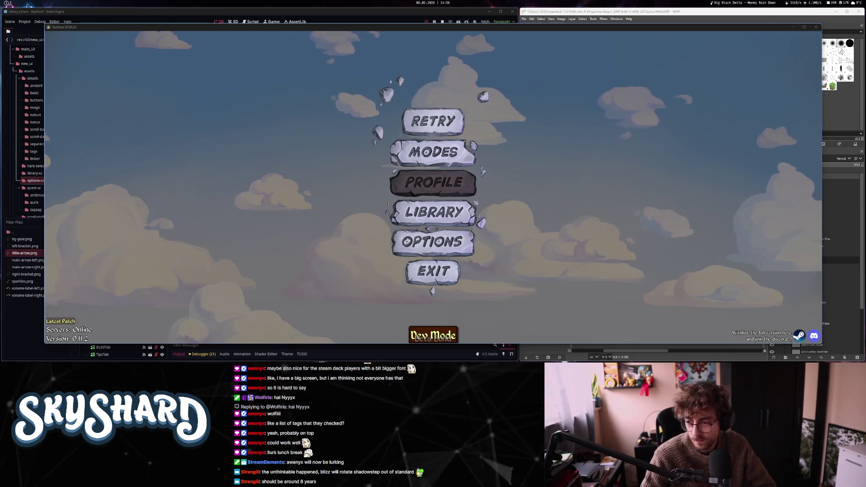
- Open the Units library and filter it to the Basic faction after trying Nature
{"action": "left_click", "coordinate": [456, 216]}
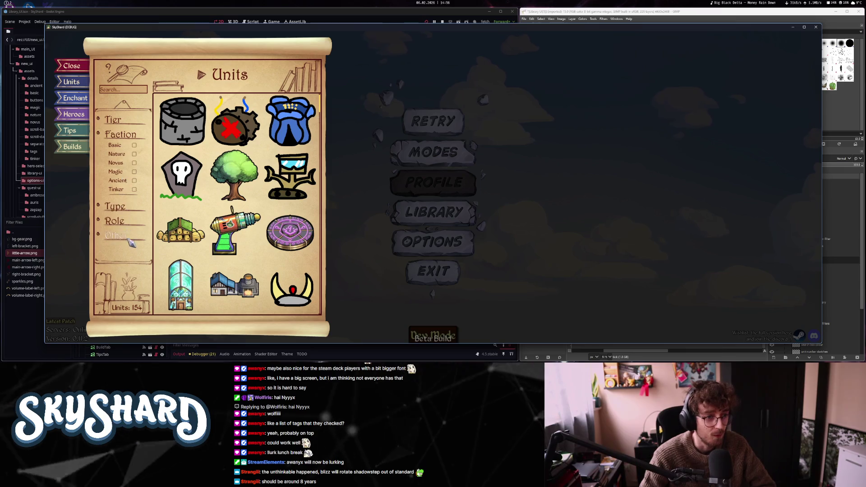
{"action": "left_click", "coordinate": [124, 134]}
{"action": "left_click", "coordinate": [120, 134]}
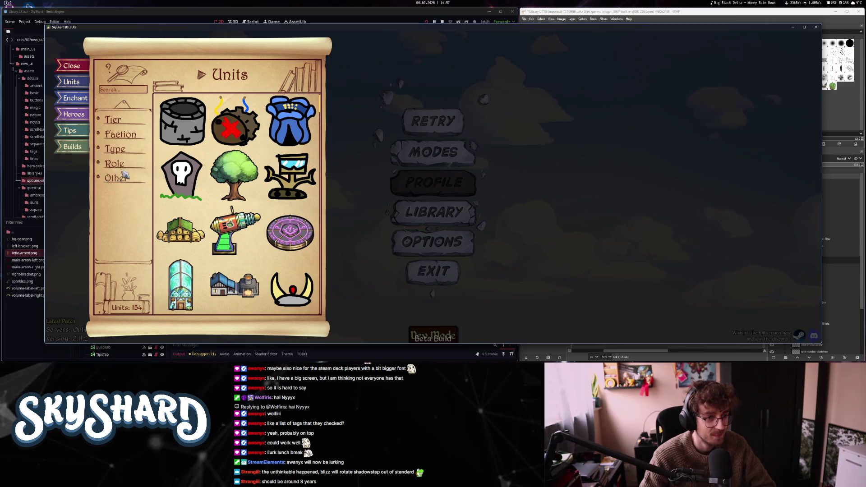
{"action": "left_click", "coordinate": [122, 134]}
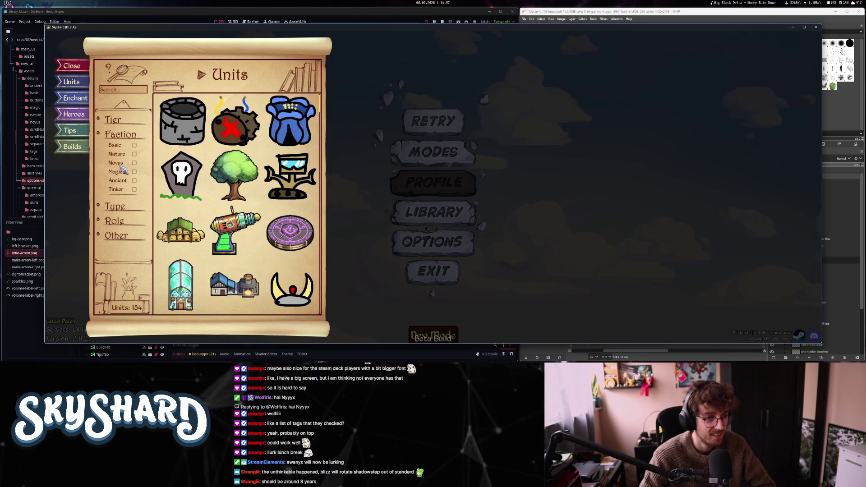
{"action": "left_click", "coordinate": [134, 154]}
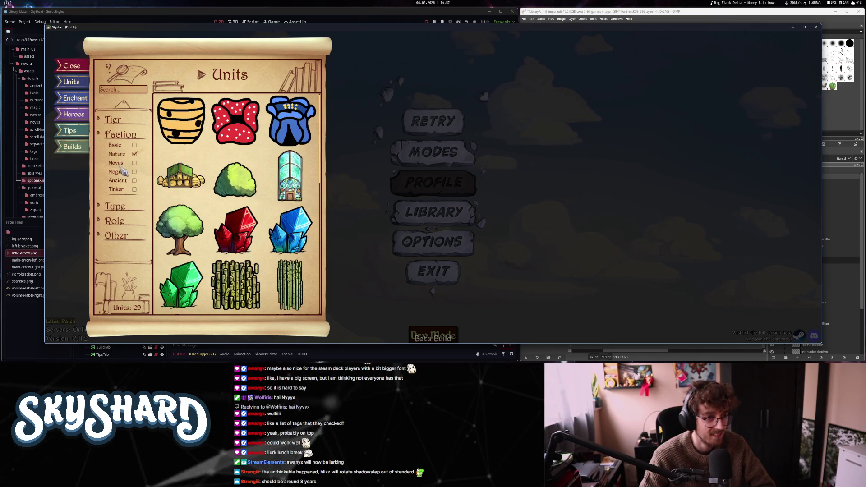
{"action": "left_click", "coordinate": [124, 176]}
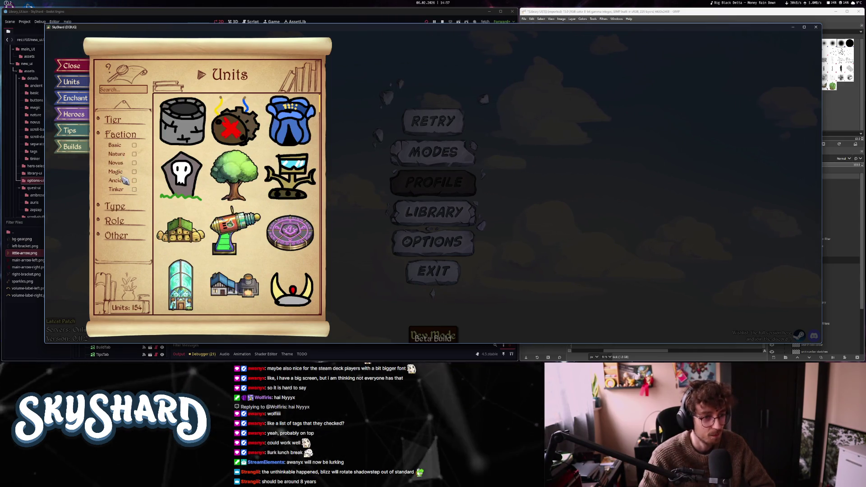
{"action": "left_click", "coordinate": [120, 146]}
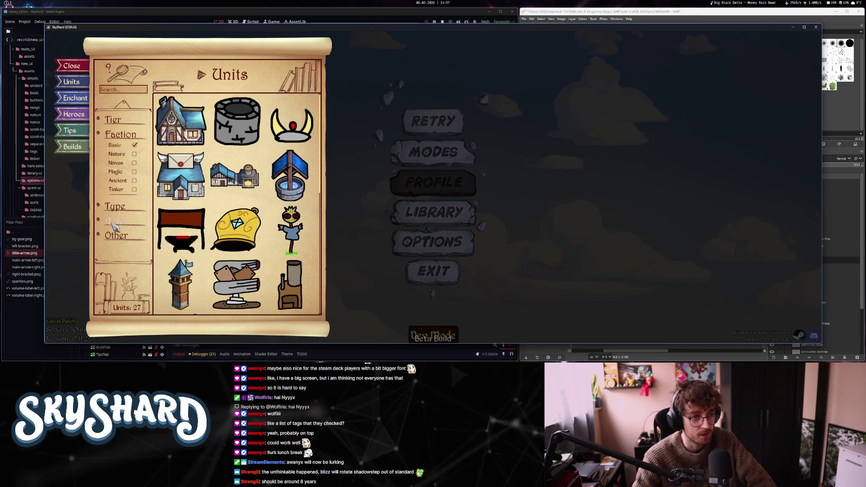
- Expand the Type filters and check Defense, leaving 3 units listed
{"action": "left_click", "coordinate": [133, 183]}
{"action": "left_click", "coordinate": [133, 183]}
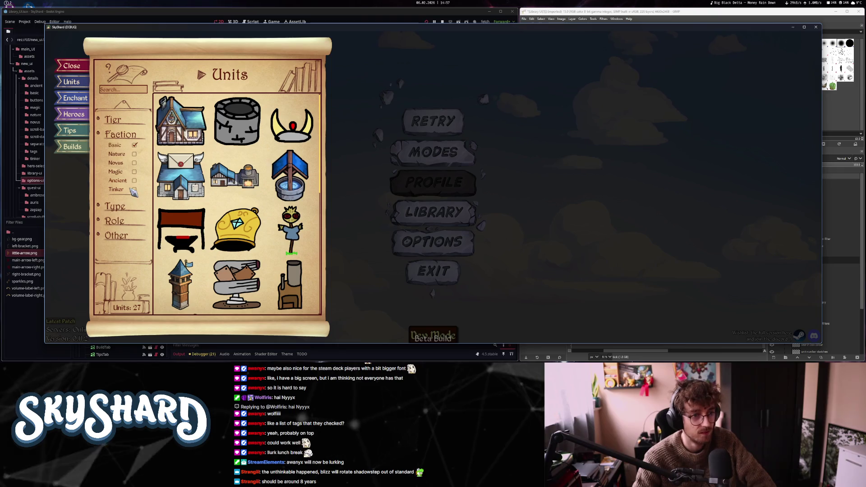
{"action": "left_click", "coordinate": [115, 206]}
{"action": "left_click", "coordinate": [134, 226]}
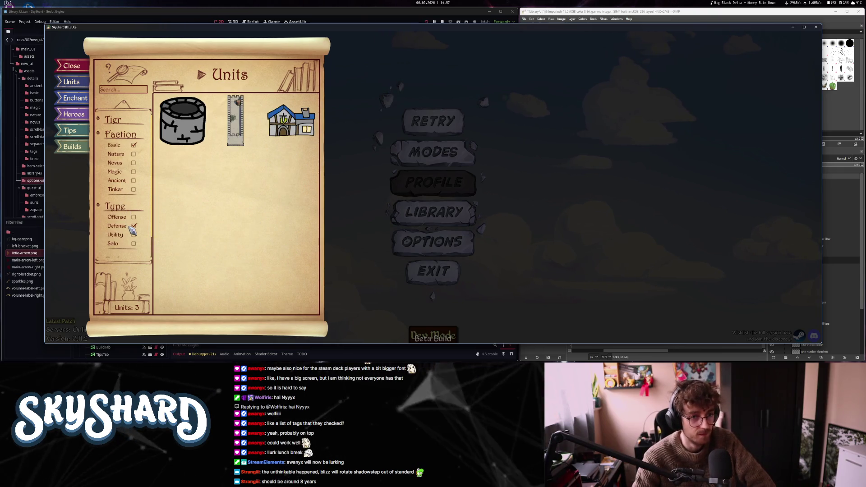
{"action": "left_click", "coordinate": [133, 226]}
- Switch the Type filter to Offense and scroll through the unit grid
{"action": "left_click", "coordinate": [134, 217]}
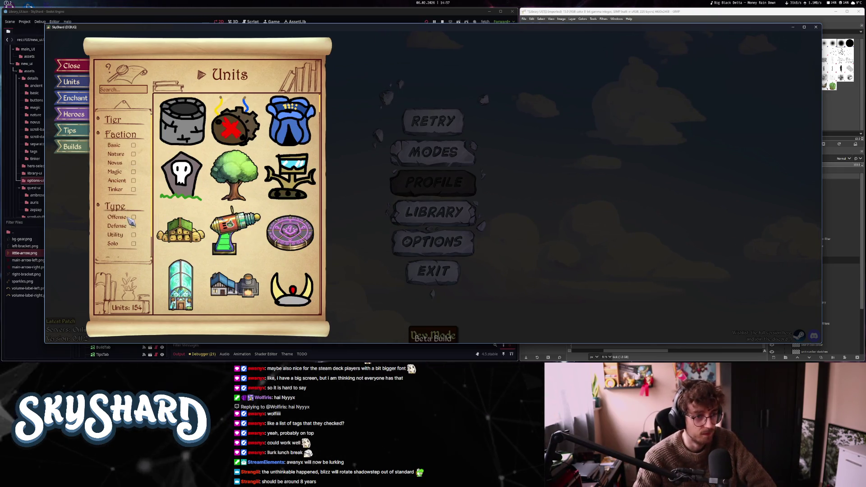
{"action": "scroll", "coordinate": [234, 119], "scroll_direction": "down", "scroll_amount": 5}
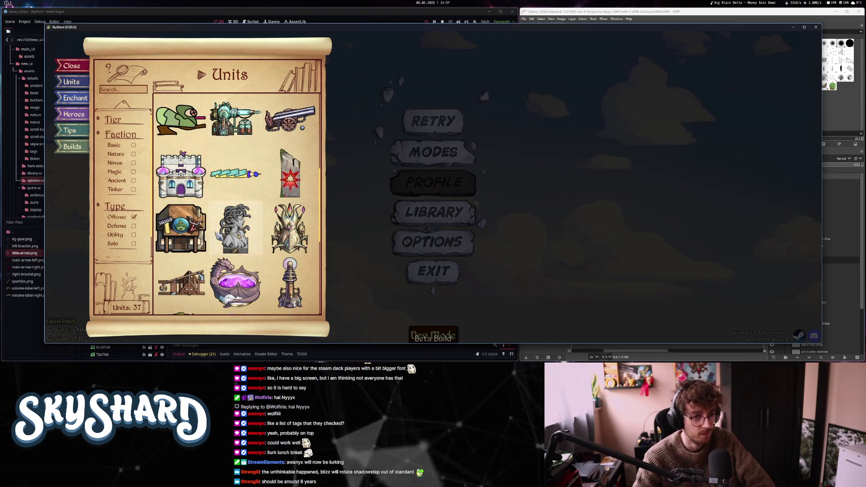
{"action": "scroll", "coordinate": [235, 225], "scroll_direction": "down", "scroll_amount": 2}
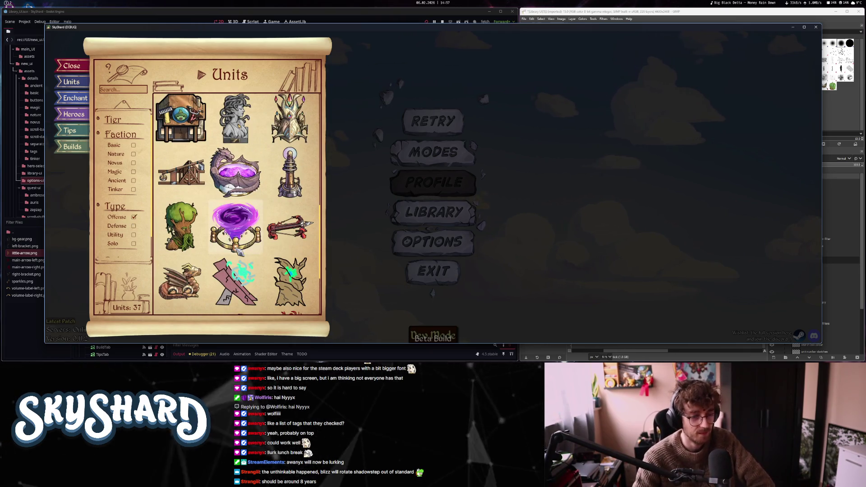
{"action": "scroll", "coordinate": [235, 243], "scroll_direction": "down", "scroll_amount": 5}
{"action": "scroll", "coordinate": [236, 260], "scroll_direction": "up", "scroll_amount": 3}
{"action": "scroll", "coordinate": [235, 259], "scroll_direction": "down", "scroll_amount": 3}
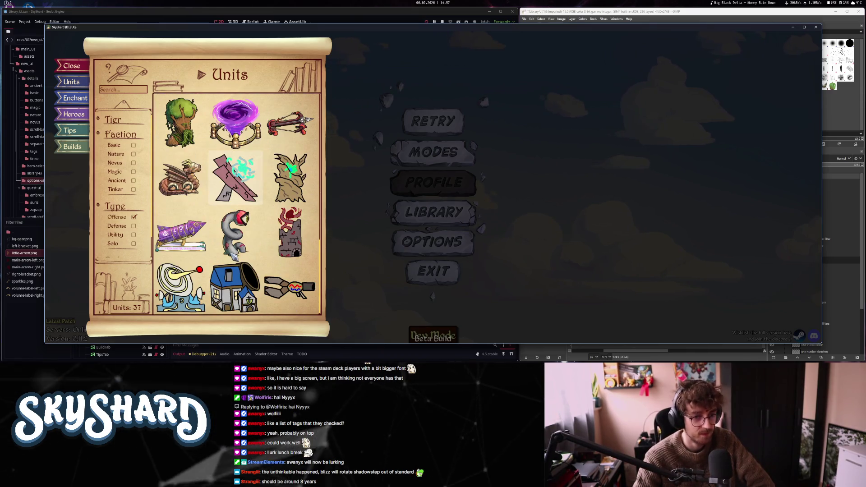
{"action": "scroll", "coordinate": [235, 260], "scroll_direction": "up", "scroll_amount": 3}
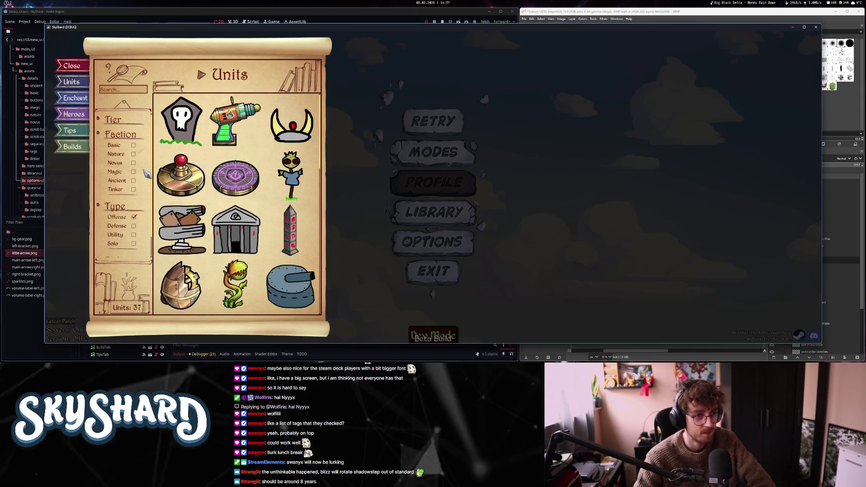
- Collapse the Faction, Type and Tier filter sections, then close the library with Escape
{"action": "left_click", "coordinate": [126, 135]}
{"action": "left_click", "coordinate": [123, 137]}
{"action": "left_click", "coordinate": [123, 136]}
{"action": "left_click", "coordinate": [124, 135]}
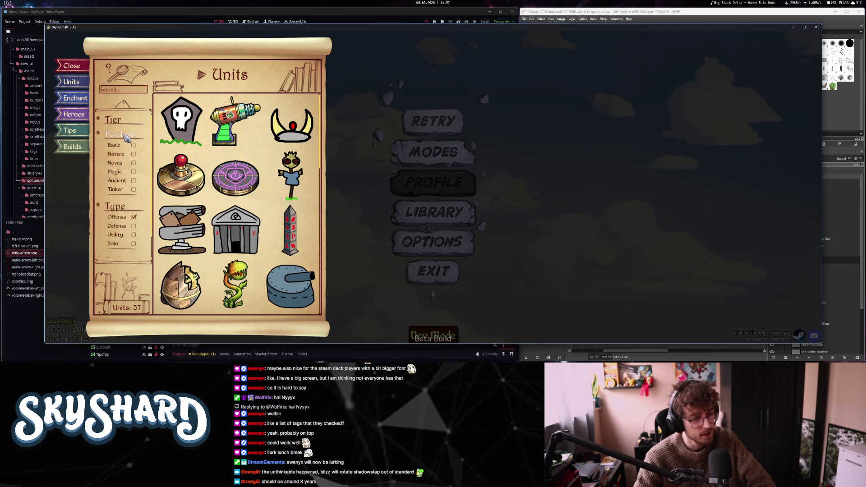
{"action": "left_click", "coordinate": [115, 206]}
{"action": "left_click", "coordinate": [120, 134]}
{"action": "left_click", "coordinate": [116, 120]}
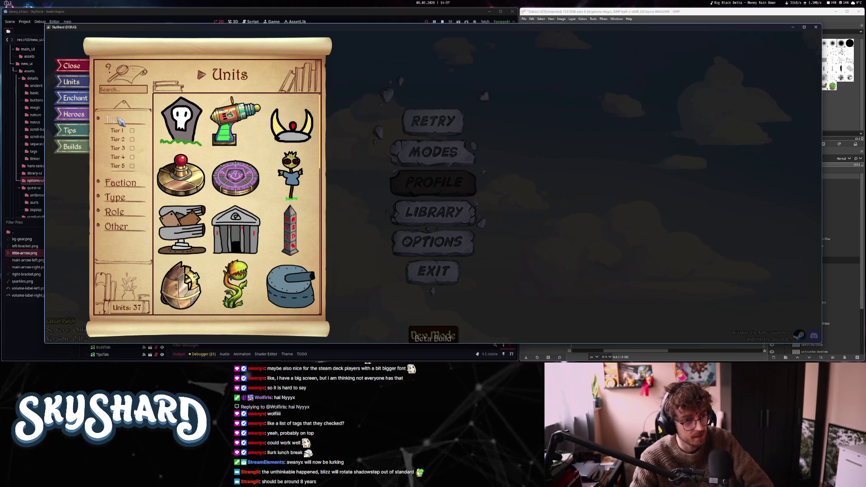
{"action": "left_click", "coordinate": [118, 120]}
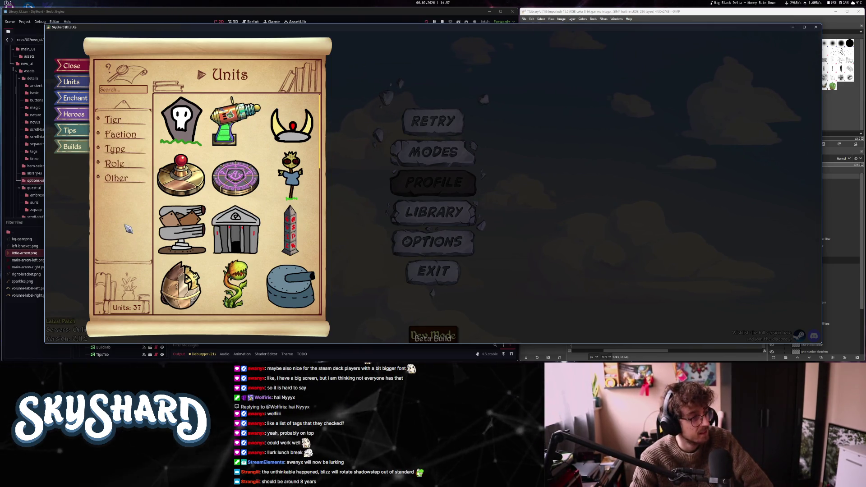
{"action": "key", "text": "Escape"}
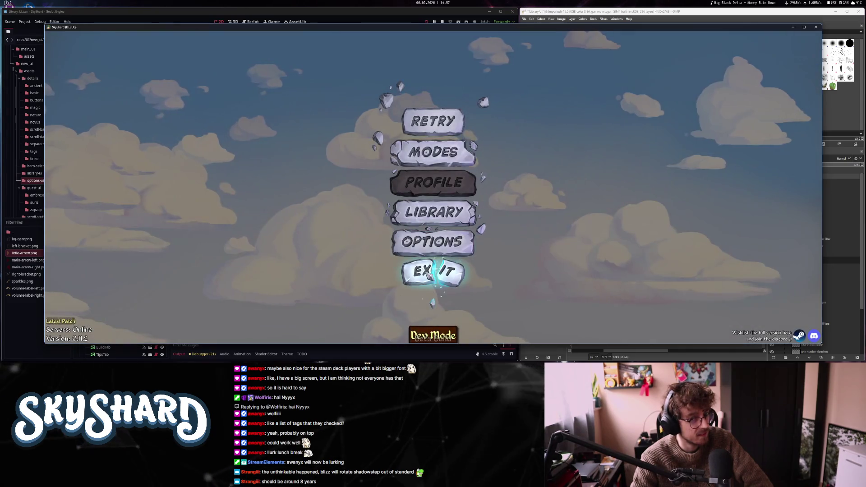
- Quit the game with EXIT and pan Godot's canvas to the library panel's Units header
{"action": "left_click", "coordinate": [432, 271]}
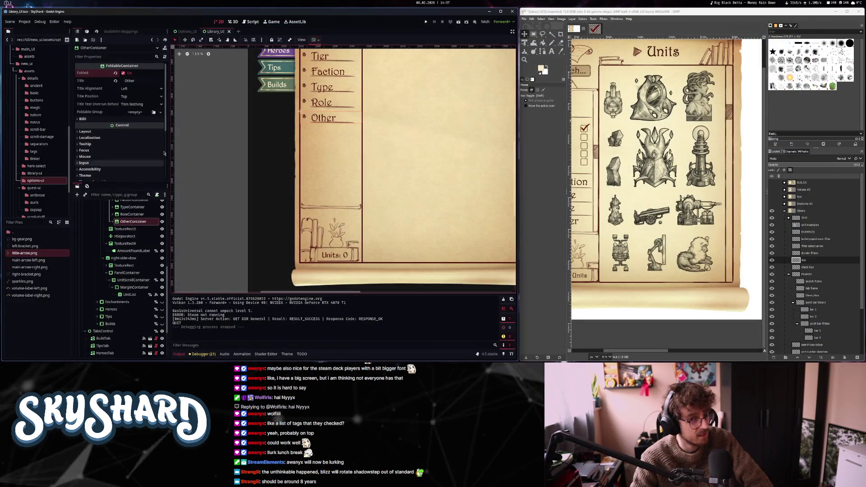
{"action": "scroll", "coordinate": [399, 129], "scroll_direction": "down", "scroll_amount": 1}
{"action": "scroll", "coordinate": [400, 129], "scroll_direction": "up", "scroll_amount": 1}
{"action": "mouse_move", "coordinate": [400, 129]}
{"action": "left_mouse_down"}
{"action": "mouse_move", "coordinate": [361, 185]}
{"action": "mouse_move", "coordinate": [324, 202]}
{"action": "left_mouse_up"}
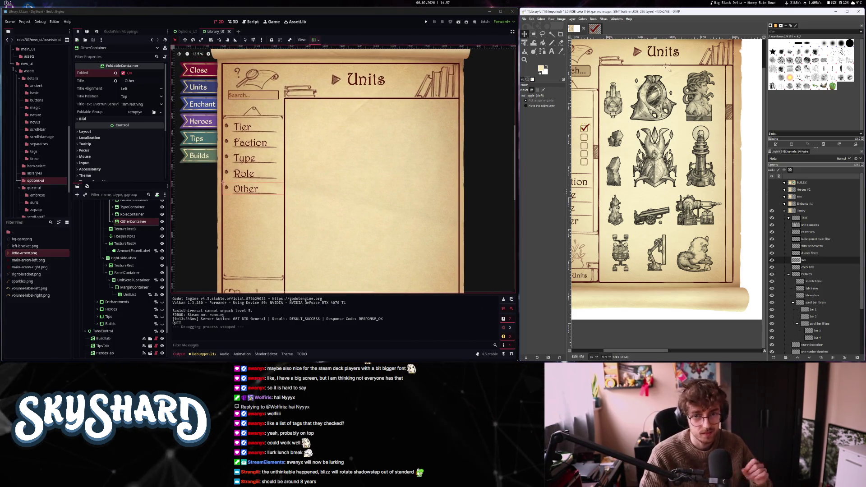
{"action": "scroll", "coordinate": [122, 287], "scroll_direction": "down", "scroll_amount": 3}
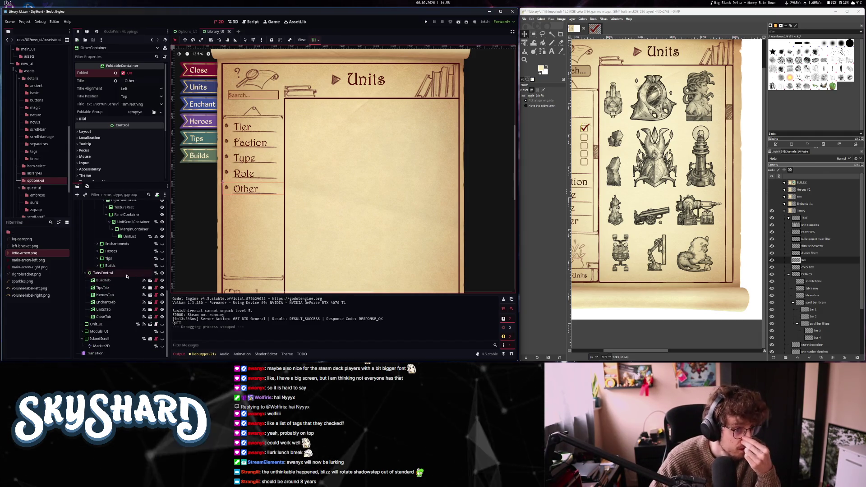
{"action": "scroll", "coordinate": [127, 276], "scroll_direction": "up", "scroll_amount": 3}
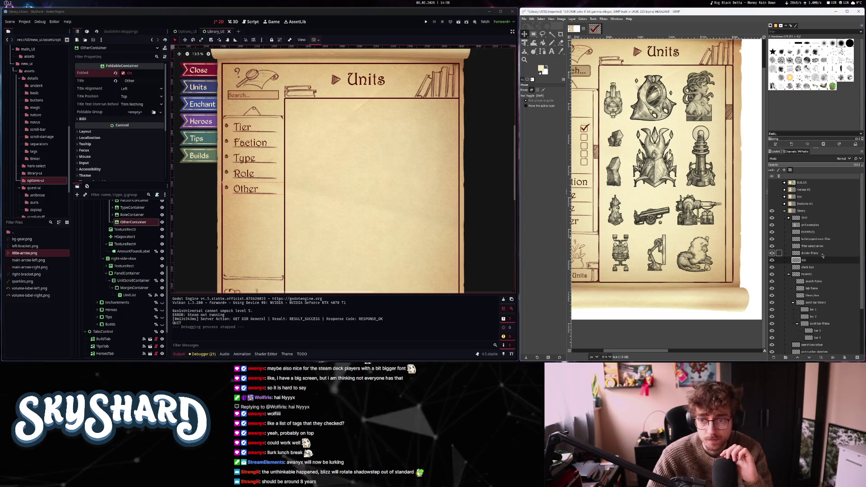
- In GIMP, hide the FRAMES and scroll bar library layers, show bar 1, and drag bar 2 into the checkbox image
{"action": "left_click", "coordinate": [812, 239]}
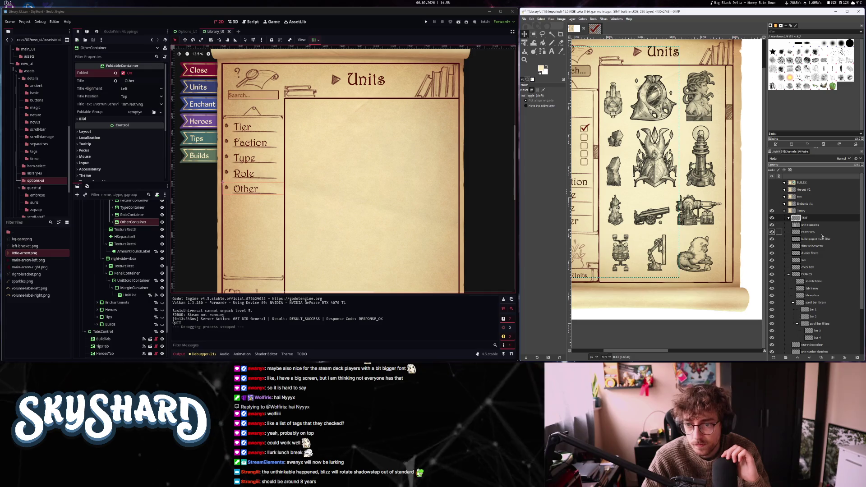
{"action": "left_click", "coordinate": [812, 274]}
{"action": "left_click", "coordinate": [771, 274]}
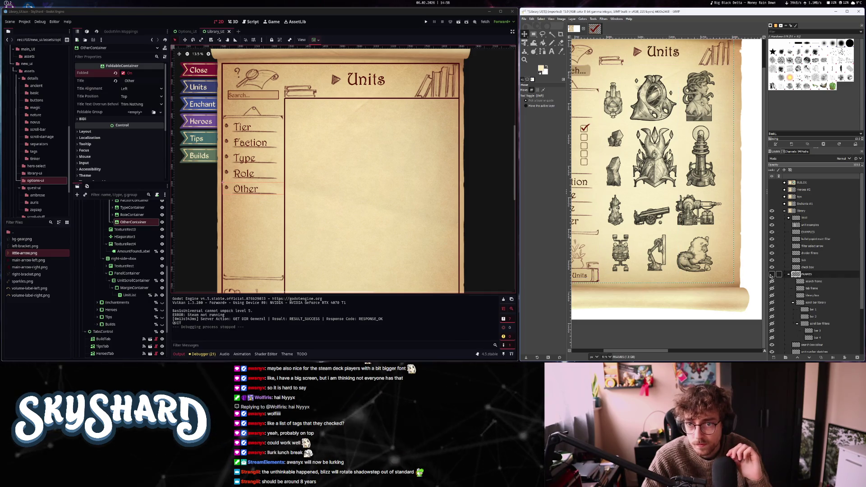
{"action": "left_click", "coordinate": [789, 289]}
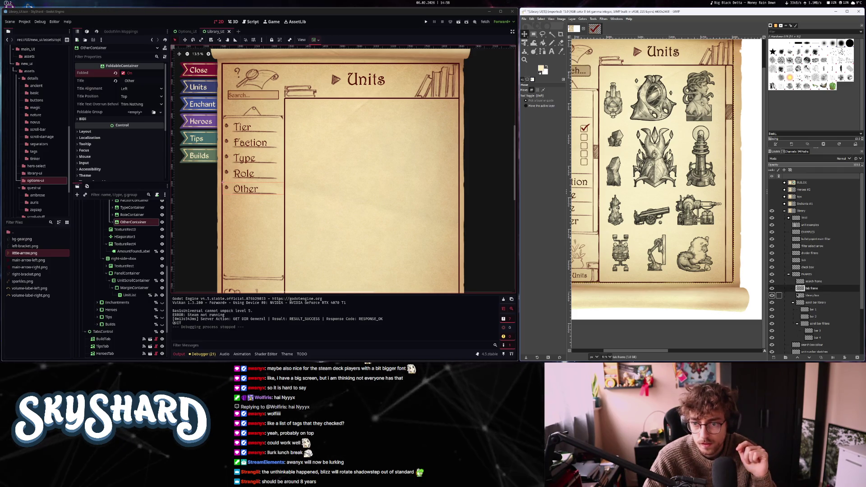
{"action": "left_click", "coordinate": [771, 302]}
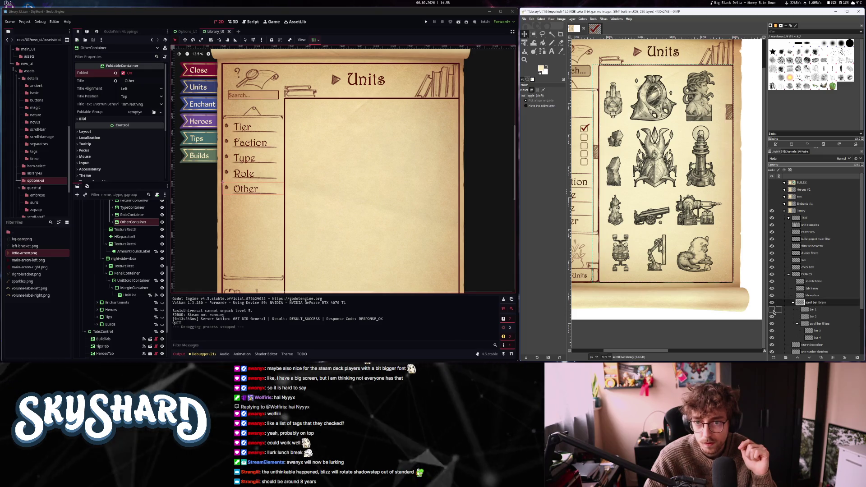
{"action": "left_click", "coordinate": [771, 310]}
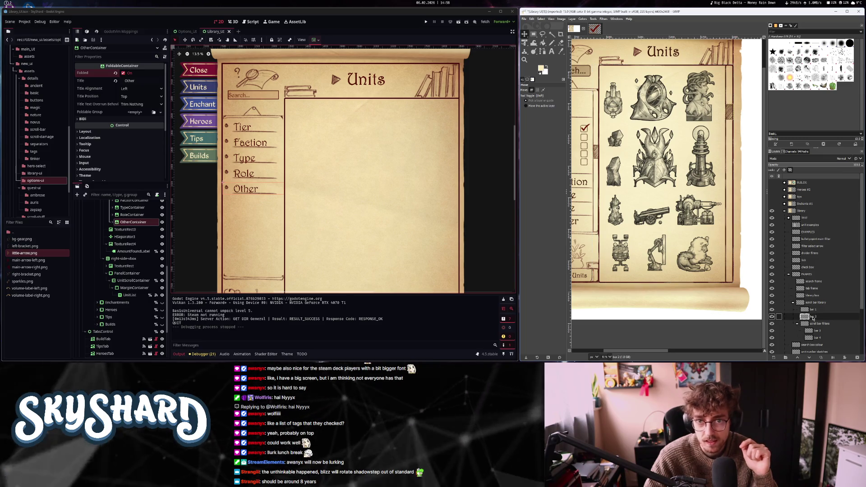
{"action": "left_click_drag", "start_coordinate": [804, 316], "coordinate": [592, 36]}
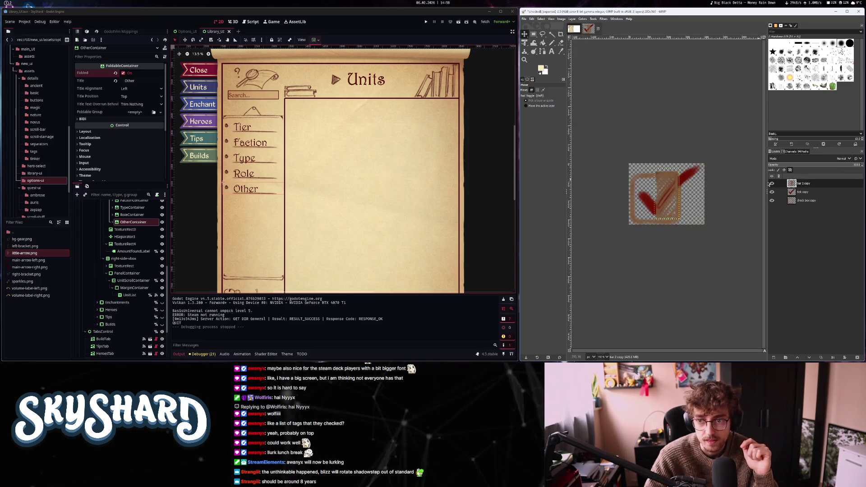
- Delete the tick copy and check box copy layers, then crop the bar image to content
{"action": "right_click", "coordinate": [798, 195]}
{"action": "left_click", "coordinate": [814, 74]}
{"action": "right_click", "coordinate": [808, 180]}
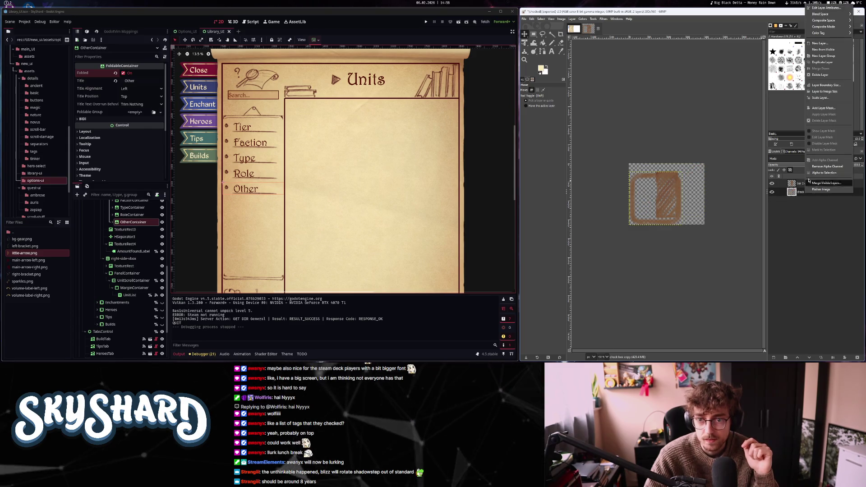
{"action": "left_click", "coordinate": [818, 75]}
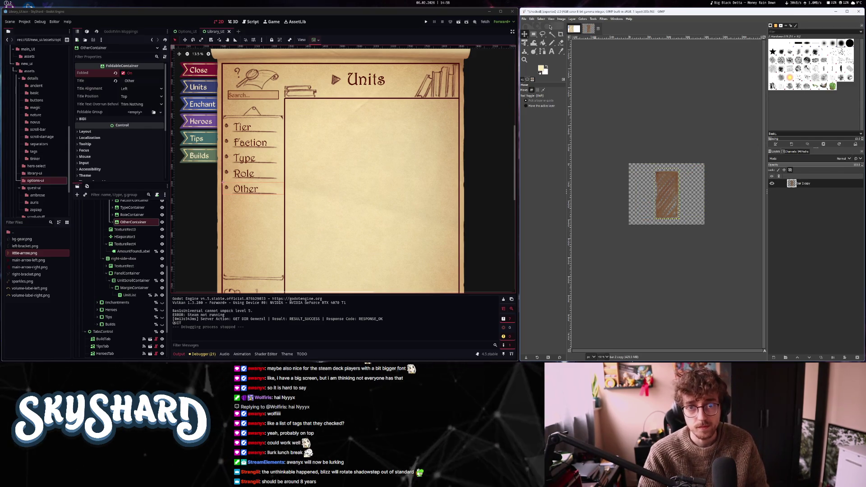
{"action": "left_click", "coordinate": [561, 18]}
{"action": "left_click", "coordinate": [588, 111]}
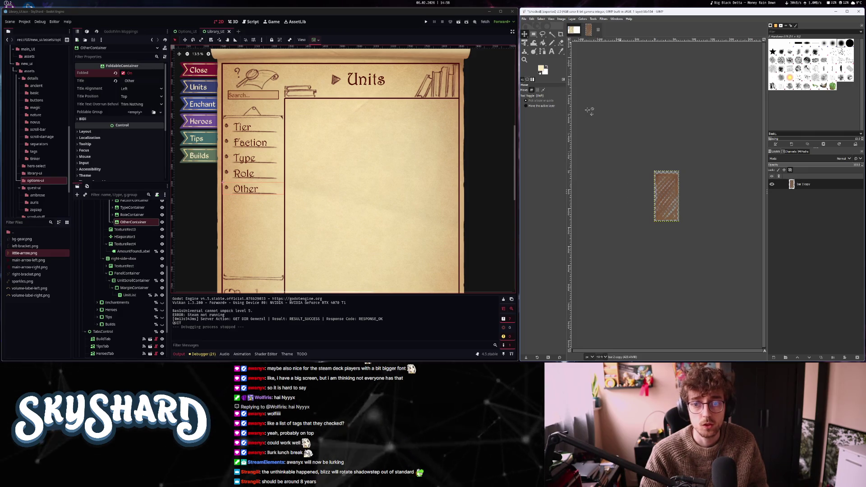
- Select the empty areas above and below the bar and retry Crop to Content, dismissing the already-cropped warning
{"action": "scroll", "coordinate": [675, 181], "scroll_direction": "up", "scroll_amount": 4}
{"action": "scroll", "coordinate": [674, 181], "scroll_direction": "down", "scroll_amount": 2}
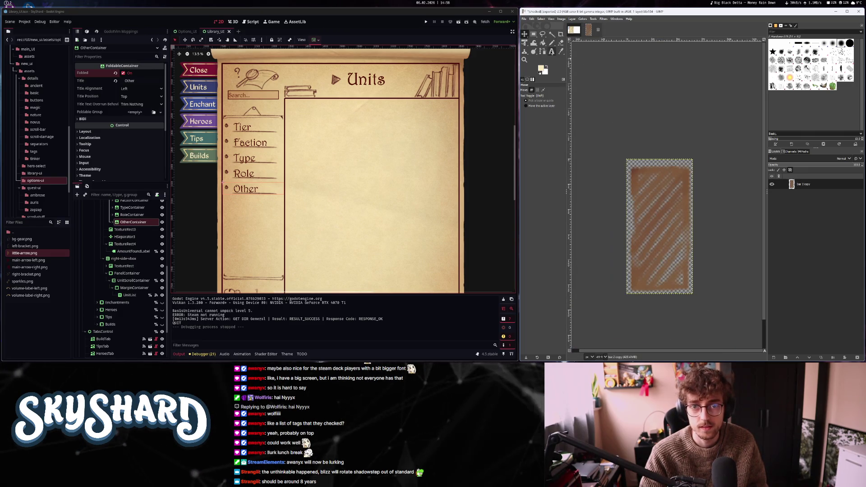
{"action": "key", "text": "r"}
{"action": "left_click_drag", "start_coordinate": [694, 165], "coordinate": [587, 126]}
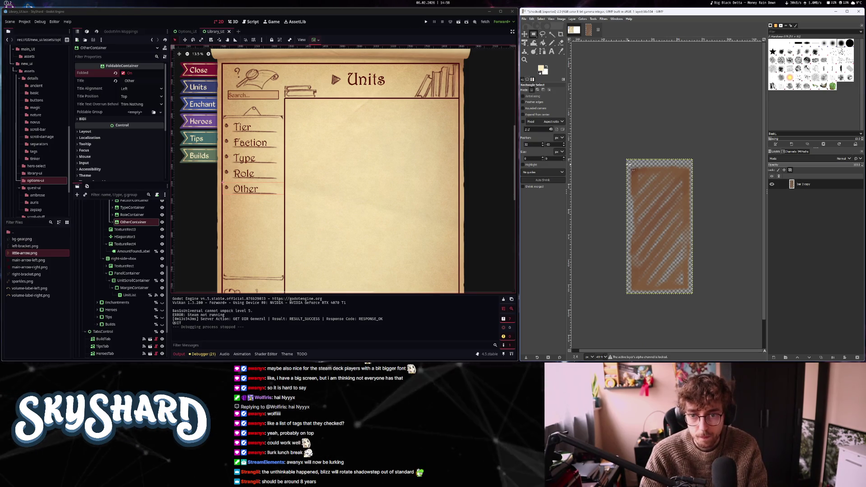
{"action": "left_click_drag", "start_coordinate": [695, 312], "coordinate": [588, 291]}
{"action": "left_click", "coordinate": [561, 19]}
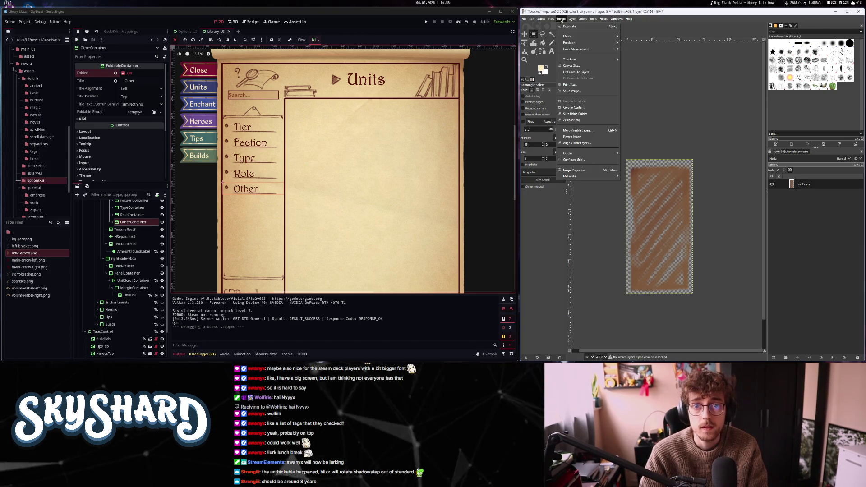
{"action": "left_click", "coordinate": [581, 109]}
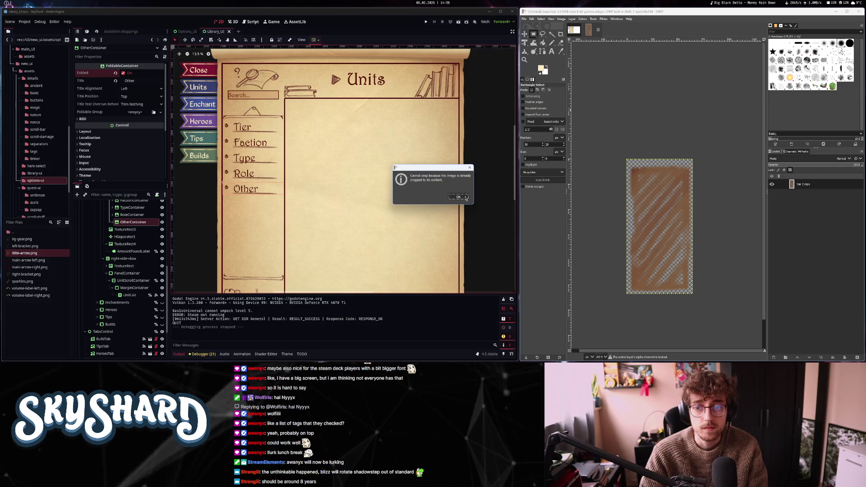
{"action": "left_click_drag", "start_coordinate": [694, 165], "coordinate": [583, 132]}
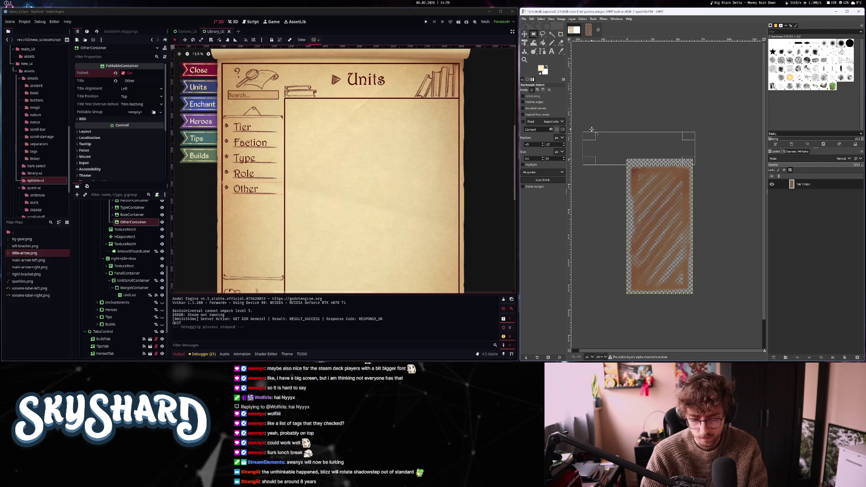
{"action": "left_click", "coordinate": [650, 93]}
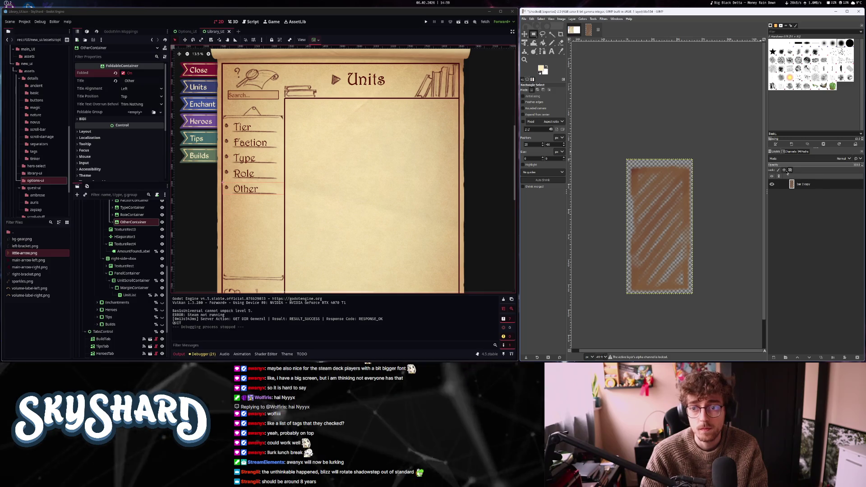
{"action": "left_click", "coordinate": [561, 19]}
{"action": "left_click", "coordinate": [580, 108]}
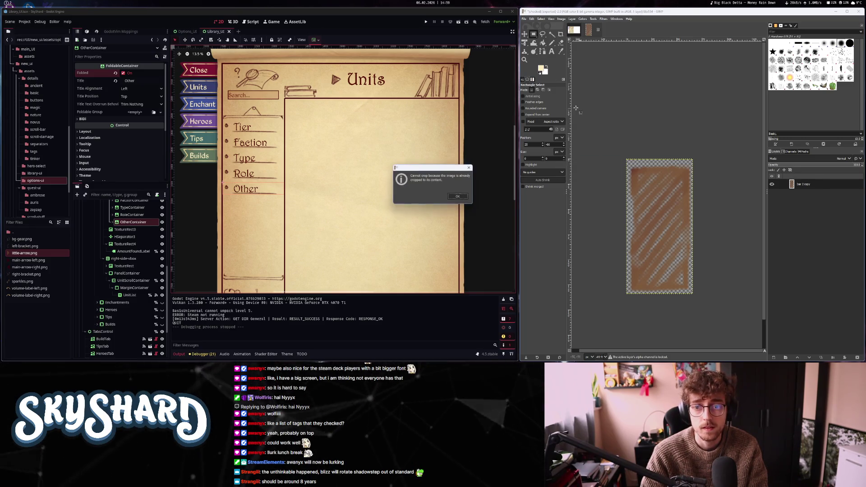
{"action": "left_click", "coordinate": [458, 197]}
- Compare with the Library UI mockup and set the bar image's canvas size to 66×125
{"action": "left_click_drag", "start_coordinate": [694, 164], "coordinate": [573, 116]}
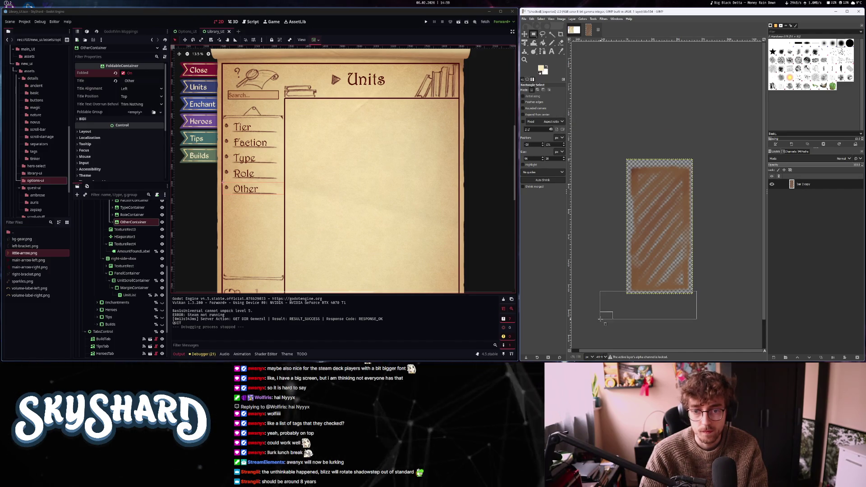
{"action": "left_click", "coordinate": [575, 31]}
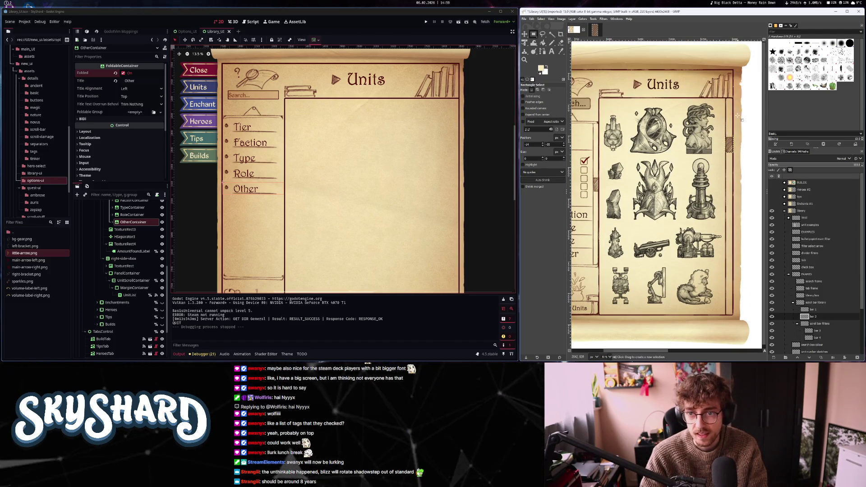
{"action": "left_click", "coordinate": [595, 31]}
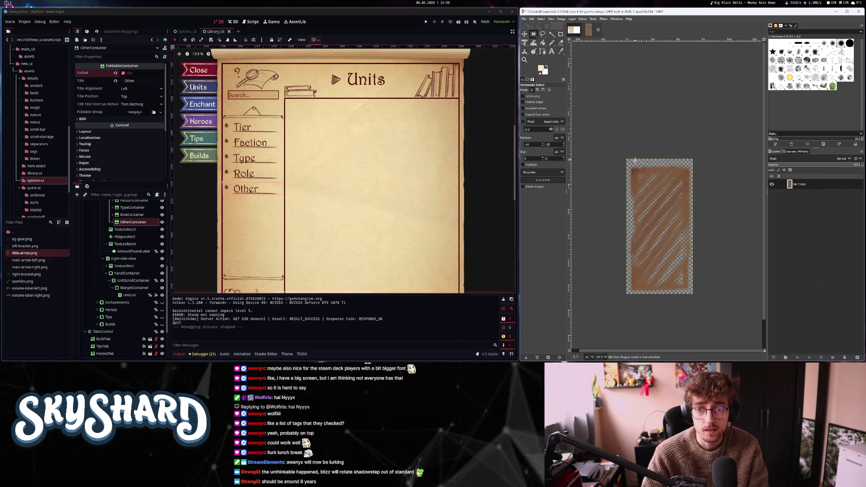
{"action": "left_click", "coordinate": [561, 19]}
{"action": "left_click", "coordinate": [573, 108]}
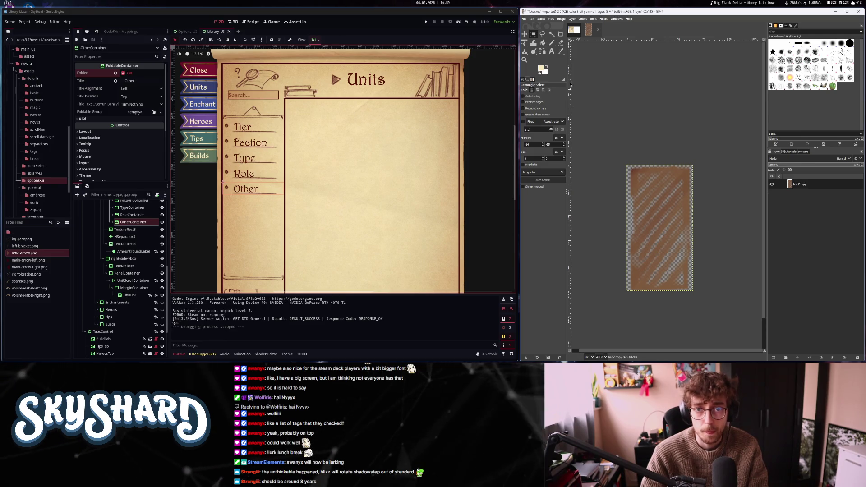
{"action": "left_click", "coordinate": [561, 18]}
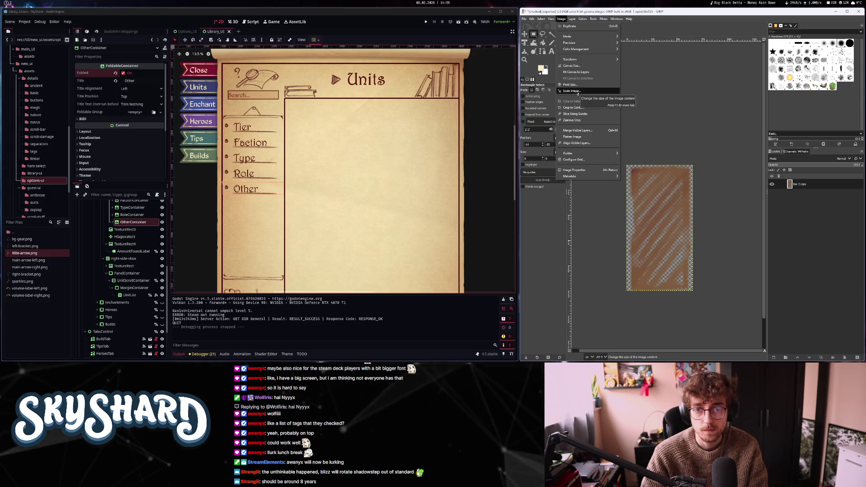
{"action": "left_click", "coordinate": [571, 91]}
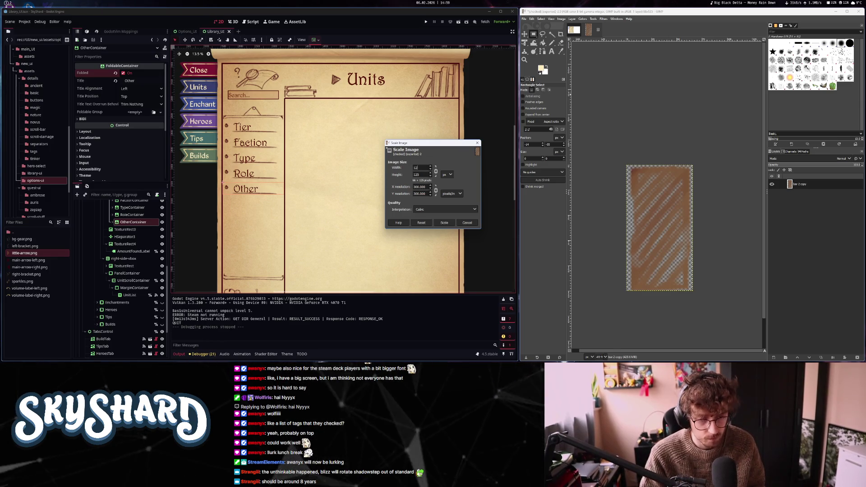
- Scale the bar image down and export it as scrollbar.png into the details/scroll-bar folder
{"action": "key", "text": "Return"}
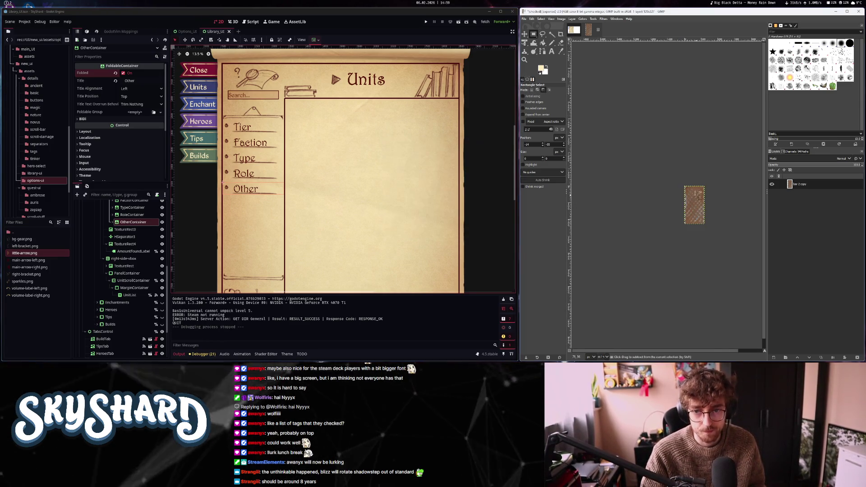
{"action": "left_click", "coordinate": [524, 19]}
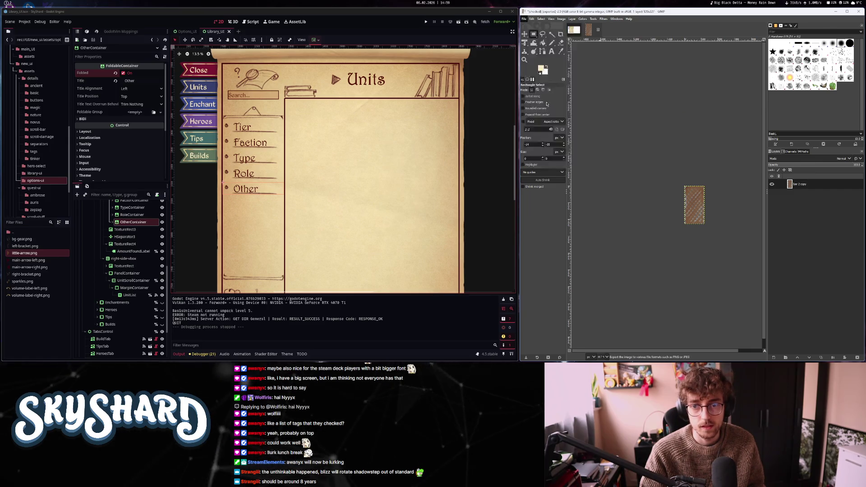
{"action": "left_click", "coordinate": [541, 118]}
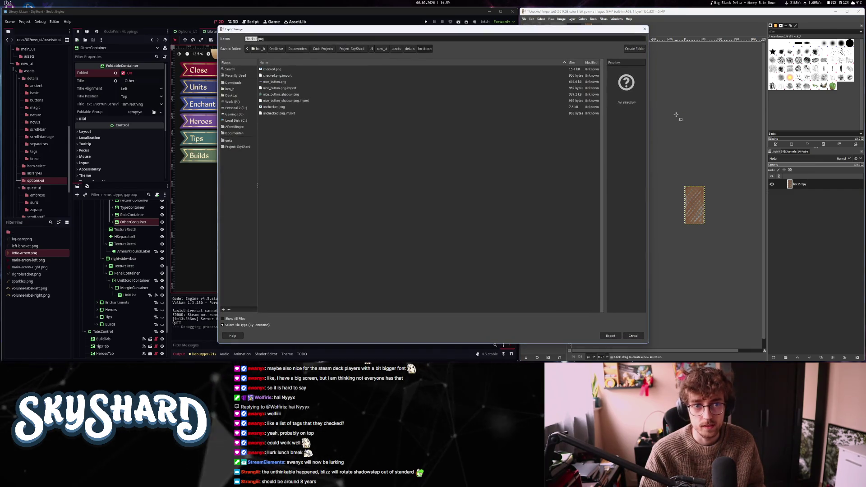
{"action": "left_click", "coordinate": [410, 48]}
{"action": "double_click", "coordinate": [271, 107]}
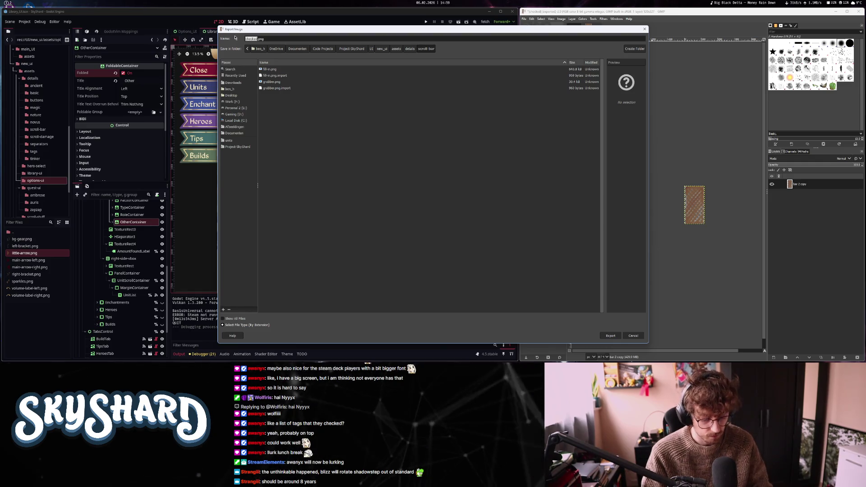
{"action": "type", "text": "ller"}
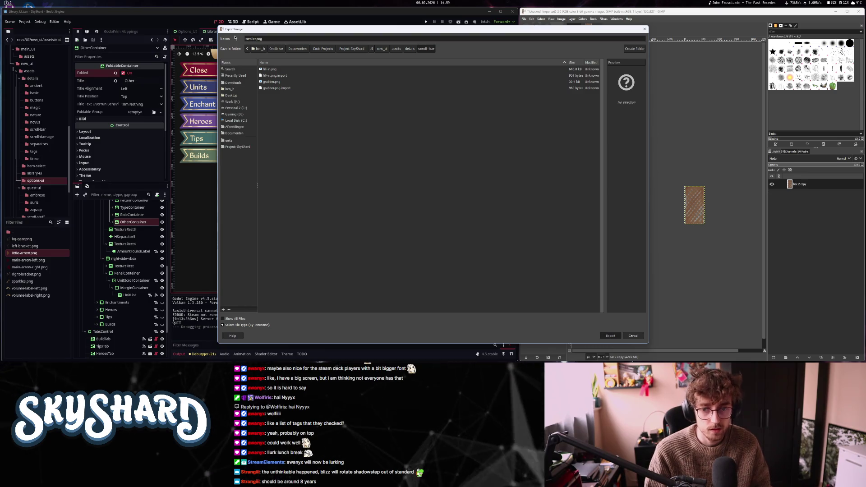
{"action": "key", "text": "Return"}
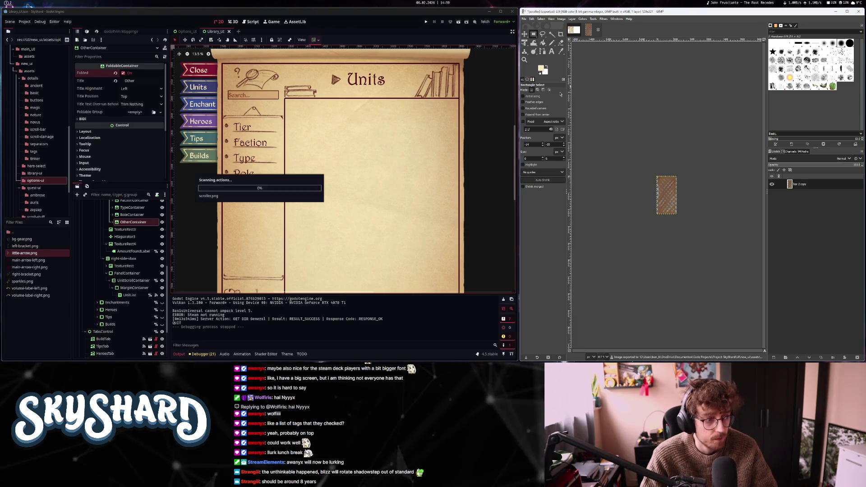
- Zoom onto the Library UI mockup's border and sample its dark colour 491a09
{"action": "left_click", "coordinate": [573, 30]}
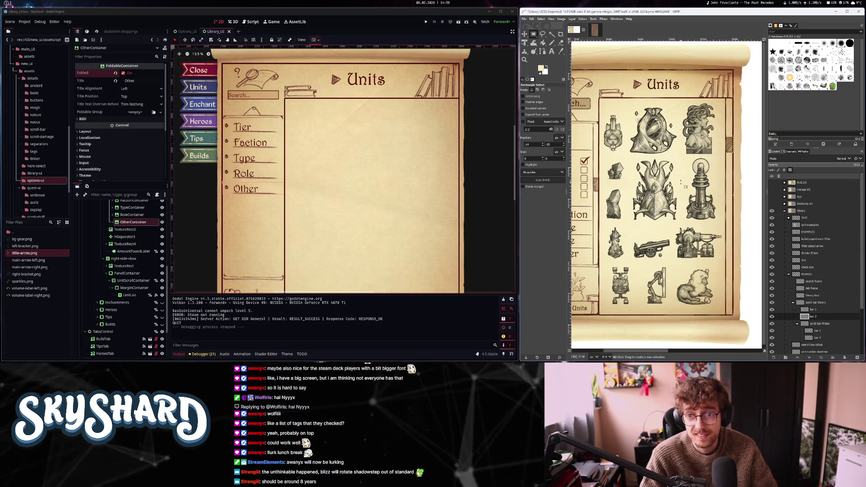
{"action": "scroll", "coordinate": [725, 126], "scroll_direction": "up", "scroll_amount": 5}
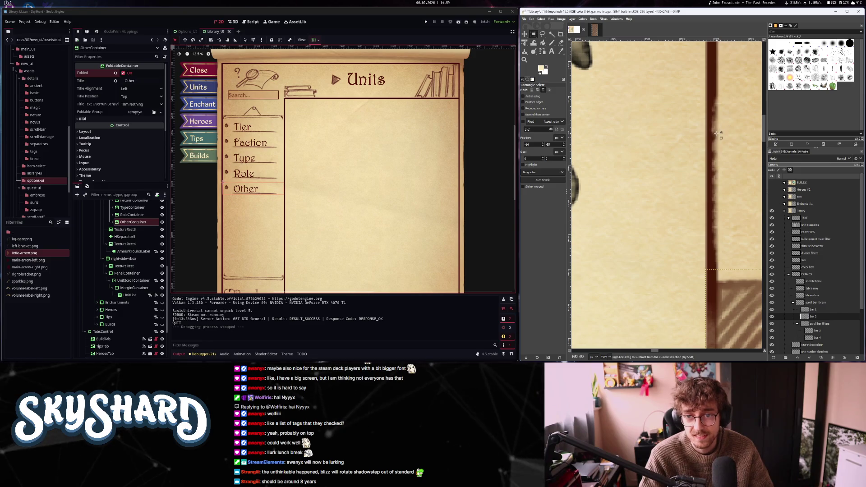
{"action": "scroll", "coordinate": [720, 128], "scroll_direction": "right", "scroll_amount": 1}
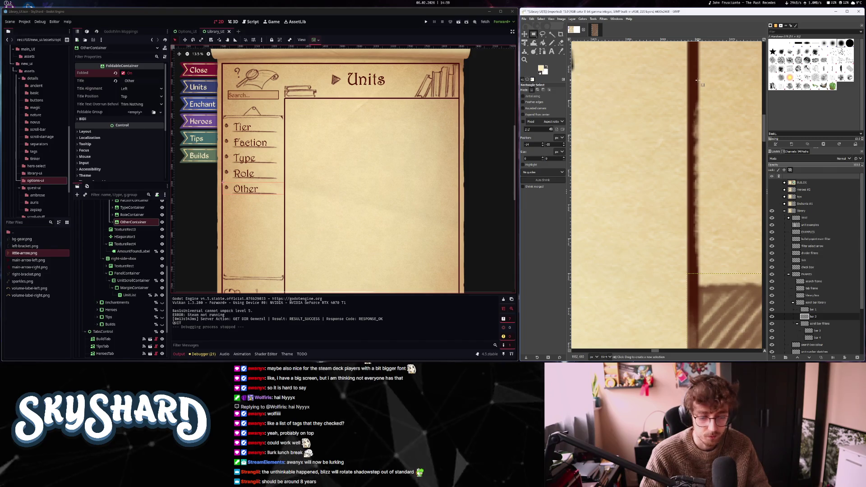
{"action": "key", "text": "super+shift+c"}
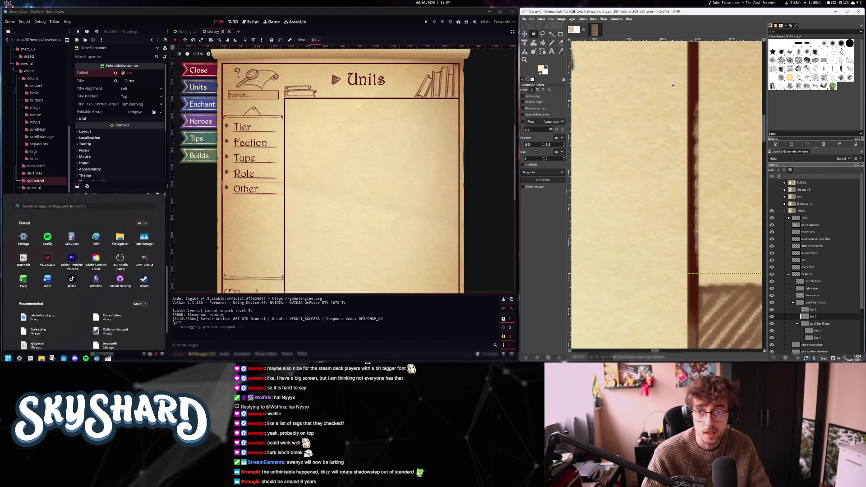
{"action": "left_click", "coordinate": [693, 79]}
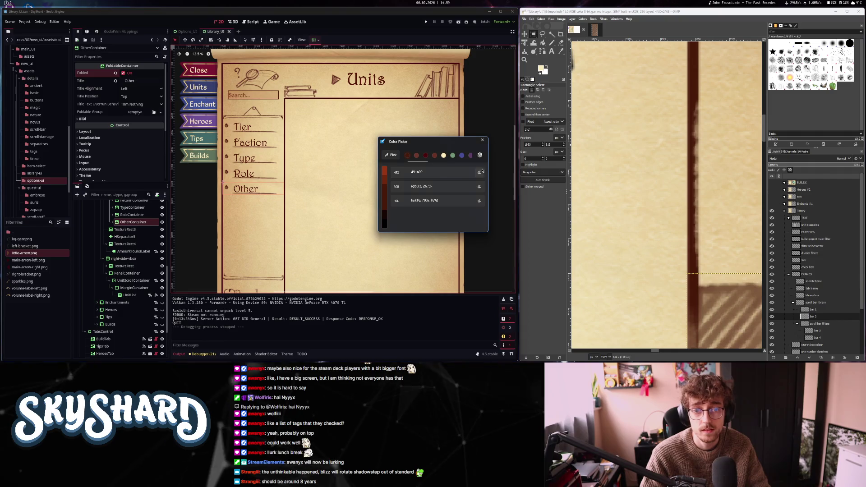
{"action": "key", "text": "Escape"}
{"action": "scroll", "coordinate": [414, 188], "scroll_direction": "down", "scroll_amount": 1}
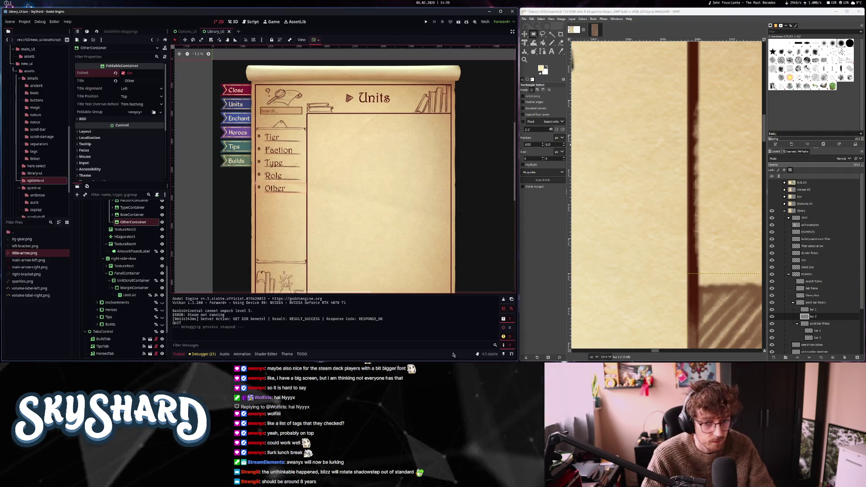
- Show Godot's theme editor and select the MarginContainer node
{"action": "left_click", "coordinate": [287, 354]}
{"action": "mouse_move", "coordinate": [361, 218]}
{"action": "left_mouse_down"}
{"action": "mouse_move", "coordinate": [324, 188]}
{"action": "mouse_move", "coordinate": [304, 192]}
{"action": "left_mouse_up"}
{"action": "left_click", "coordinate": [129, 289]}
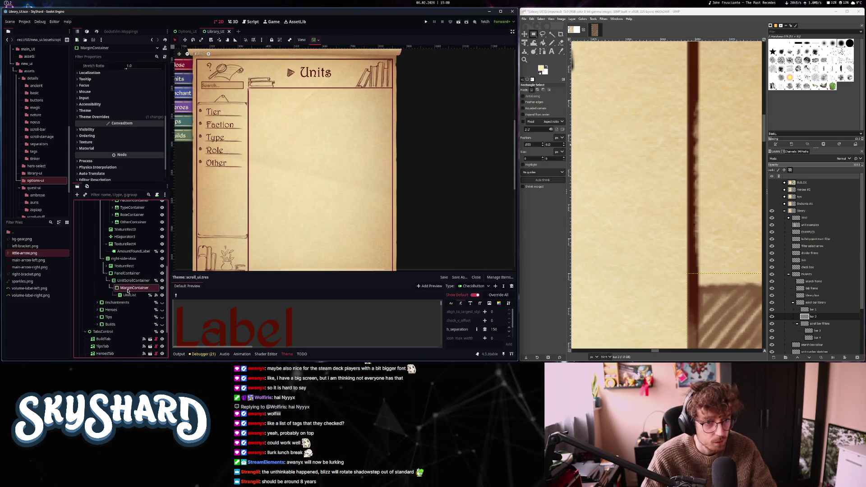
- Add a VScrollBar node under MarginContainer using the 'scr' search
{"action": "key", "text": "ctrl+a"}
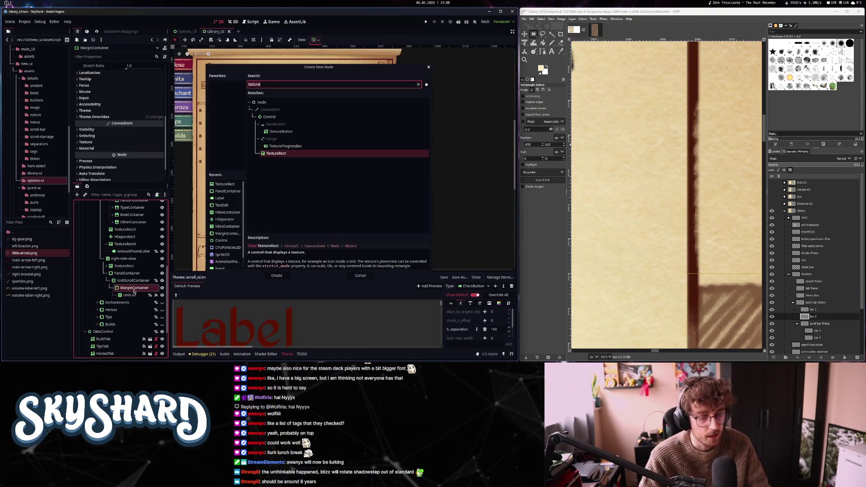
{"action": "type", "text": "scr"}
{"action": "key", "text": "Down"}
{"action": "left_click", "coordinate": [277, 275]}
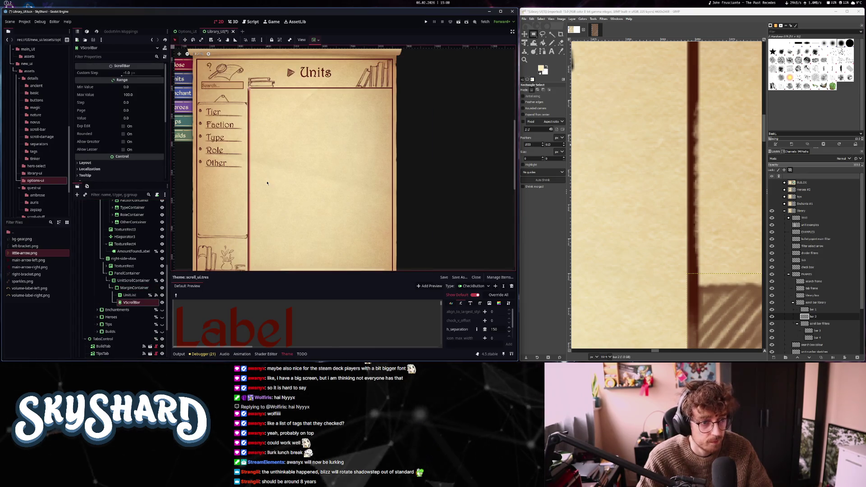
{"action": "scroll", "coordinate": [248, 190], "scroll_direction": "up", "scroll_amount": 2}
{"action": "scroll", "coordinate": [250, 205], "scroll_direction": "down", "scroll_amount": 1}
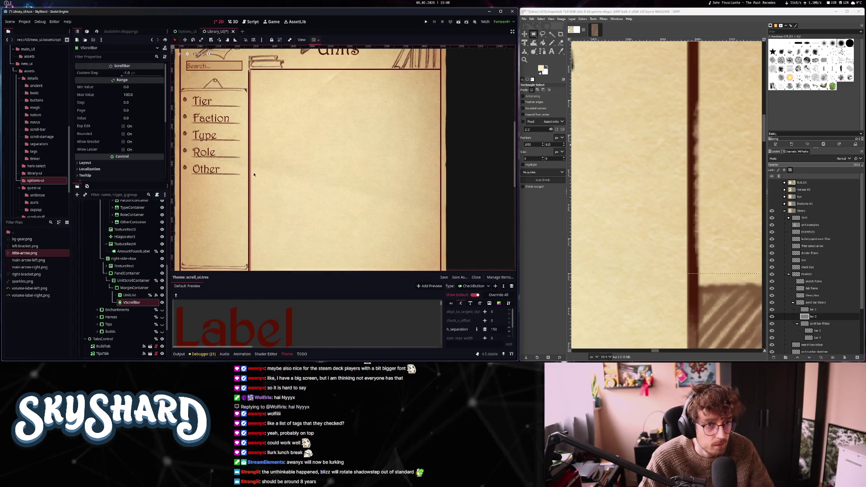
{"action": "left_click_drag", "start_coordinate": [130, 302], "coordinate": [132, 293]}
{"action": "scroll", "coordinate": [252, 193], "scroll_direction": "up", "scroll_amount": 5}
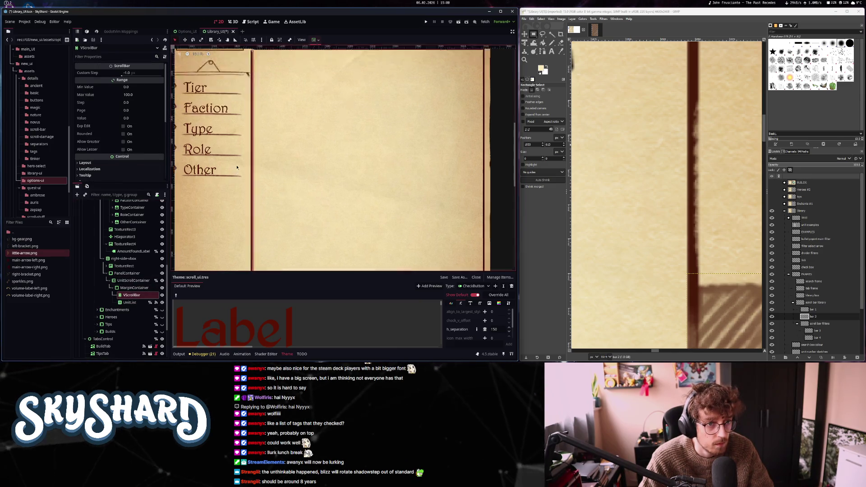
{"action": "scroll", "coordinate": [252, 193], "scroll_direction": "down", "scroll_amount": 5}
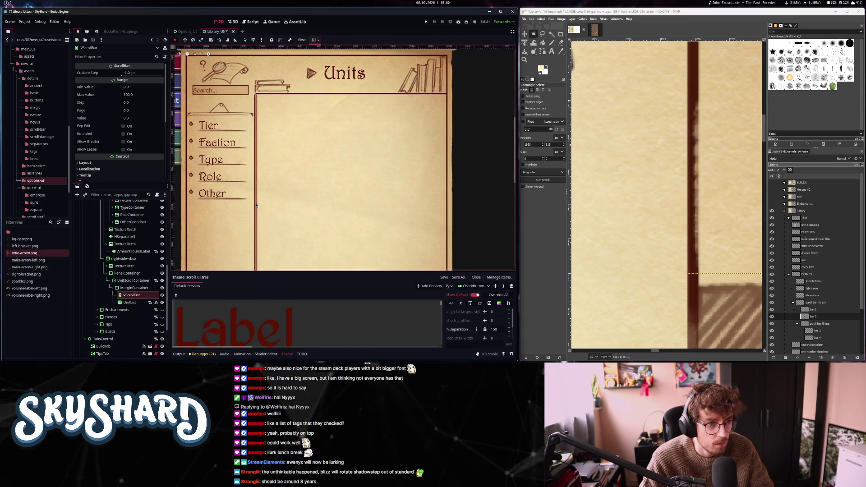
- Try a Step of 10 and Value of 50 on the VScrollBar
{"action": "left_click", "coordinate": [135, 102]}
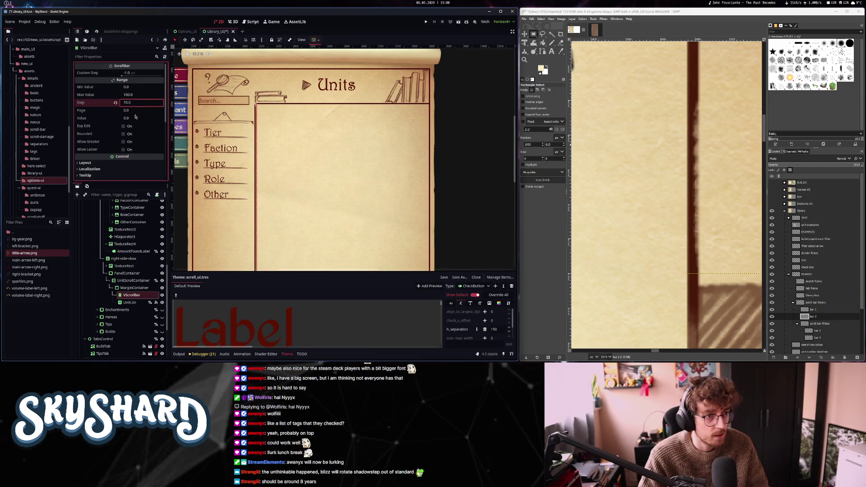
{"action": "left_click", "coordinate": [134, 117]}
{"action": "type", "text": "10"}
{"action": "key", "text": "Return"}
{"action": "type", "text": "50"}
{"action": "key", "text": "Return"}
{"action": "scroll", "coordinate": [360, 112], "scroll_direction": "down", "scroll_amount": 5}
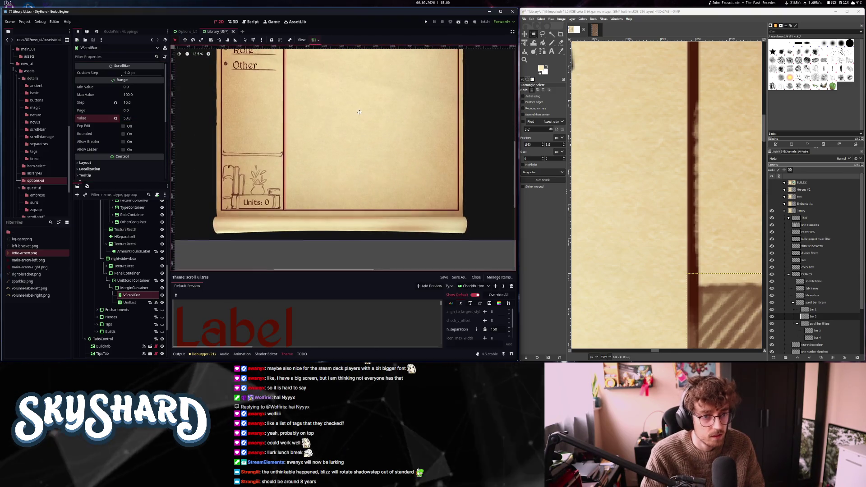
{"action": "scroll", "coordinate": [295, 143], "scroll_direction": "up", "scroll_amount": 1}
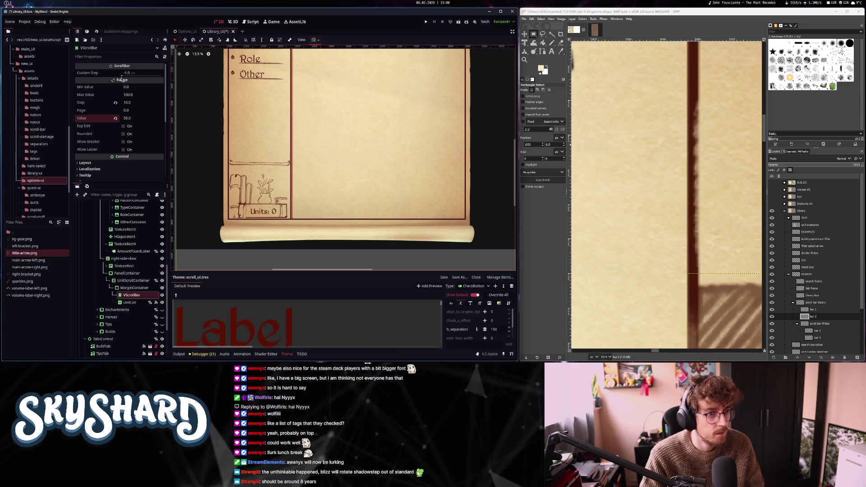
- Set the VScrollBar's Step to 0, Page to 30 and Value to 20
{"action": "left_click", "coordinate": [133, 102]}
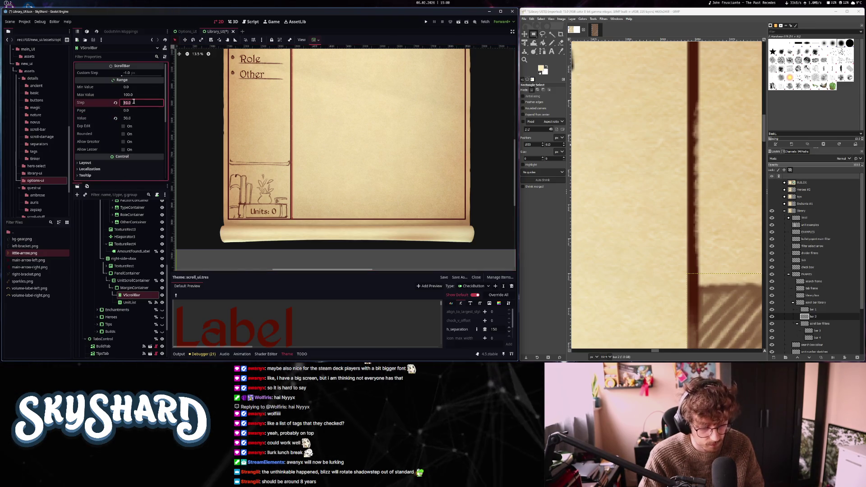
{"action": "type", "text": "200"}
{"action": "left_click", "coordinate": [133, 110]}
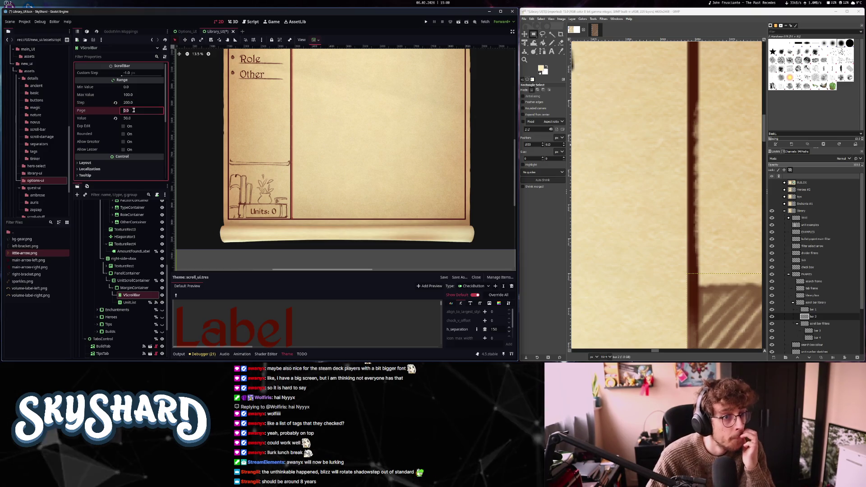
{"action": "type", "text": "40"}
{"action": "key", "text": "Return"}
{"action": "scroll", "coordinate": [326, 155], "scroll_direction": "up", "scroll_amount": 3}
{"action": "left_click_drag", "start_coordinate": [325, 155], "coordinate": [329, 180]}
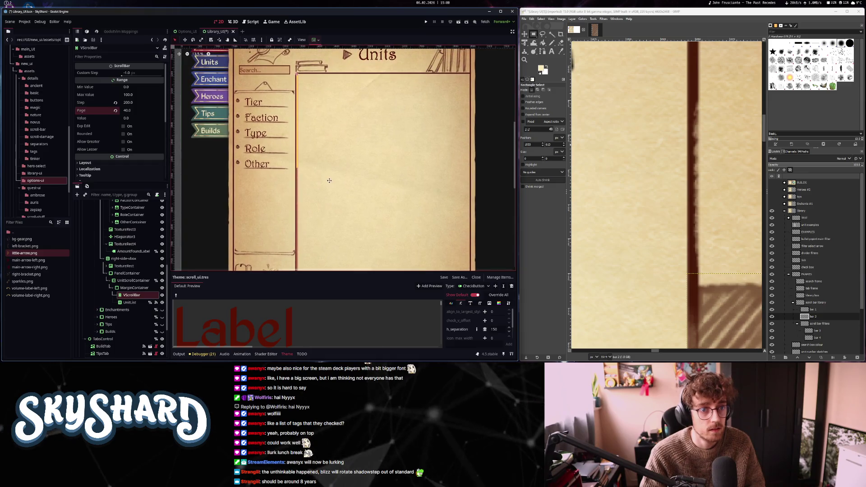
{"action": "left_click", "coordinate": [138, 110]}
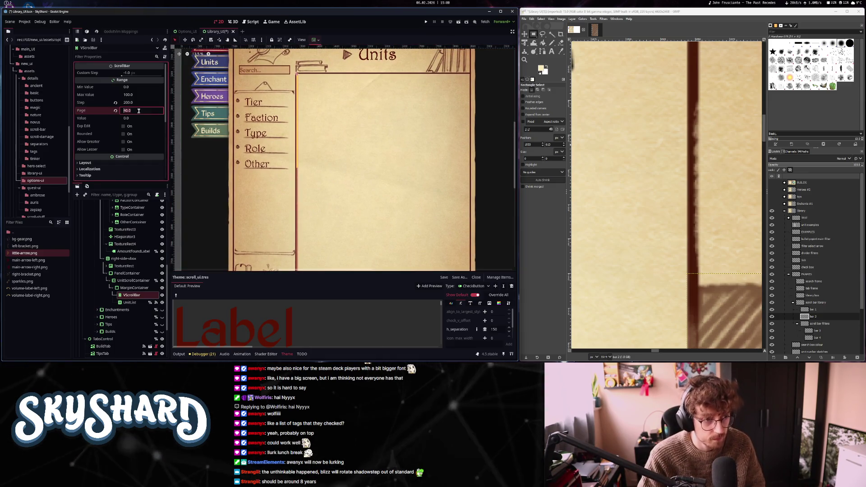
{"action": "left_click", "coordinate": [137, 118]}
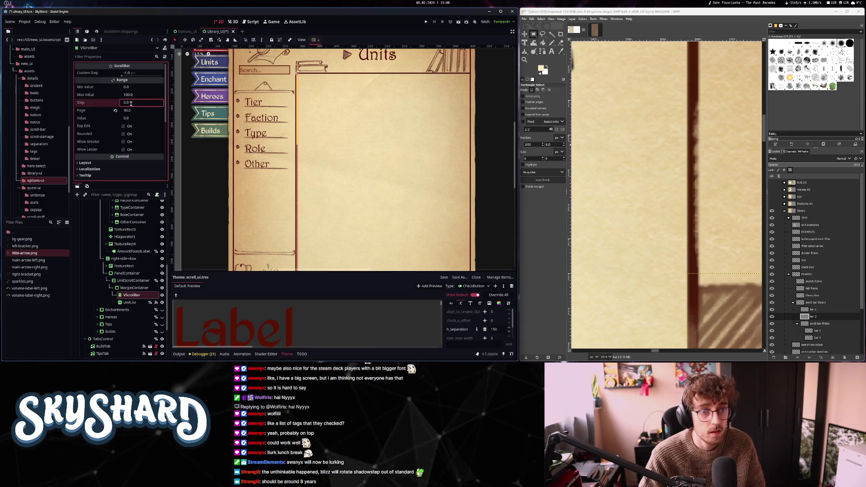
{"action": "left_click", "coordinate": [135, 118]}
{"action": "type", "text": "20"}
{"action": "key", "text": "Return"}
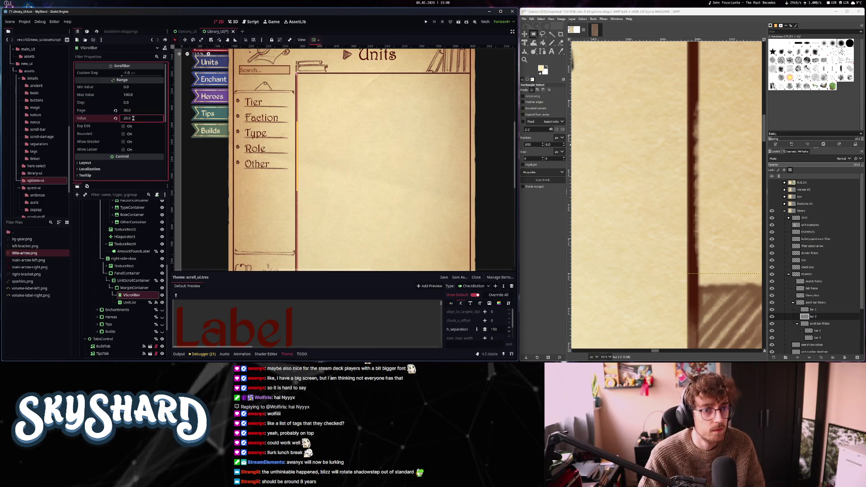
- Move the VScrollBar below UnitList in the Scene dock
{"action": "scroll", "coordinate": [284, 141], "scroll_direction": "up", "scroll_amount": 2}
{"action": "scroll", "coordinate": [284, 142], "scroll_direction": "down", "scroll_amount": 3}
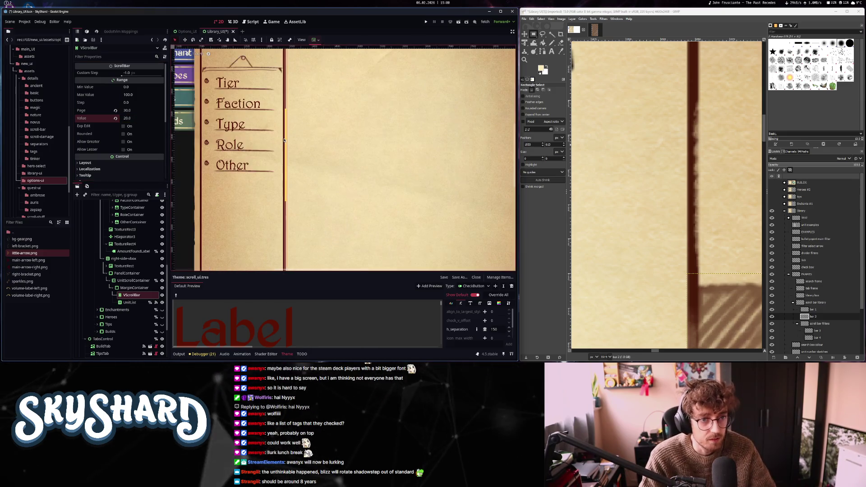
{"action": "left_click_drag", "start_coordinate": [131, 296], "coordinate": [132, 306]}
{"action": "left_click", "coordinate": [132, 295]}
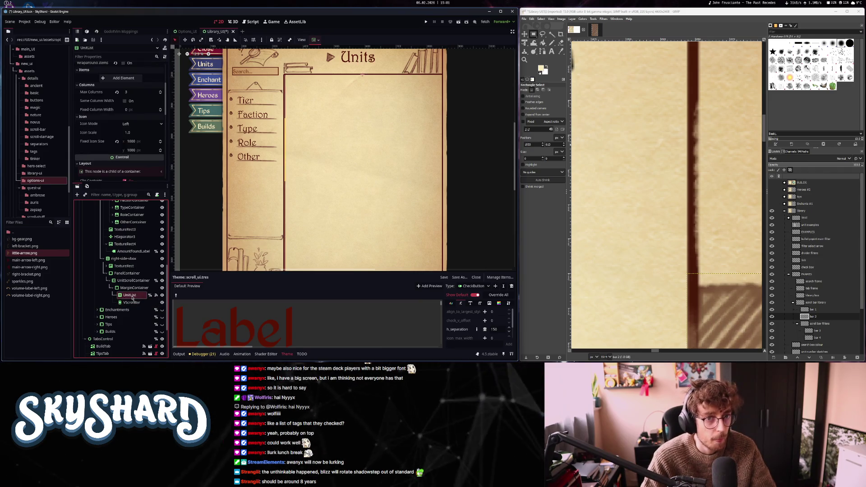
- Set the VScrollBar's horizontal container sizing to Shrink Center
{"action": "left_click", "coordinate": [131, 302]}
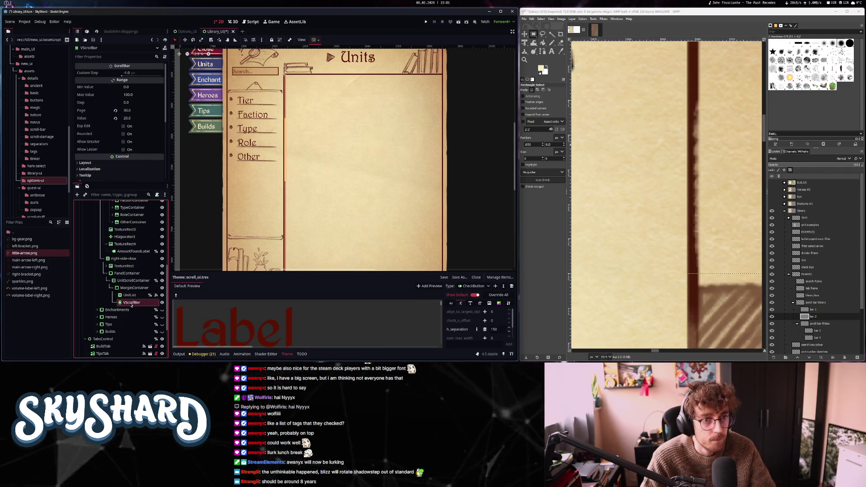
{"action": "left_click", "coordinate": [112, 163]}
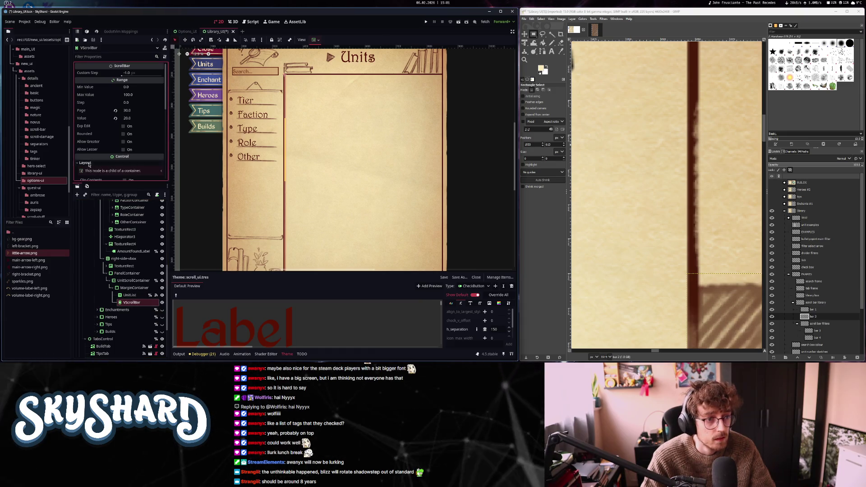
{"action": "scroll", "coordinate": [137, 172], "scroll_direction": "down", "scroll_amount": 4}
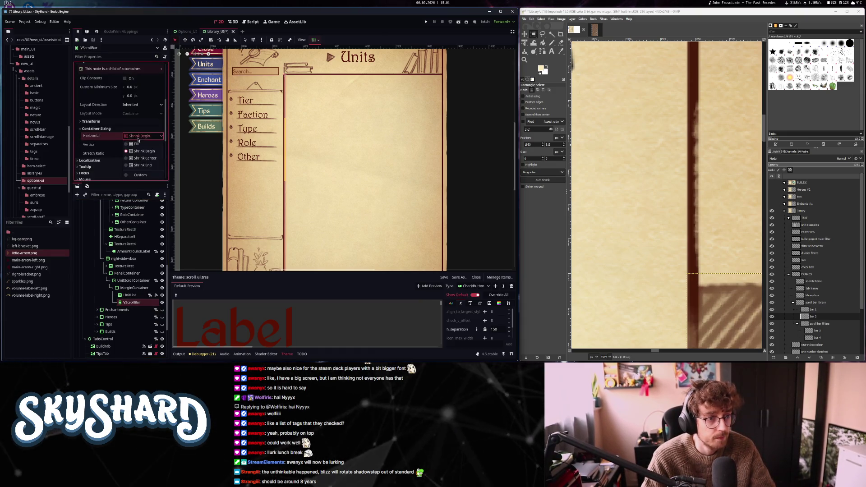
{"action": "left_click", "coordinate": [142, 159]}
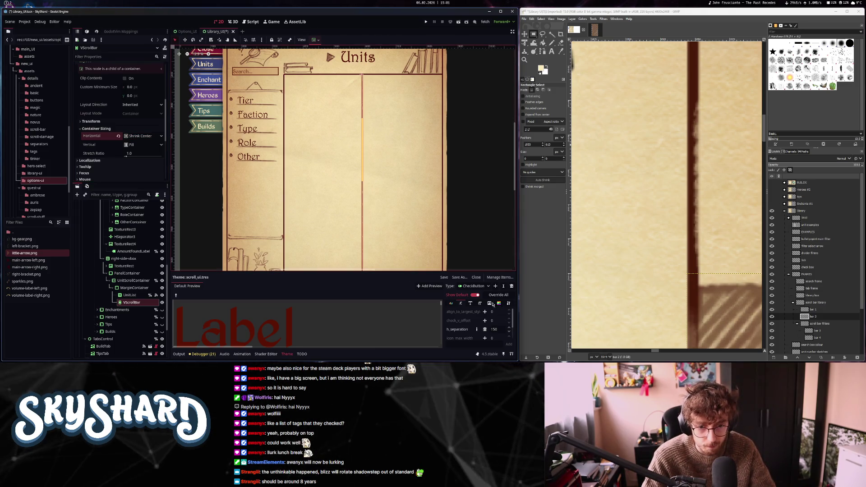
- Add VScrollBar as a theme type and open its scroll StyleBox item for editing
{"action": "left_click", "coordinate": [485, 286]}
{"action": "left_click", "coordinate": [475, 321]}
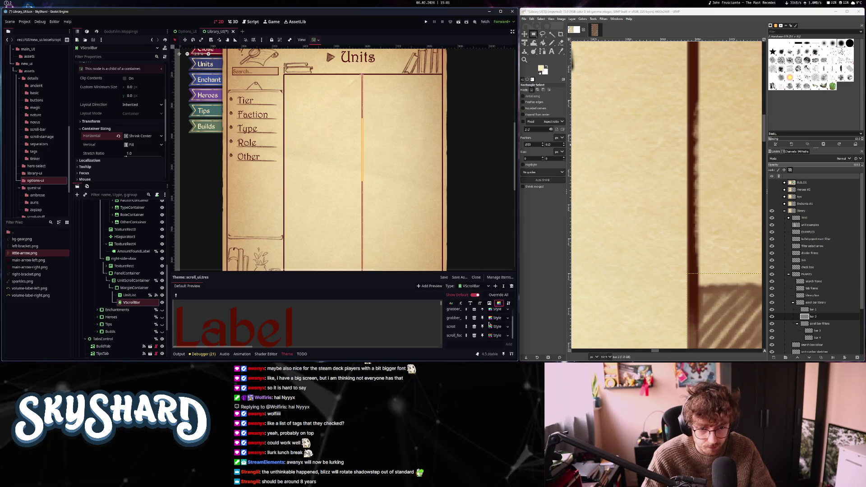
{"action": "scroll", "coordinate": [489, 323], "scroll_direction": "up", "scroll_amount": 1}
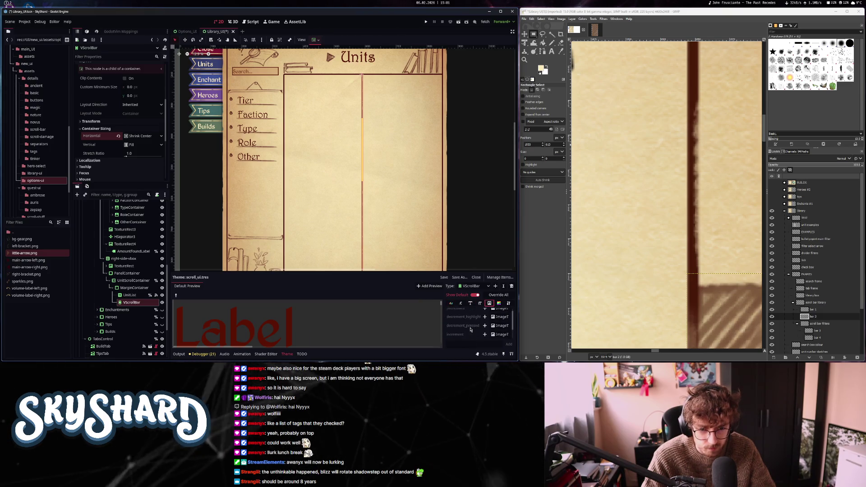
{"action": "left_click", "coordinate": [498, 303]}
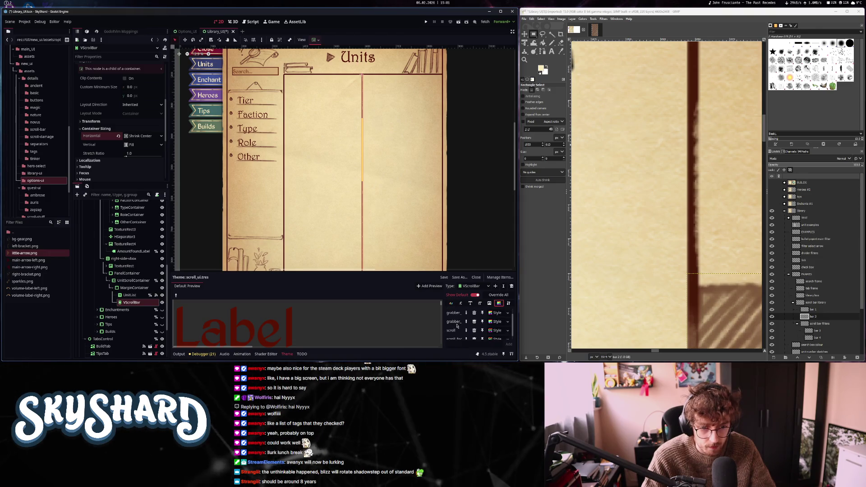
{"action": "scroll", "coordinate": [456, 322], "scroll_direction": "down", "scroll_amount": 1}
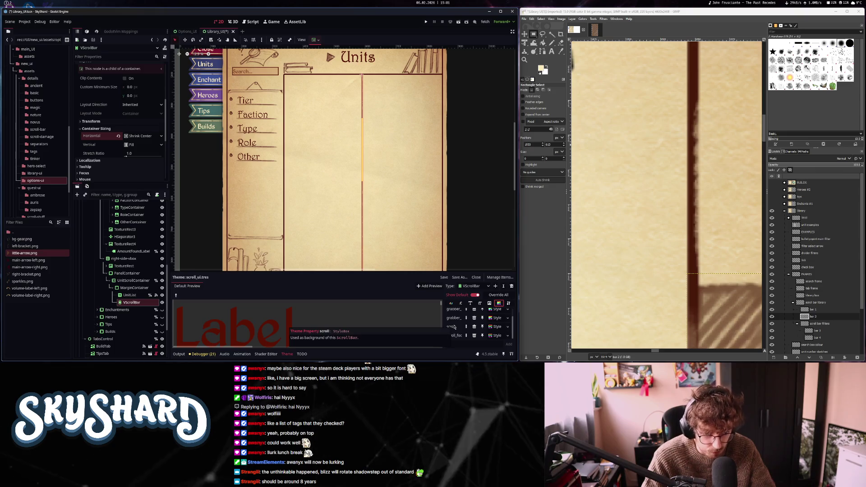
{"action": "left_click", "coordinate": [495, 327]}
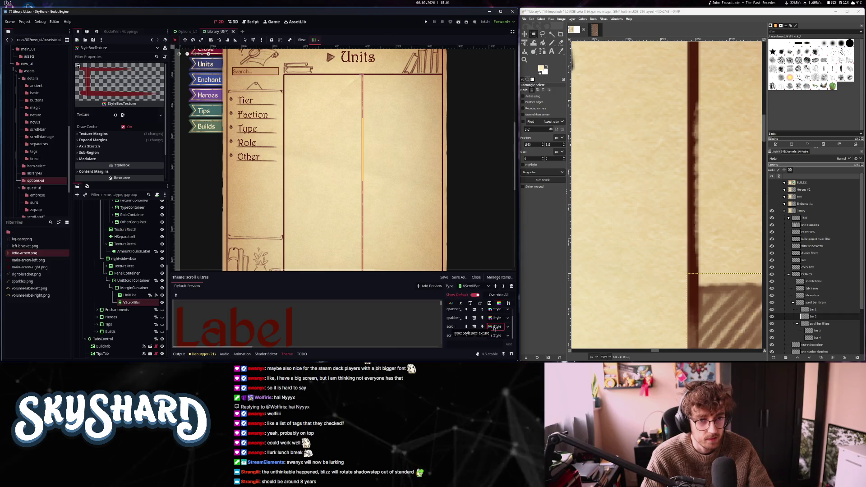
- Replace the scroll track style with a StyleBoxFlat that has a transparent background and dark red border
{"action": "right_click", "coordinate": [495, 327]}
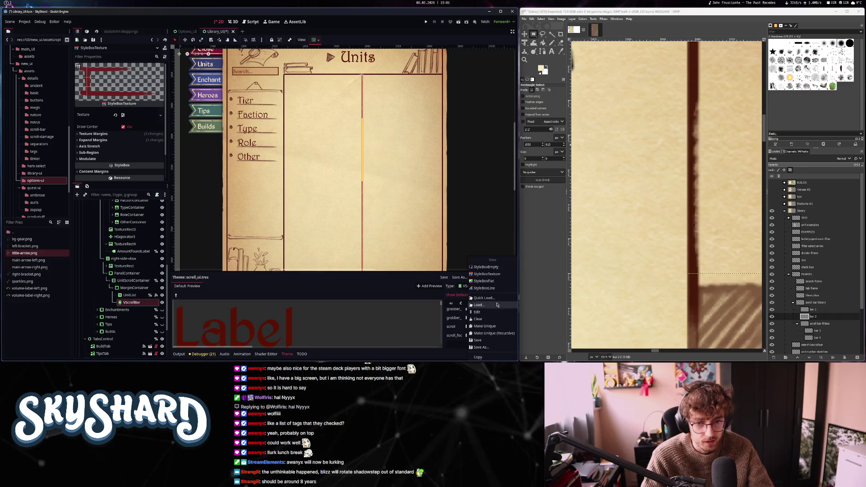
{"action": "left_click", "coordinate": [499, 282]}
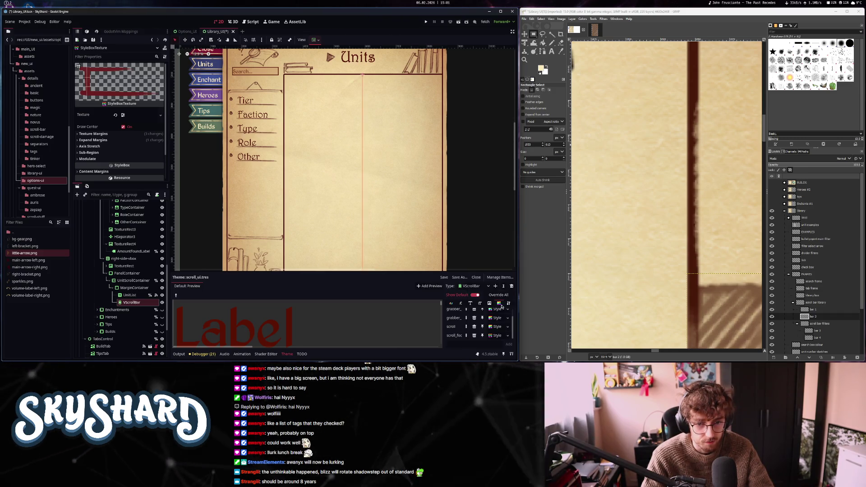
{"action": "left_click", "coordinate": [492, 327]}
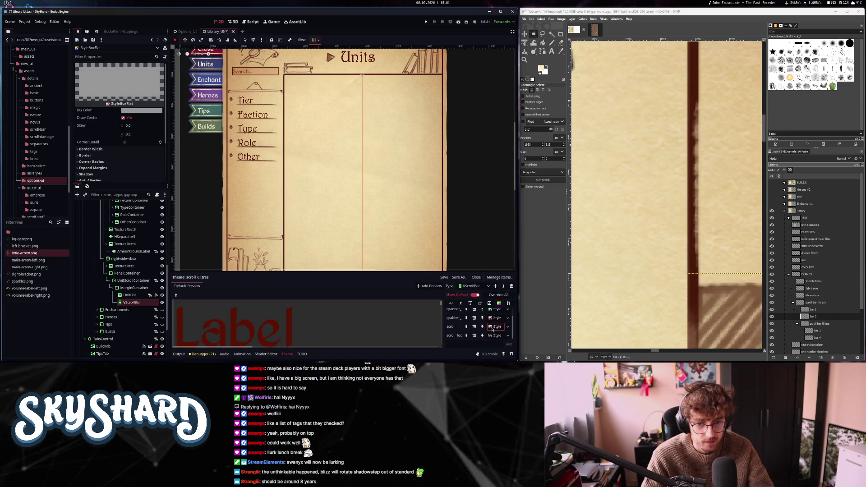
{"action": "left_click", "coordinate": [141, 110]}
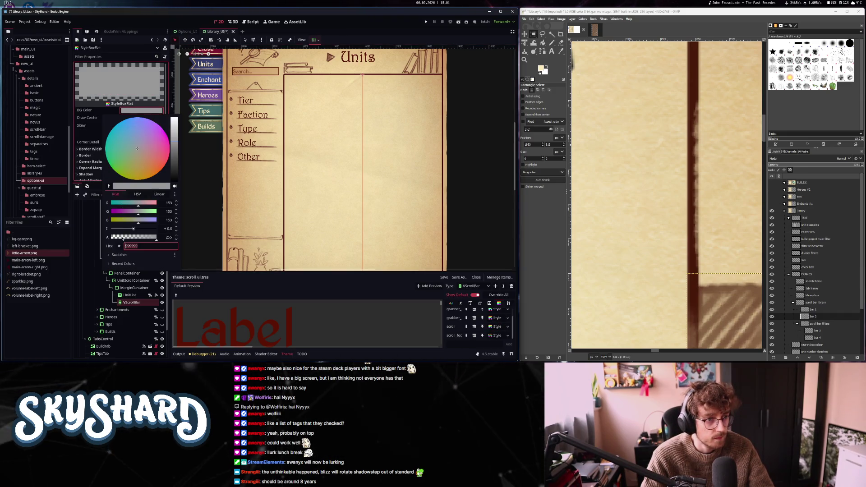
{"action": "left_click_drag", "start_coordinate": [123, 239], "coordinate": [112, 239]}
{"action": "left_click", "coordinate": [87, 118]}
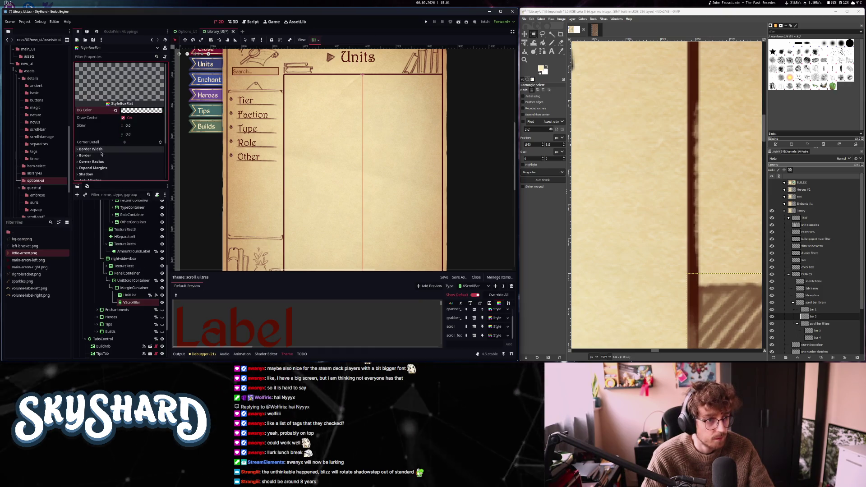
{"action": "scroll", "coordinate": [118, 166], "scroll_direction": "down", "scroll_amount": 3}
{"action": "left_click", "coordinate": [138, 119]}
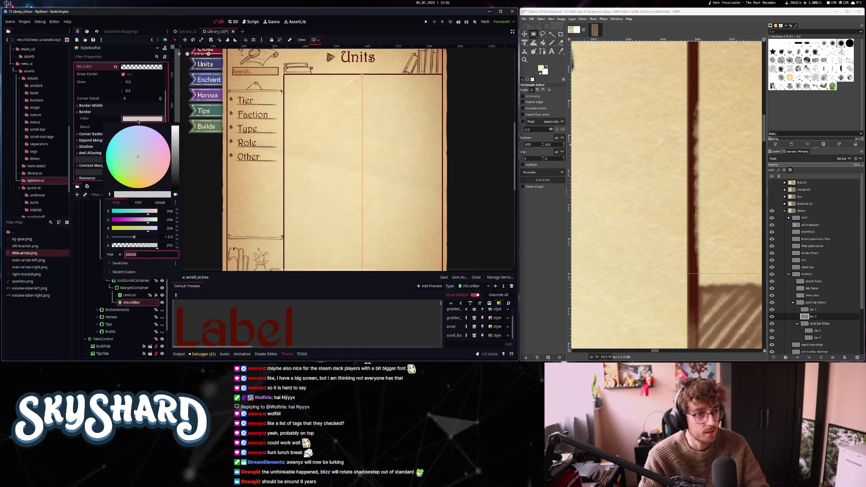
{"action": "key", "text": "Return"}
- Set the left, top, right and bottom border widths to 35
{"action": "left_click", "coordinate": [91, 105]}
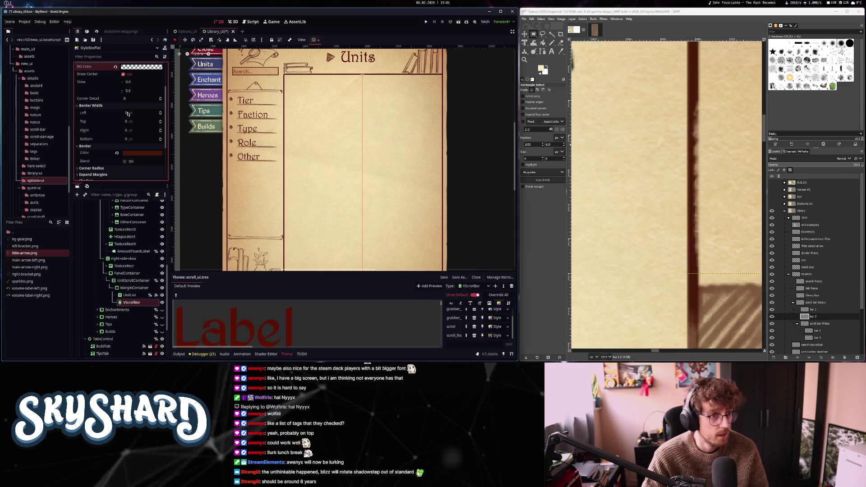
{"action": "left_click", "coordinate": [127, 112]}
{"action": "key", "text": "Tab"}
{"action": "type", "text": "35"}
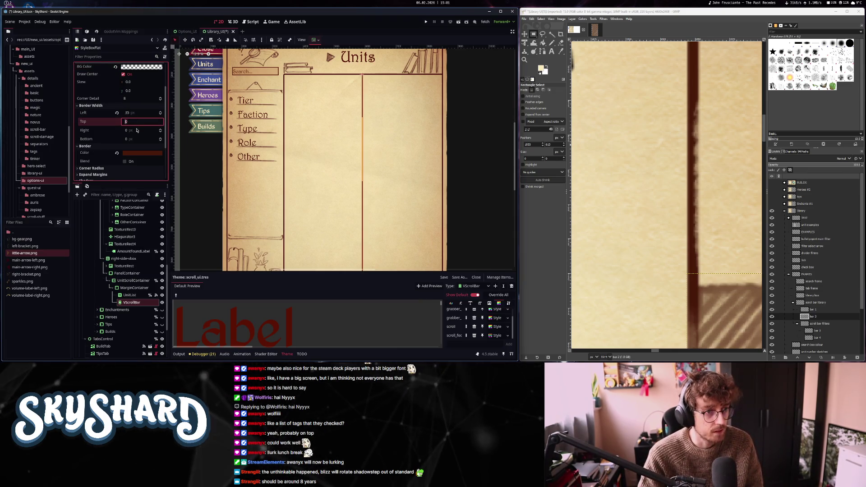
{"action": "key", "text": "Tab"}
{"action": "type", "text": "35"}
{"action": "key", "text": "Tab"}
{"action": "type", "text": "35"}
{"action": "key", "text": "Return"}
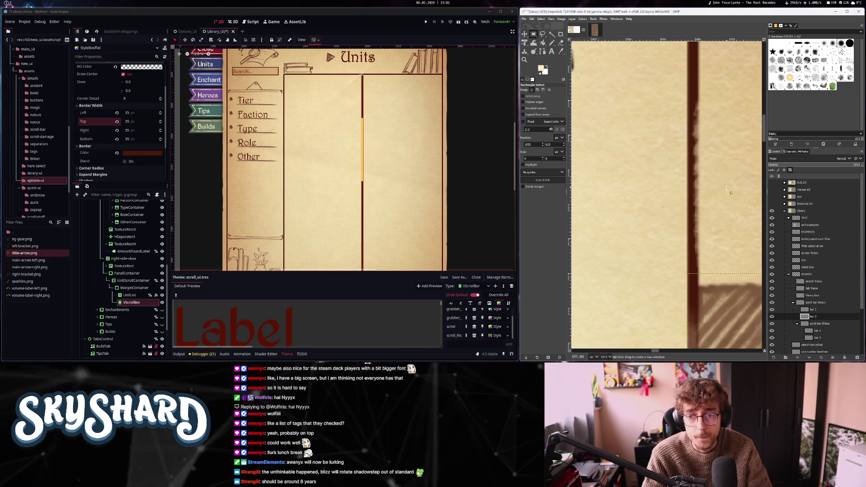
- Round the style's corners to a 25 px radius
{"action": "scroll", "coordinate": [702, 196], "scroll_direction": "down", "scroll_amount": 5}
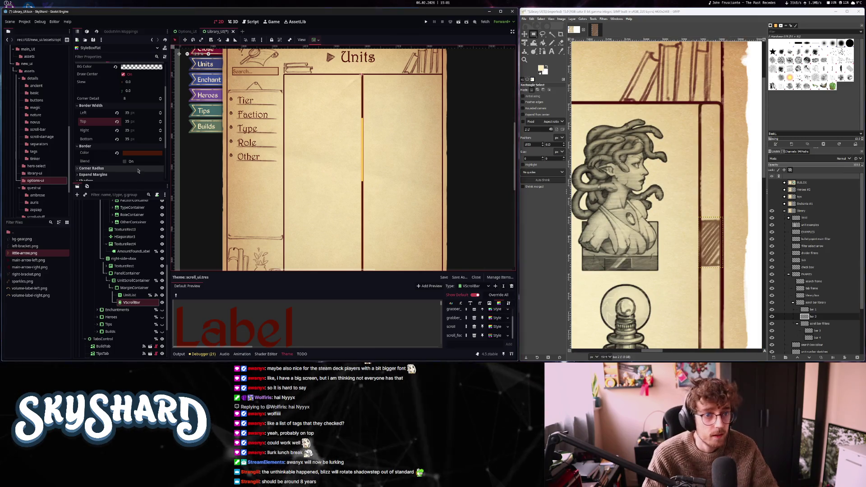
{"action": "scroll", "coordinate": [122, 165], "scroll_direction": "down", "scroll_amount": 2}
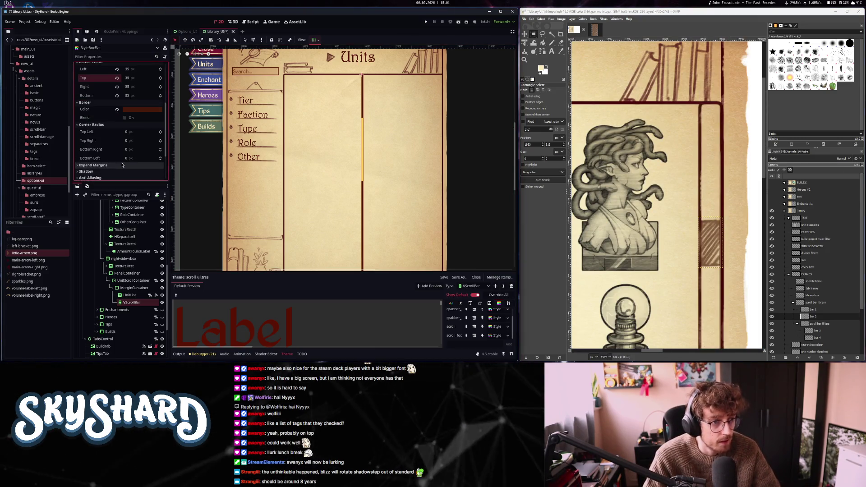
{"action": "key", "text": "Tab"}
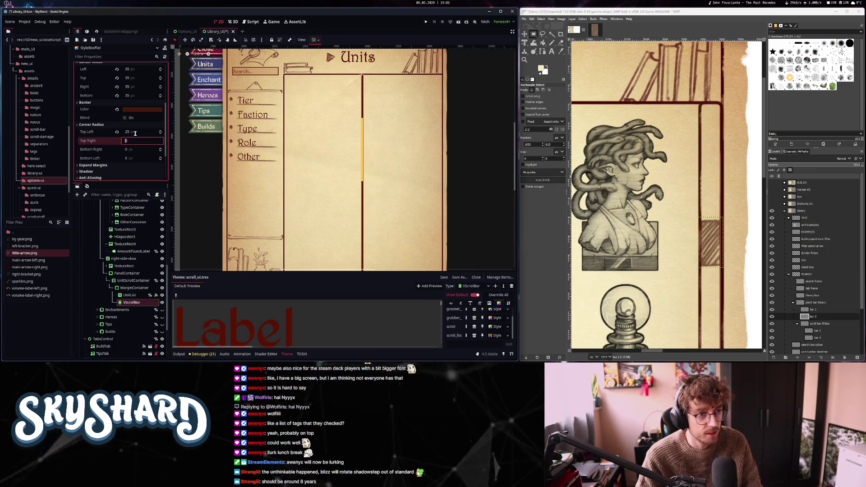
{"action": "key", "text": "Tab"}
{"action": "type", "text": "25"}
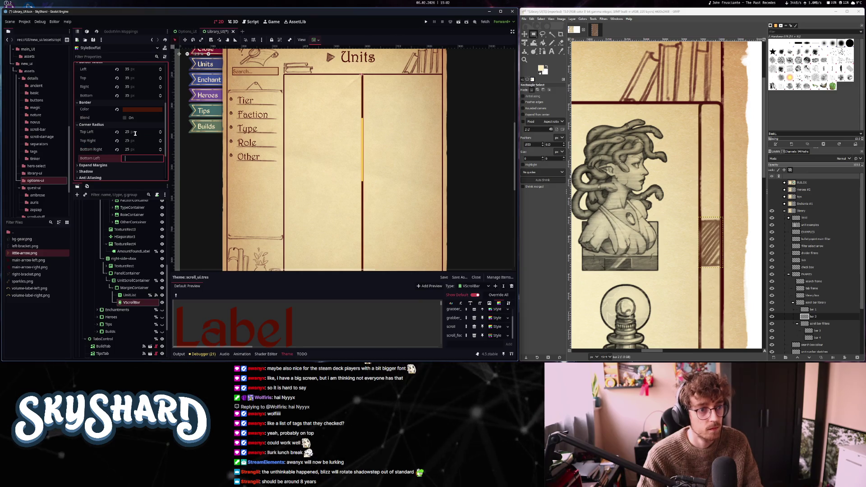
- Set the left content margin to 150 px after first trying 200
{"action": "left_click", "coordinate": [94, 165]}
{"action": "left_click", "coordinate": [127, 160]}
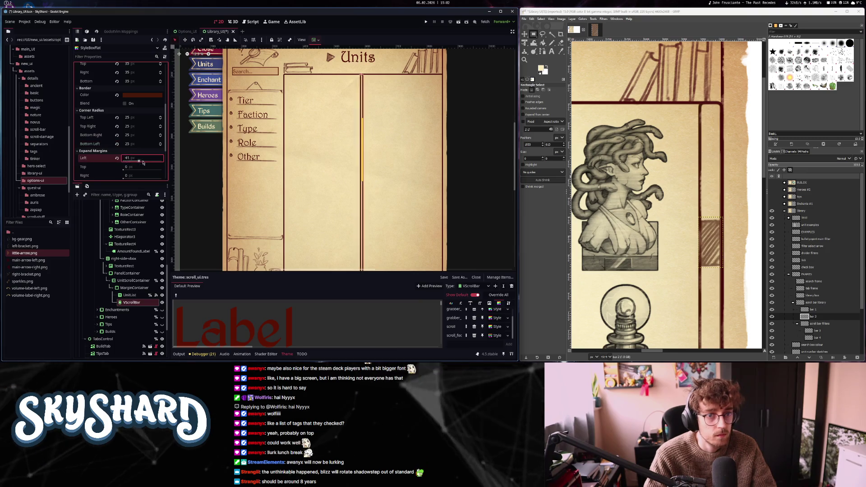
{"action": "left_click", "coordinate": [80, 152]}
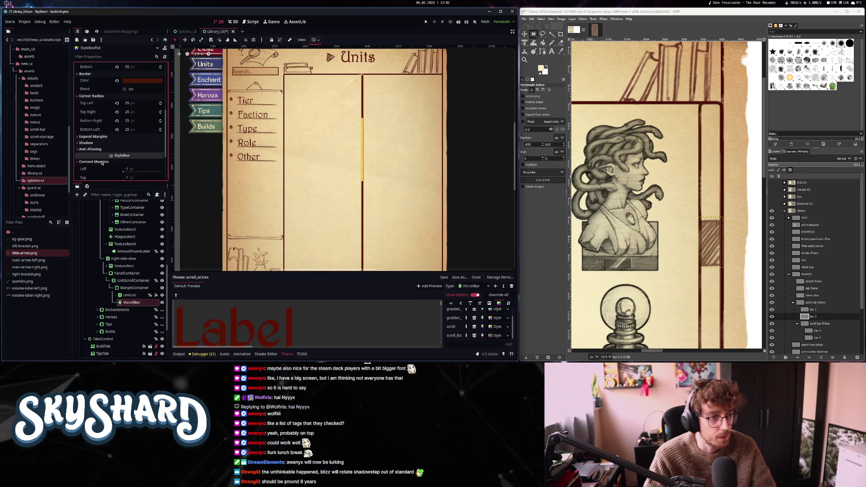
{"action": "scroll", "coordinate": [102, 163], "scroll_direction": "down", "scroll_amount": 1}
{"action": "mouse_move", "coordinate": [125, 140]}
{"action": "left_mouse_down"}
{"action": "mouse_move", "coordinate": [135, 141]}
{"action": "mouse_move", "coordinate": [125, 142]}
{"action": "left_mouse_up"}
{"action": "type", "text": "50"}
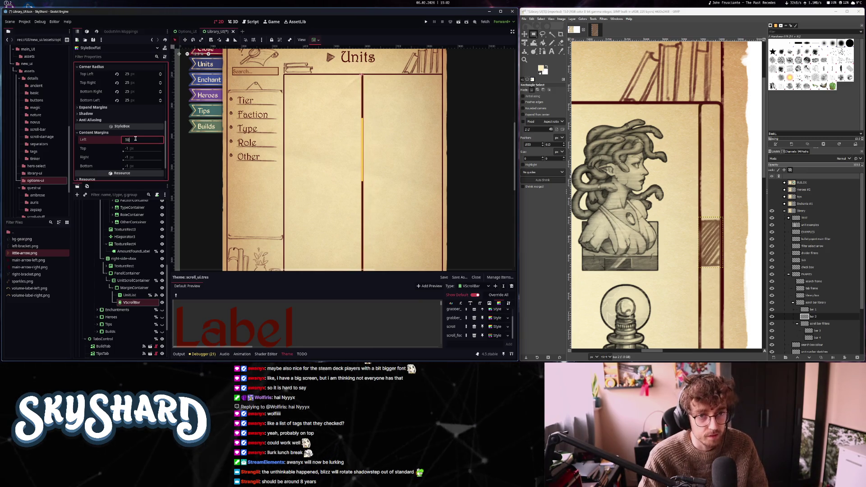
{"action": "key", "text": "BackSpace"}
{"action": "key", "text": "BackSpace"}
{"action": "type", "text": "200"}
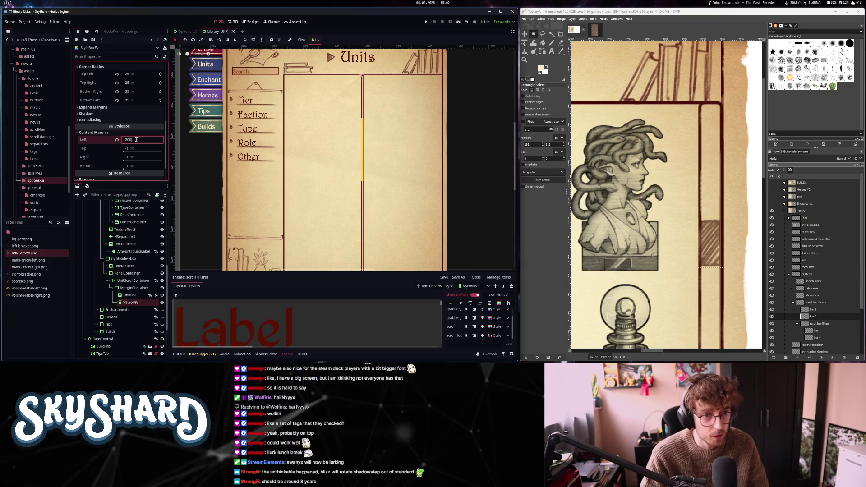
{"action": "key", "text": "Return"}
{"action": "scroll", "coordinate": [356, 139], "scroll_direction": "down", "scroll_amount": 4}
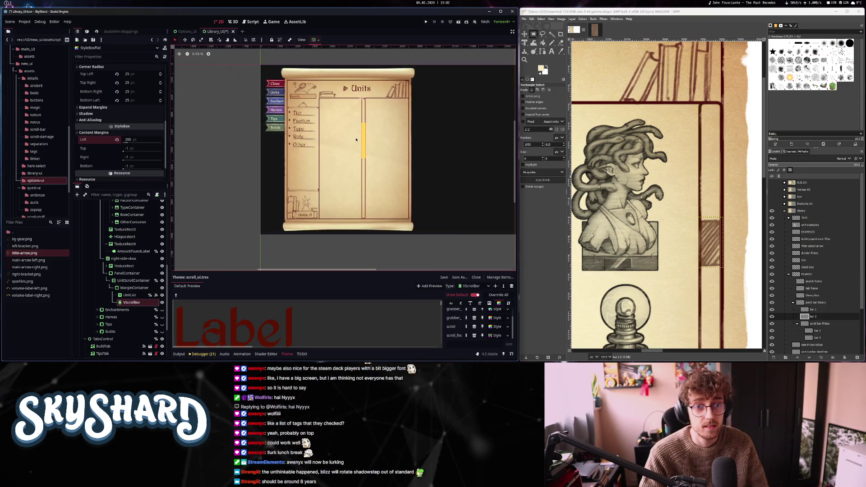
{"action": "scroll", "coordinate": [355, 139], "scroll_direction": "up", "scroll_amount": 2}
{"action": "double_click", "coordinate": [133, 140]}
{"action": "type", "text": "150"}
{"action": "key", "text": "Return"}
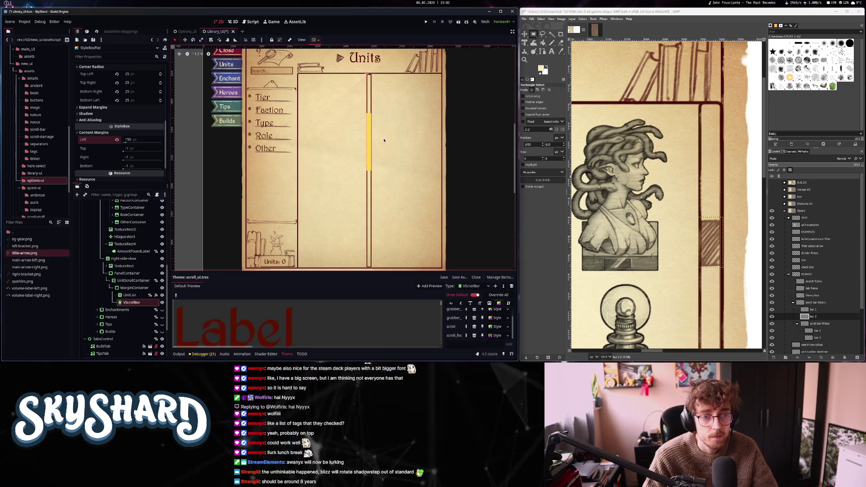
- Bring up the grabber's style in the theme for editing
{"action": "scroll", "coordinate": [381, 159], "scroll_direction": "up", "scroll_amount": 5}
{"action": "scroll", "coordinate": [383, 157], "scroll_direction": "down", "scroll_amount": 4}
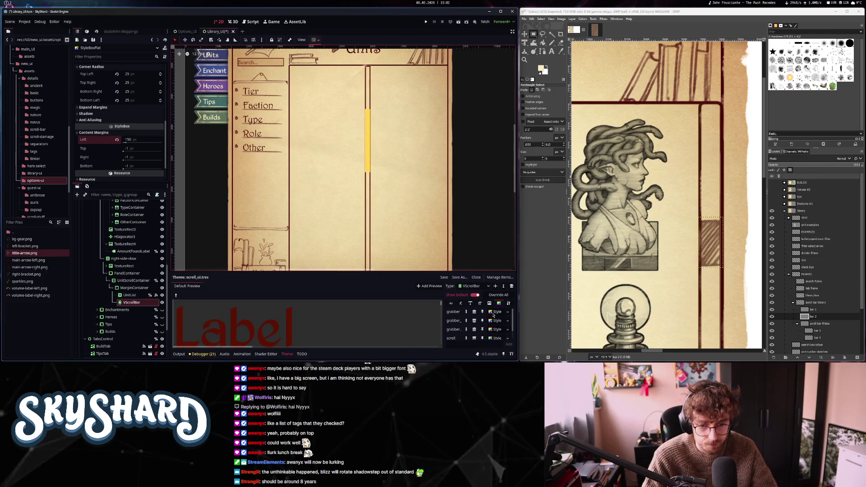
{"action": "left_click", "coordinate": [494, 312]}
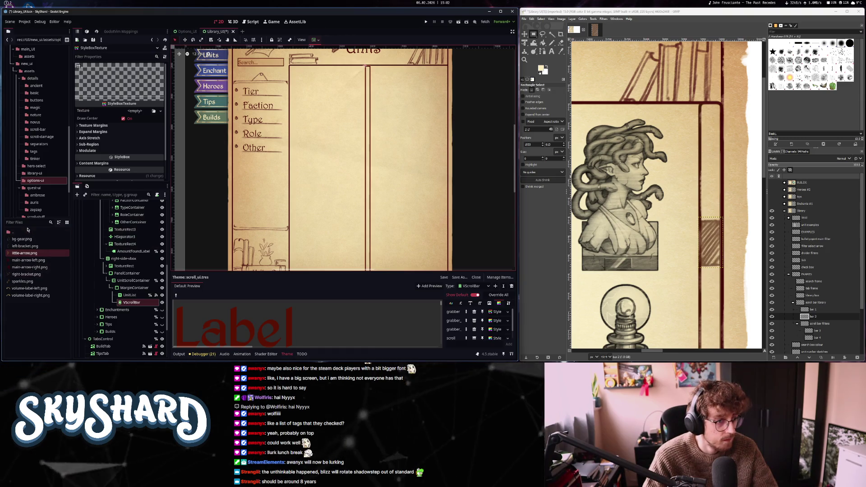
- Assign scroller.png from the details/scroll-bar folder as the grabber StyleBoxTexture's texture
{"action": "left_click", "coordinate": [36, 79]}
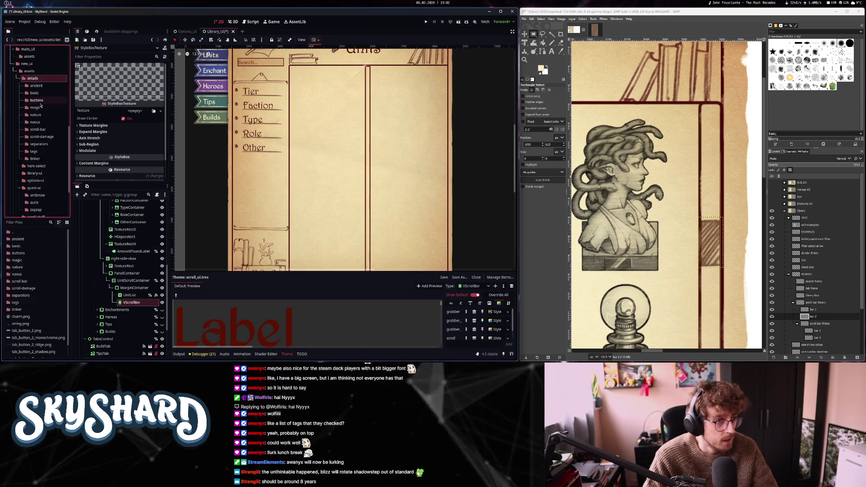
{"action": "left_click", "coordinate": [41, 130]}
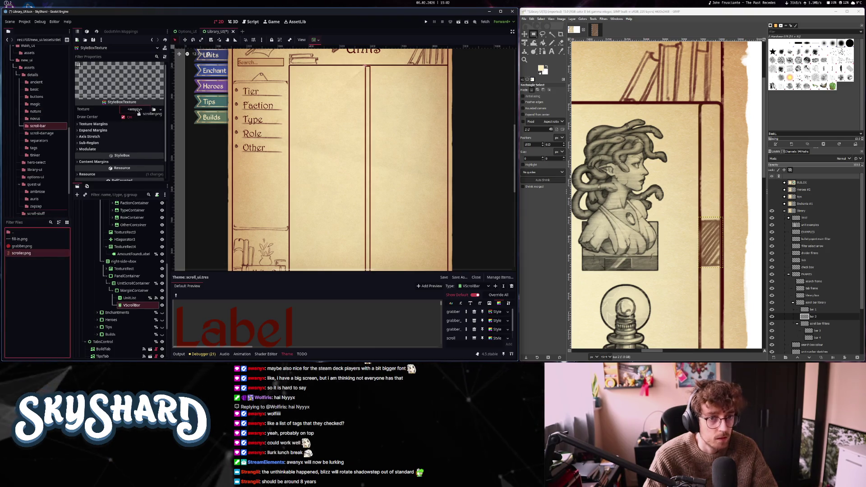
{"action": "left_click_drag", "start_coordinate": [21, 253], "coordinate": [138, 113]}
{"action": "scroll", "coordinate": [355, 182], "scroll_direction": "up", "scroll_amount": 5}
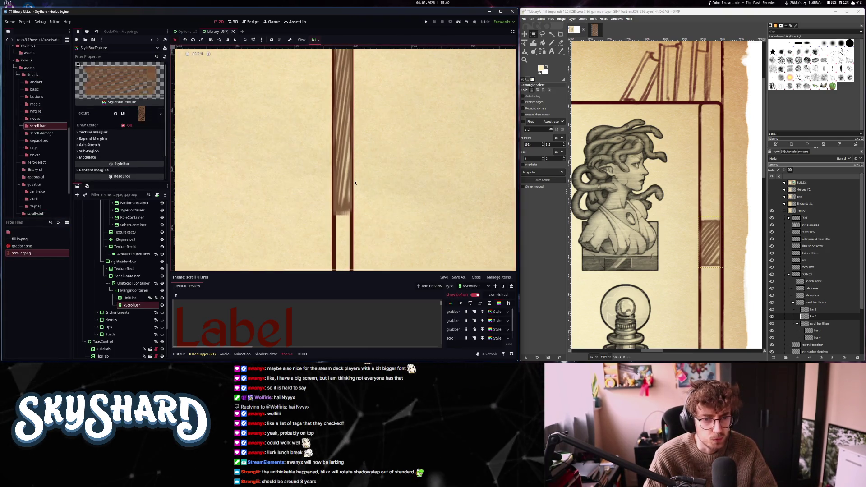
{"action": "scroll", "coordinate": [355, 183], "scroll_direction": "down", "scroll_amount": 6}
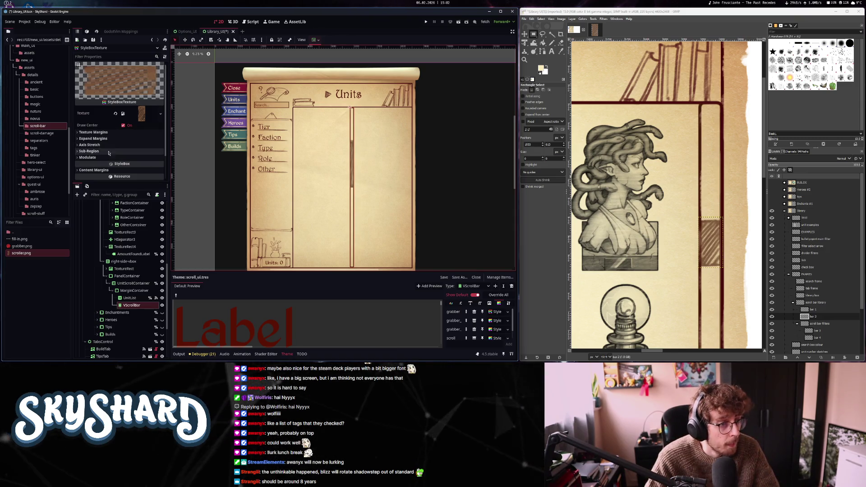
- Set the left texture margin to 0 and restore the top content margin to its default
{"action": "left_click", "coordinate": [113, 132]}
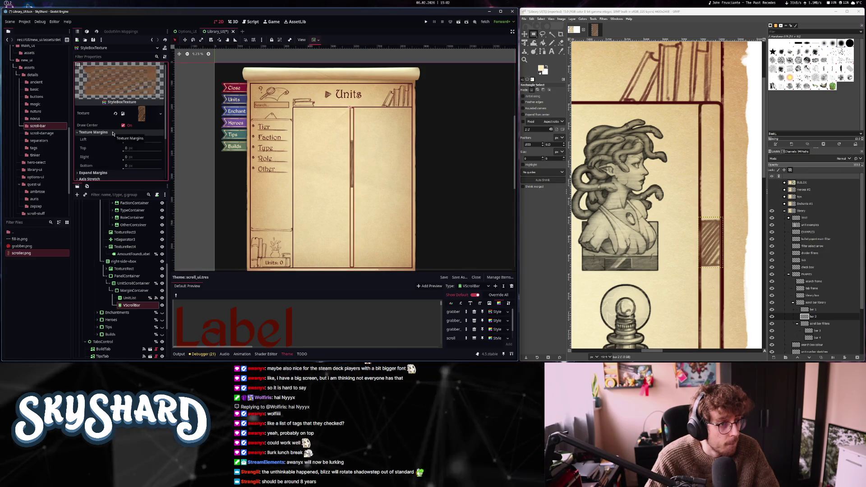
{"action": "type", "text": "0"}
{"action": "key", "text": "Return"}
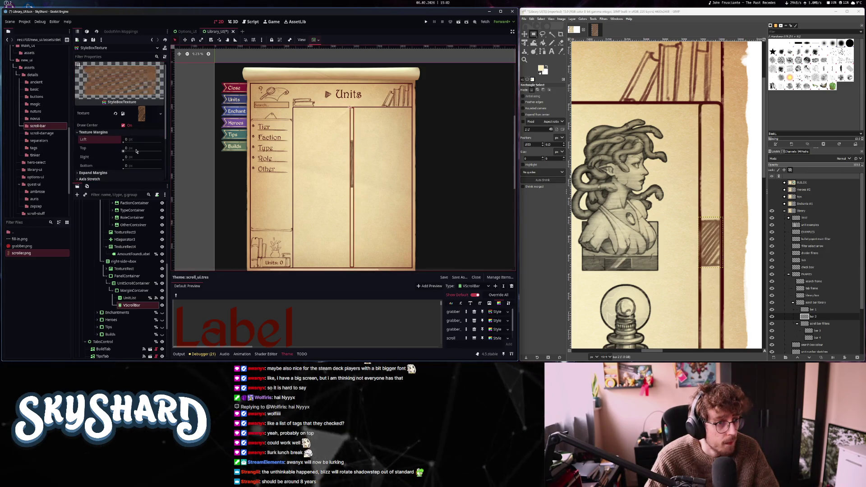
{"action": "left_click", "coordinate": [127, 150]}
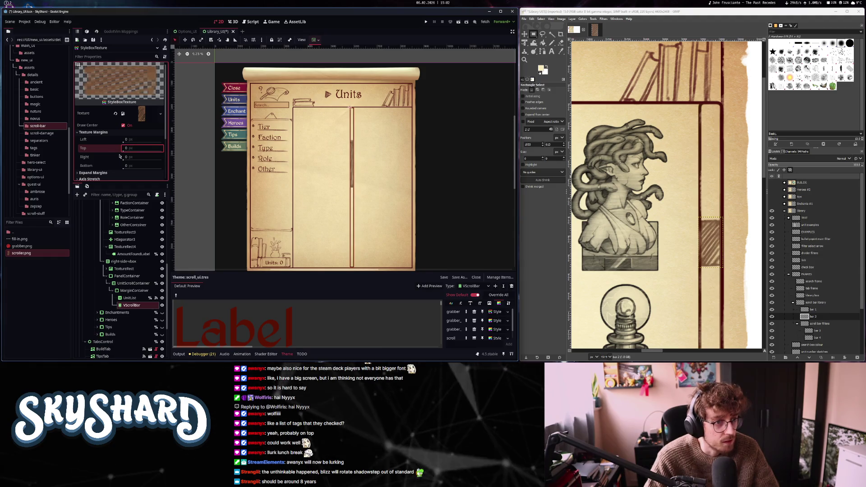
{"action": "scroll", "coordinate": [119, 156], "scroll_direction": "down", "scroll_amount": 3}
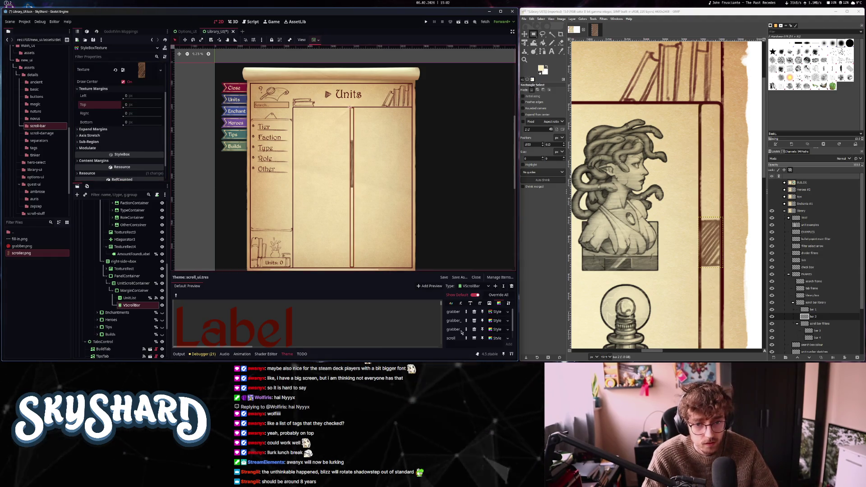
{"action": "left_click", "coordinate": [497, 320]}
{"action": "left_click", "coordinate": [497, 312]}
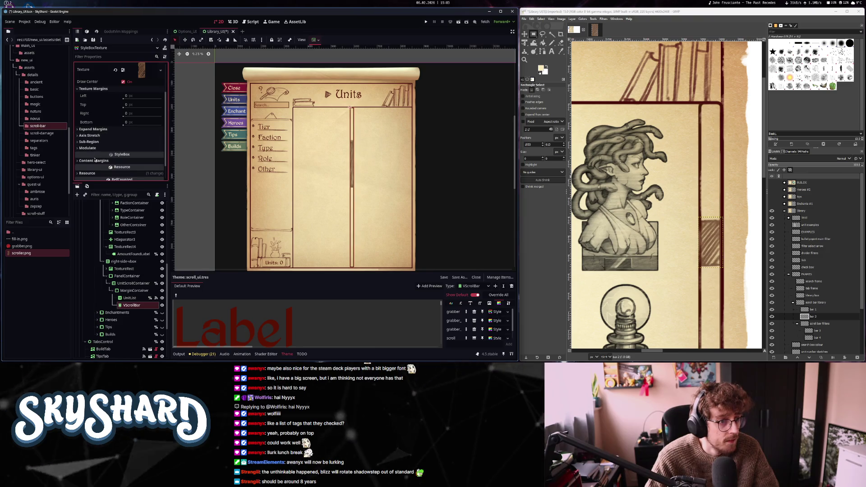
{"action": "left_click", "coordinate": [108, 161]}
{"action": "left_click", "coordinate": [97, 168]}
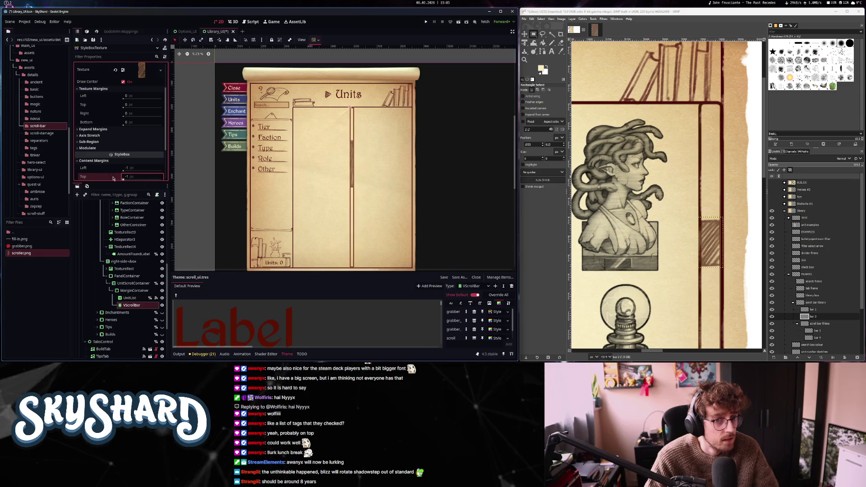
{"action": "key", "text": "ctrl+z"}
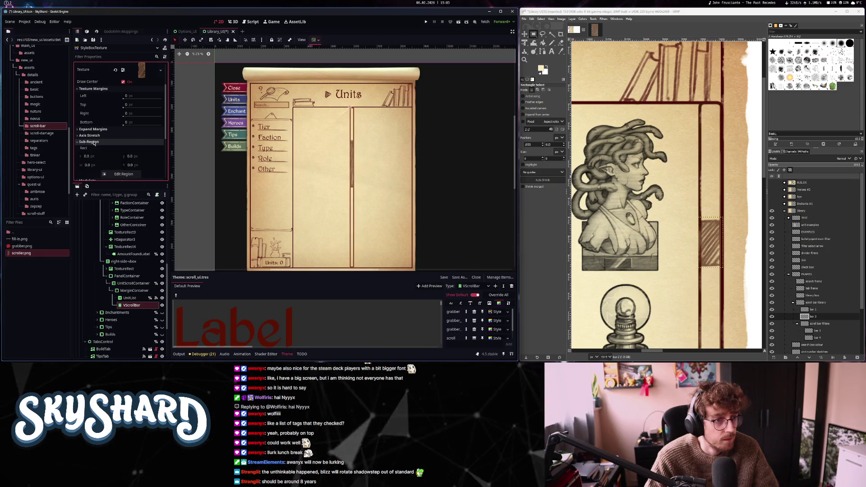
- Set the axis stretch to Tile vertically and Stretch horizontally
{"action": "left_click", "coordinate": [94, 135]}
{"action": "left_click", "coordinate": [130, 143]}
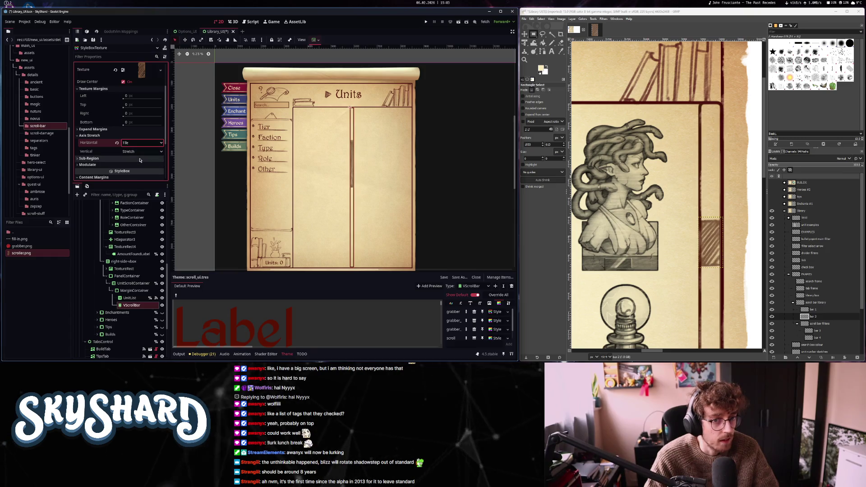
{"action": "left_click", "coordinate": [139, 151]}
{"action": "left_click", "coordinate": [137, 166]}
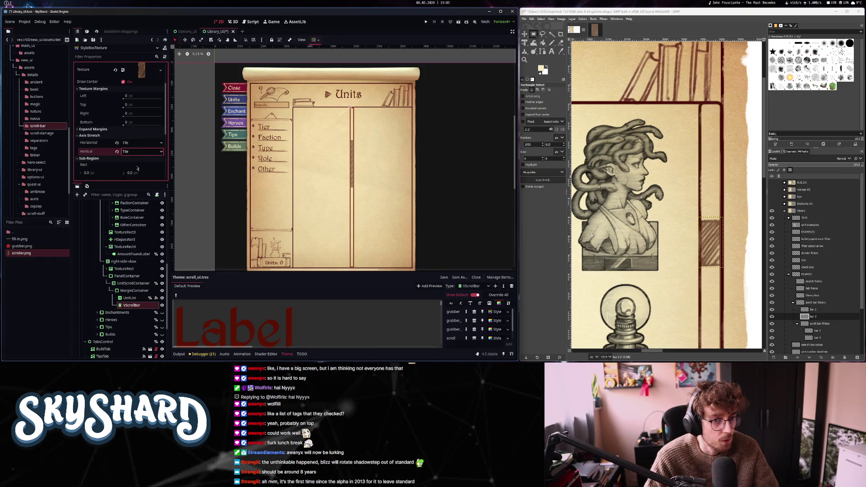
{"action": "left_click", "coordinate": [142, 142]}
{"action": "left_click", "coordinate": [136, 153]}
{"action": "scroll", "coordinate": [347, 169], "scroll_direction": "up", "scroll_amount": 5}
- Try Tile Fit for the vertical axis stretch, then settle on plain Tile
{"action": "scroll", "coordinate": [347, 170], "scroll_direction": "up", "scroll_amount": 1}
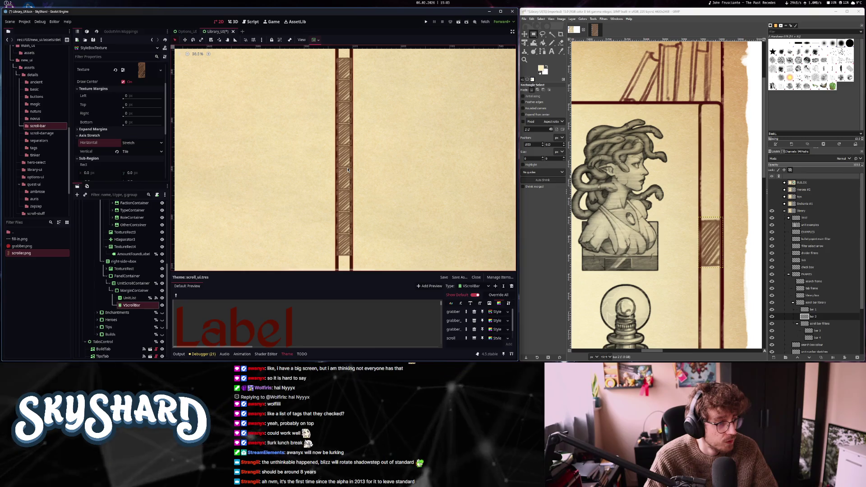
{"action": "scroll", "coordinate": [347, 170], "scroll_direction": "down", "scroll_amount": 4}
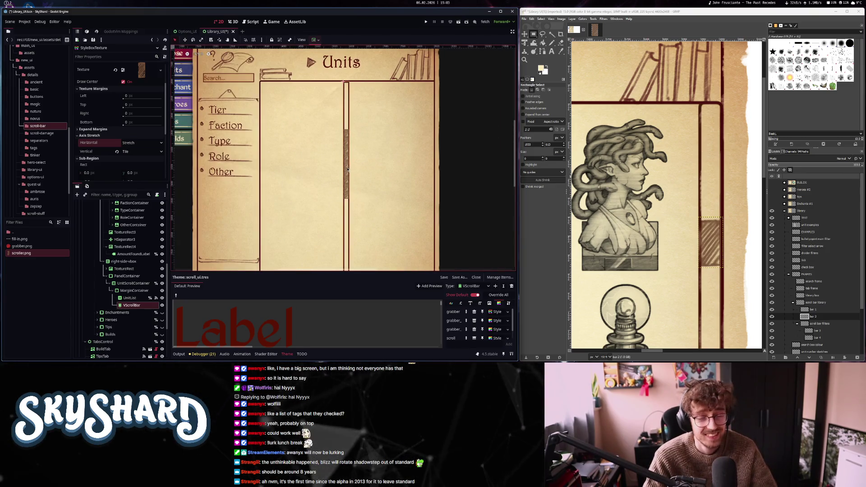
{"action": "scroll", "coordinate": [346, 170], "scroll_direction": "down", "scroll_amount": 1}
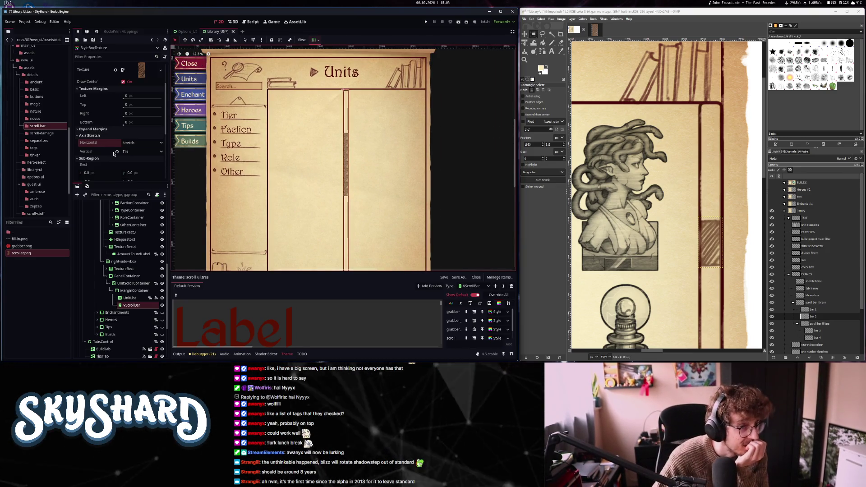
{"action": "scroll", "coordinate": [343, 180], "scroll_direction": "up", "scroll_amount": 5}
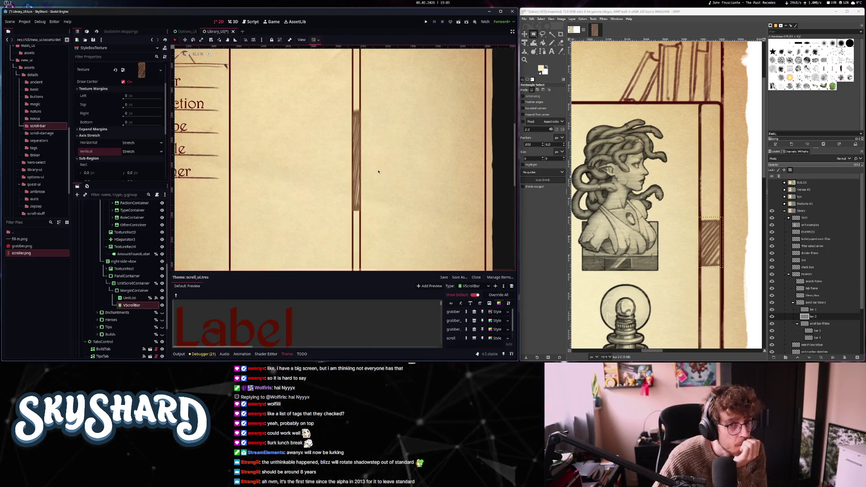
{"action": "scroll", "coordinate": [365, 181], "scroll_direction": "down", "scroll_amount": 7}
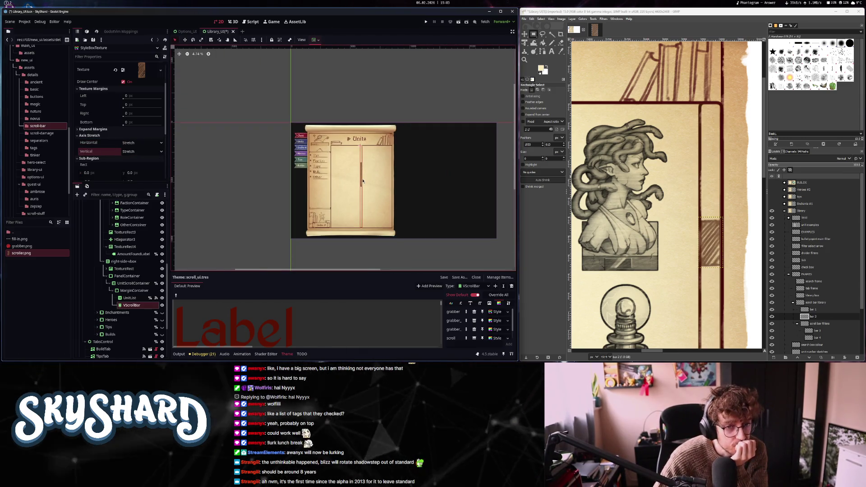
{"action": "scroll", "coordinate": [361, 180], "scroll_direction": "up", "scroll_amount": 4}
{"action": "scroll", "coordinate": [361, 180], "scroll_direction": "up", "scroll_amount": 2}
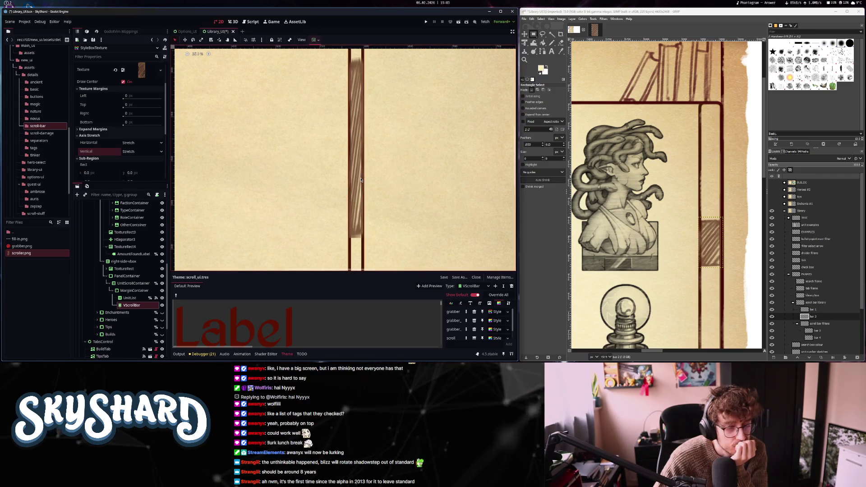
{"action": "scroll", "coordinate": [361, 180], "scroll_direction": "down", "scroll_amount": 3}
{"action": "scroll", "coordinate": [359, 179], "scroll_direction": "up", "scroll_amount": 3}
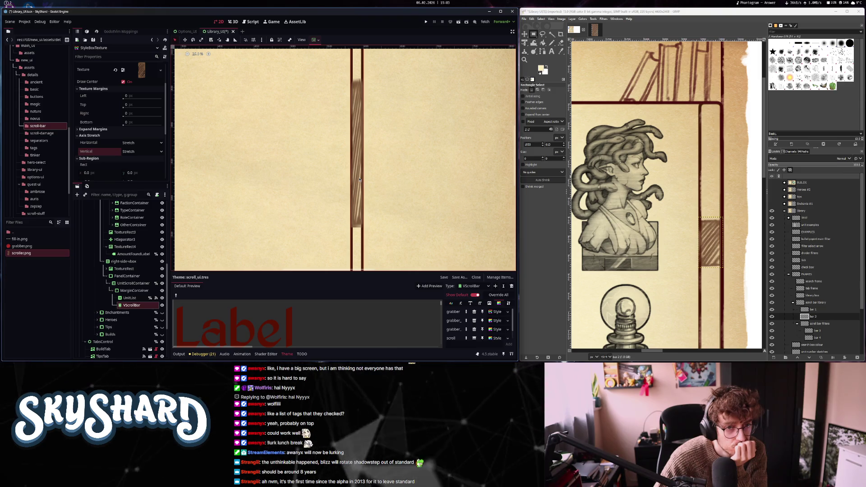
{"action": "scroll", "coordinate": [359, 179], "scroll_direction": "up", "scroll_amount": 3}
{"action": "scroll", "coordinate": [359, 180], "scroll_direction": "down", "scroll_amount": 4}
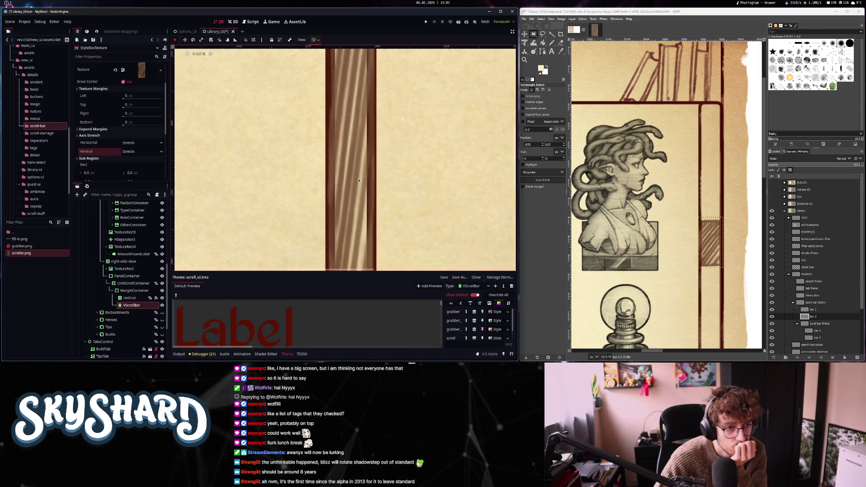
{"action": "scroll", "coordinate": [358, 180], "scroll_direction": "down", "scroll_amount": 2}
{"action": "left_click", "coordinate": [143, 143]}
{"action": "left_click", "coordinate": [143, 152]}
{"action": "left_click", "coordinate": [139, 175]}
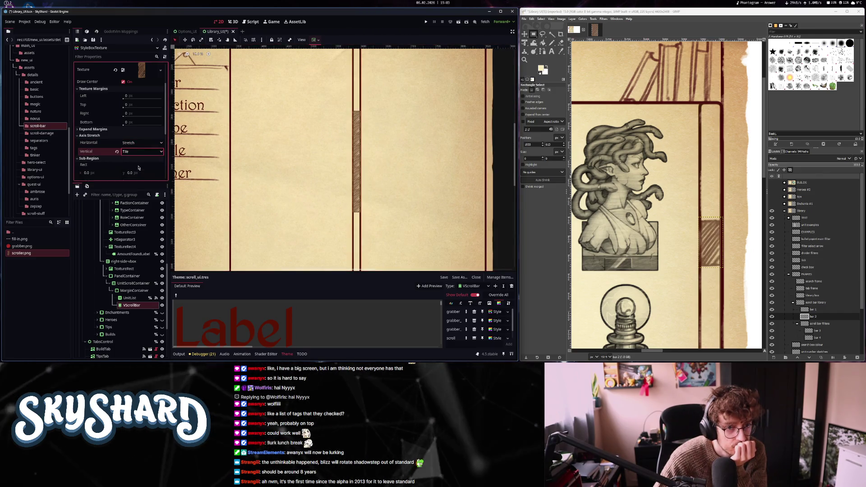
{"action": "left_click", "coordinate": [143, 152]}
{"action": "left_click", "coordinate": [140, 167]}
{"action": "scroll", "coordinate": [364, 134], "scroll_direction": "up", "scroll_amount": 6}
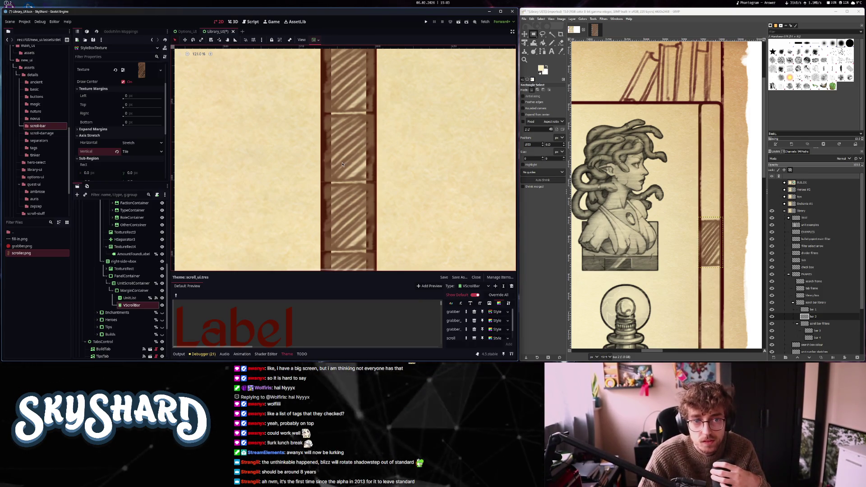
{"action": "scroll", "coordinate": [340, 170], "scroll_direction": "down", "scroll_amount": 9}
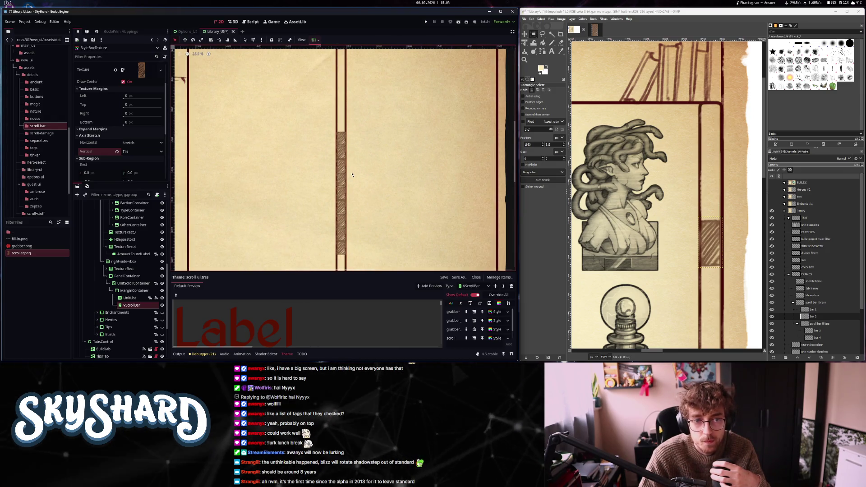
{"action": "scroll", "coordinate": [352, 175], "scroll_direction": "down", "scroll_amount": 3}
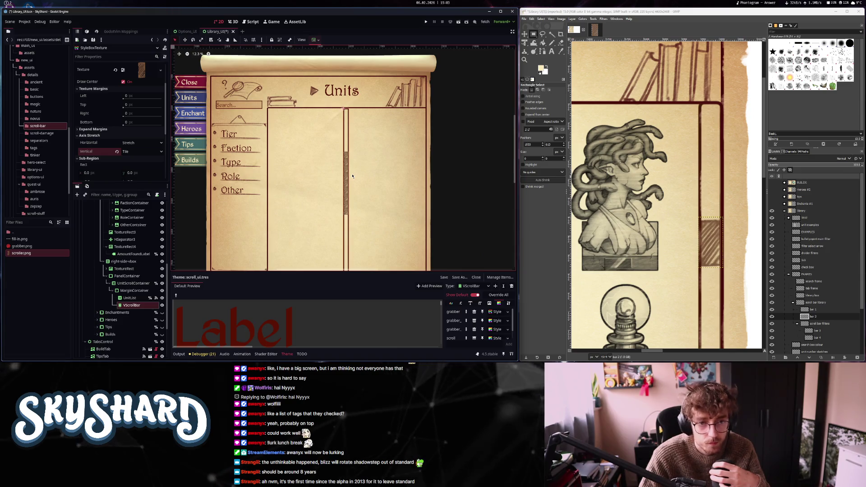
- Enlarge the bar texture image's canvas to 120x300
{"action": "left_click", "coordinate": [588, 30]}
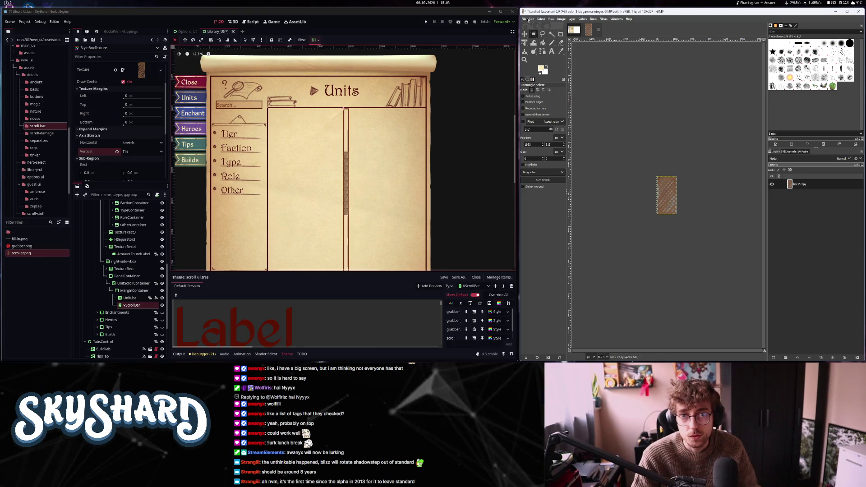
{"action": "left_click", "coordinate": [561, 19]}
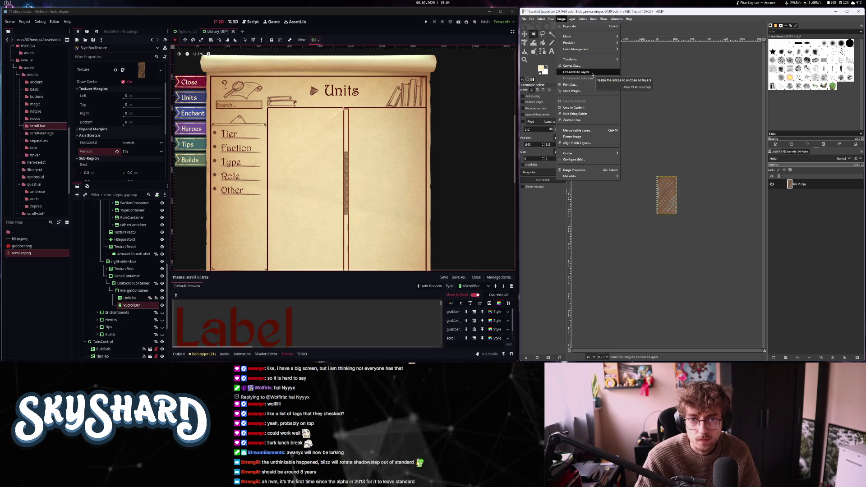
{"action": "left_click", "coordinate": [571, 66]}
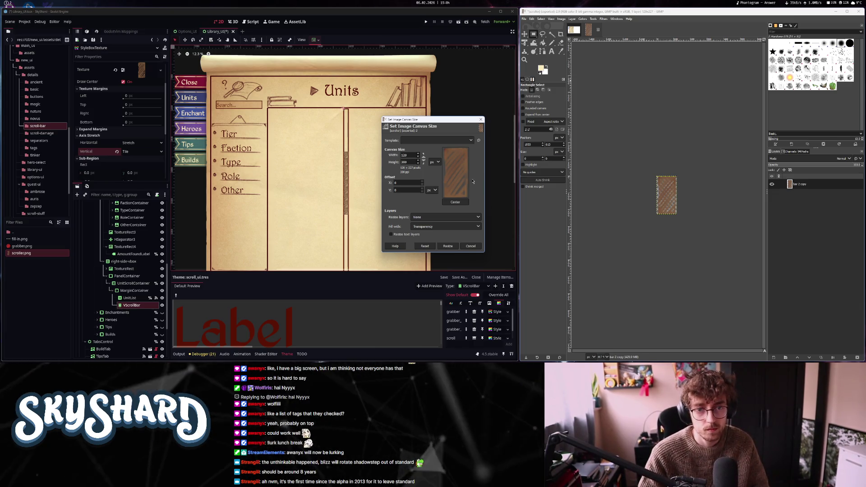
{"action": "key", "text": "Return"}
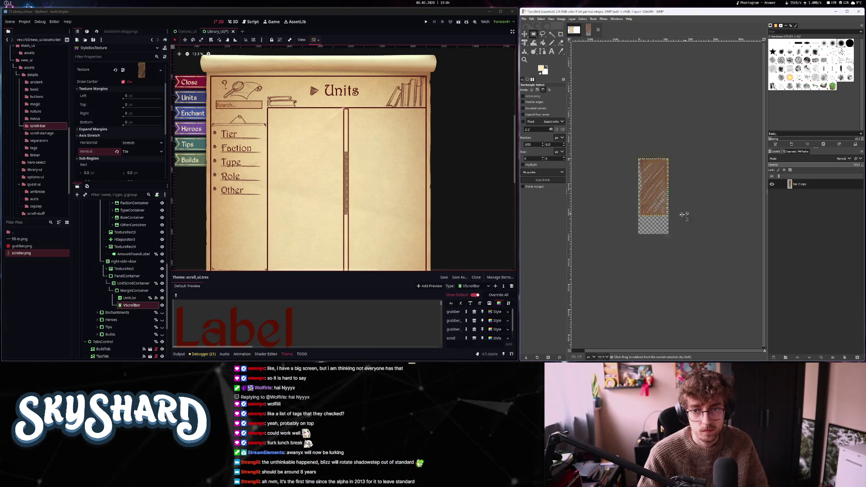
{"action": "scroll", "coordinate": [682, 214], "scroll_direction": "up", "scroll_amount": 5}
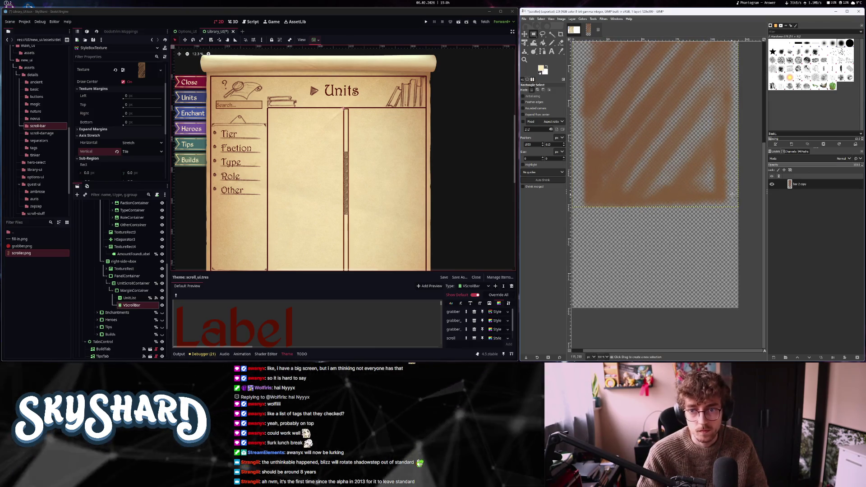
- Select part of the bar texture, switch to Move, and discard stray duplicate images unsaved
{"action": "left_click_drag", "start_coordinate": [737, 200], "coordinate": [663, 146]}
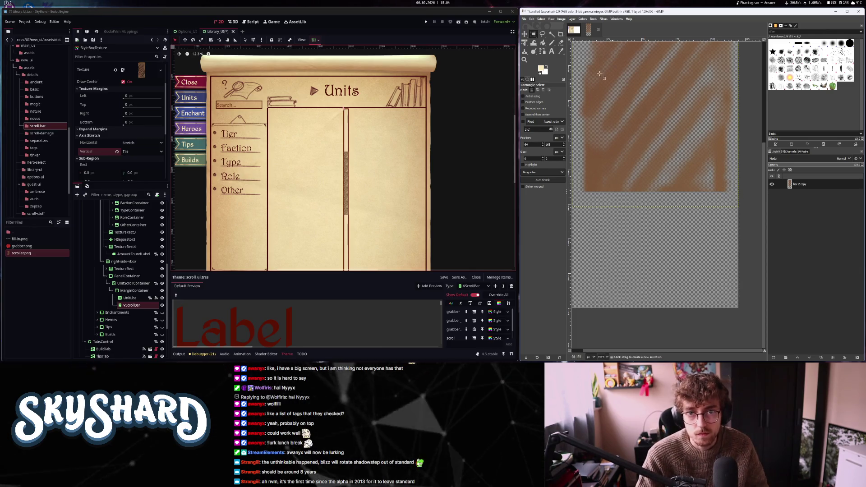
{"action": "key", "text": "m"}
{"action": "scroll", "coordinate": [650, 149], "scroll_direction": "down", "scroll_amount": 3}
{"action": "key", "text": "ctrl+d"}
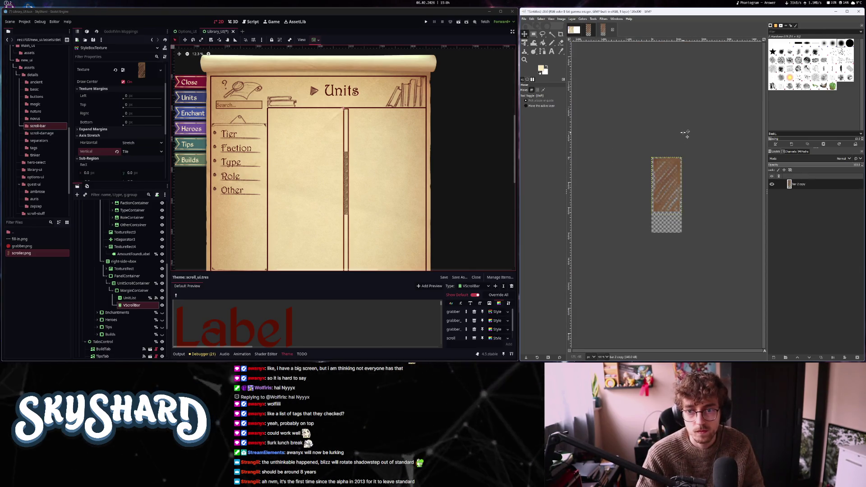
{"action": "key", "text": "ctrl+w"}
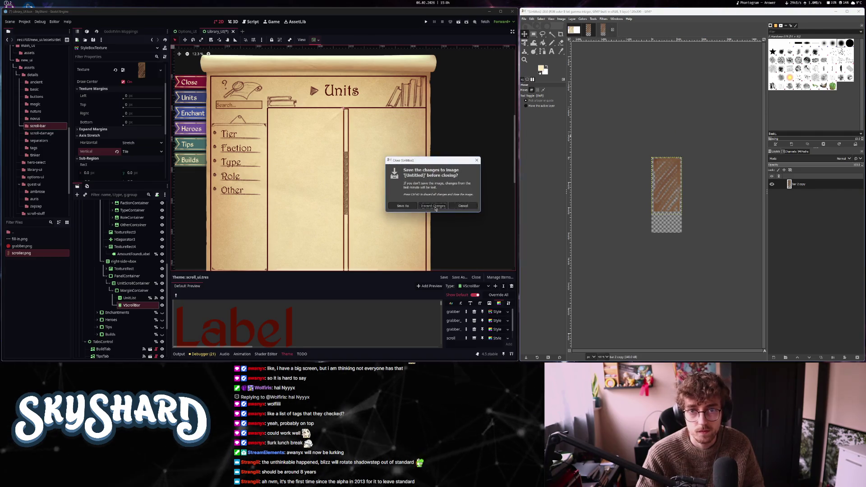
{"action": "key", "text": "ctrl+d"}
{"action": "key", "text": "ctrl+d"}
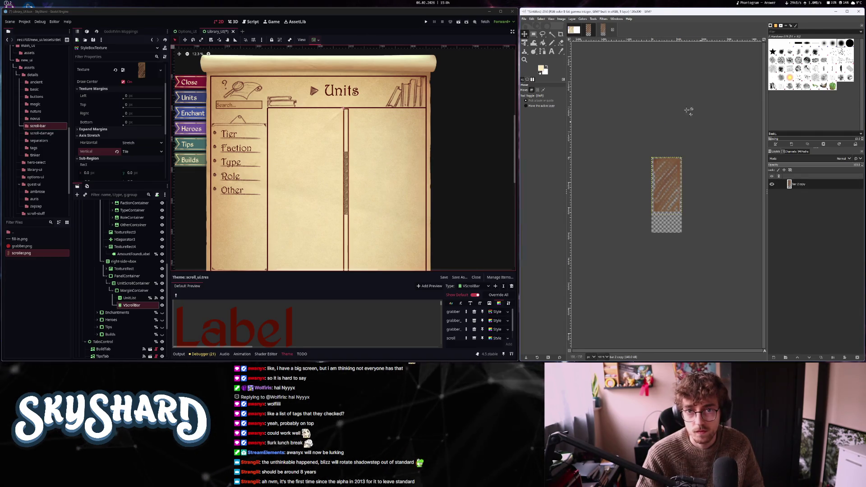
{"action": "left_click", "coordinate": [611, 29]}
{"action": "key", "text": "ctrl+d"}
- Duplicate the bar texture layer, shift the copy 204 px down, and select the seam band
{"action": "right_click", "coordinate": [798, 184]}
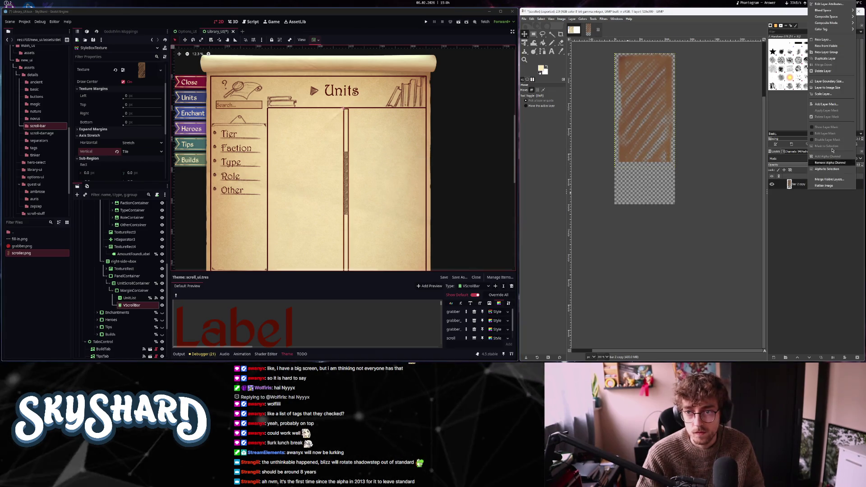
{"action": "left_click", "coordinate": [824, 58]}
{"action": "left_click_drag", "start_coordinate": [638, 80], "coordinate": [638, 182]}
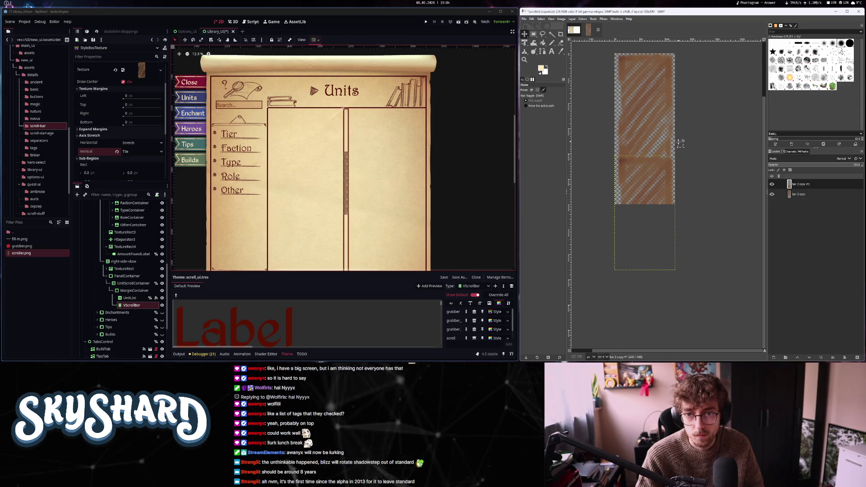
{"action": "scroll", "coordinate": [679, 143], "scroll_direction": "up", "scroll_amount": 1}
{"action": "key", "text": "r"}
{"action": "scroll", "coordinate": [720, 208], "scroll_direction": "up", "scroll_amount": 1}
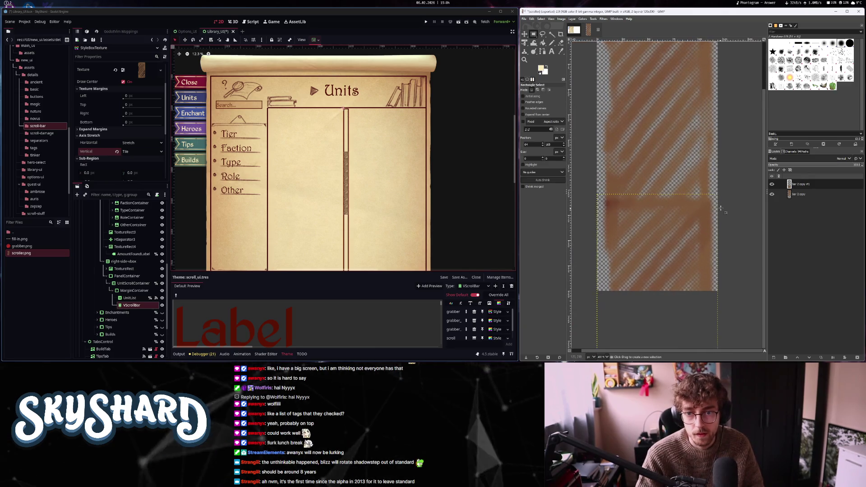
{"action": "left_click_drag", "start_coordinate": [721, 208], "coordinate": [585, 173]}
{"action": "key", "text": "Up"}
{"action": "key", "text": "Up"}
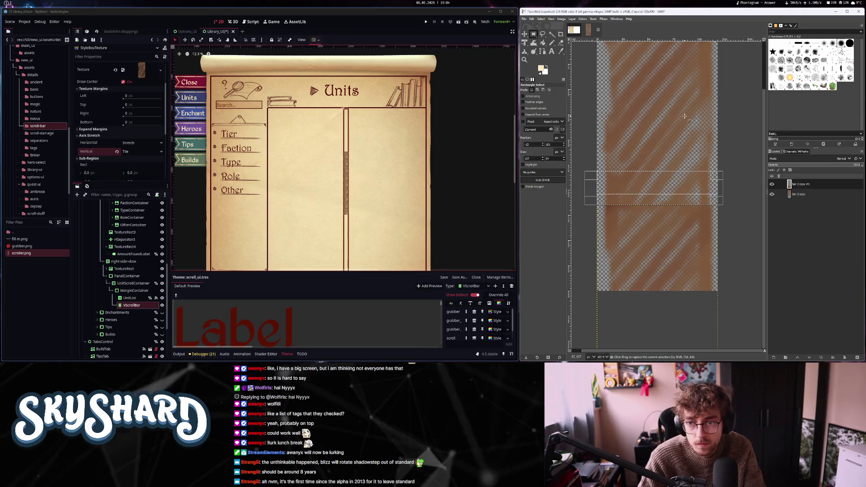
{"action": "left_click", "coordinate": [728, 206]}
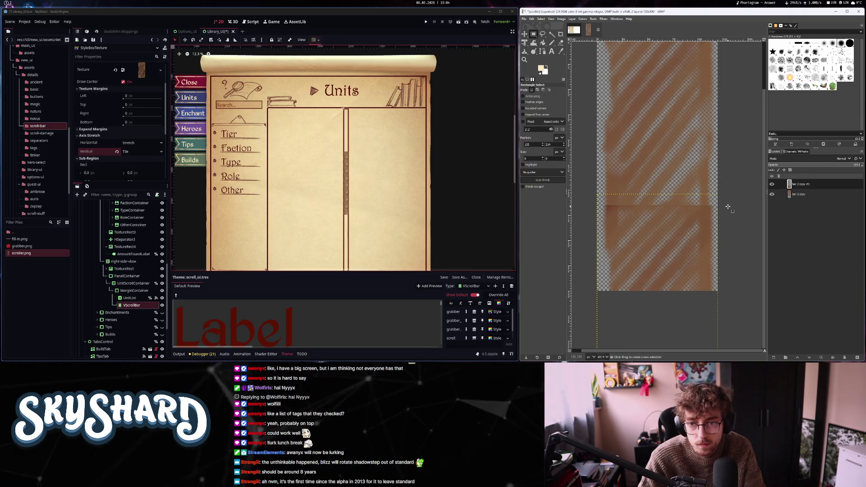
{"action": "left_click_drag", "start_coordinate": [726, 211], "coordinate": [572, 158]}
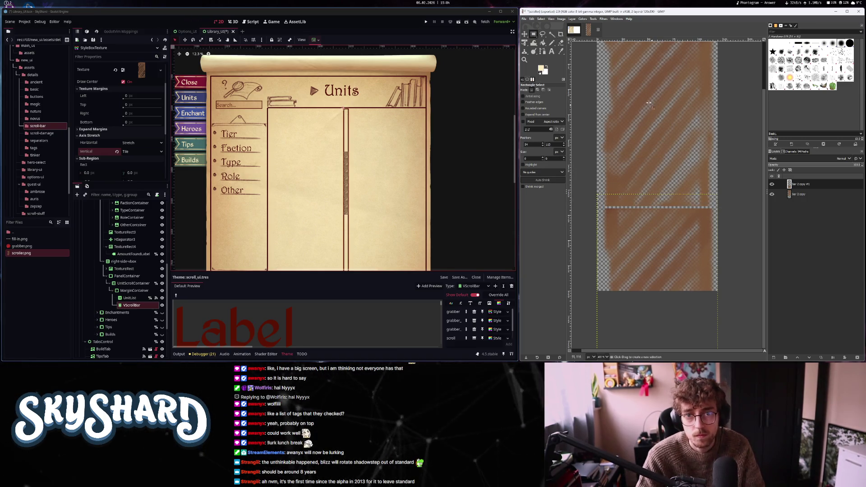
- Undo the trial layer move and show the bar texture preview in Godot's inspector
{"action": "left_click", "coordinate": [523, 33]}
{"action": "scroll", "coordinate": [663, 215], "scroll_direction": "up", "scroll_amount": 2, "text": "ctrl"}
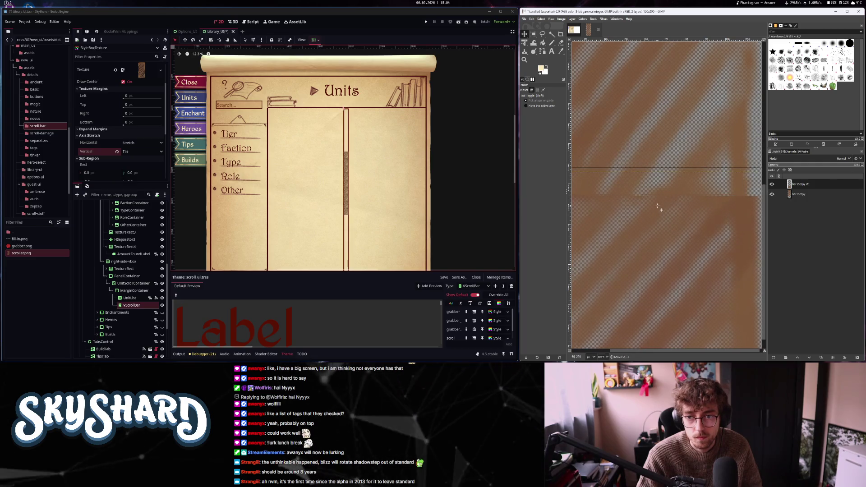
{"action": "scroll", "coordinate": [672, 205], "scroll_direction": "down", "scroll_amount": 5, "text": "ctrl"}
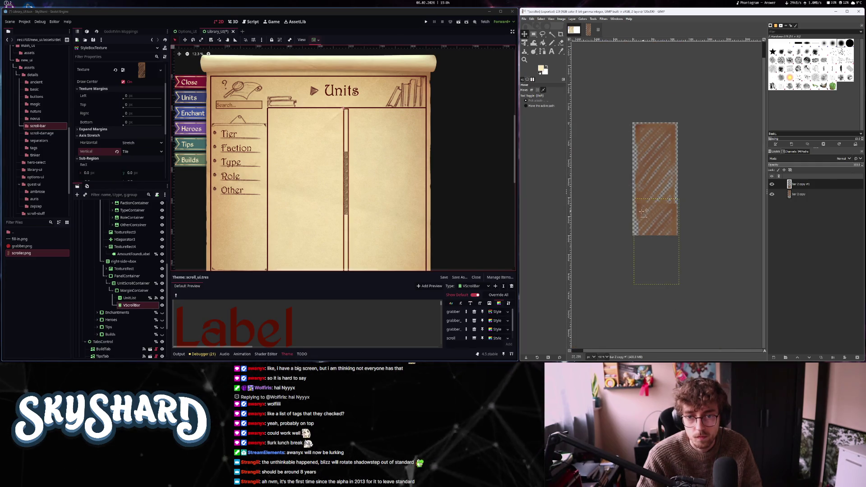
{"action": "scroll", "coordinate": [644, 212], "scroll_direction": "up", "scroll_amount": 1, "text": "ctrl"}
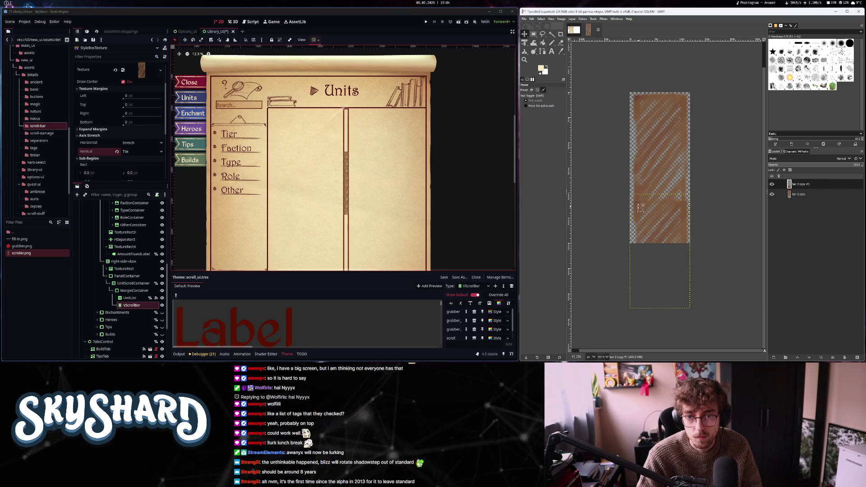
{"action": "scroll", "coordinate": [640, 207], "scroll_direction": "up", "scroll_amount": 1, "text": "ctrl"}
{"action": "scroll", "coordinate": [710, 205], "scroll_direction": "down", "scroll_amount": 5, "text": "ctrl"}
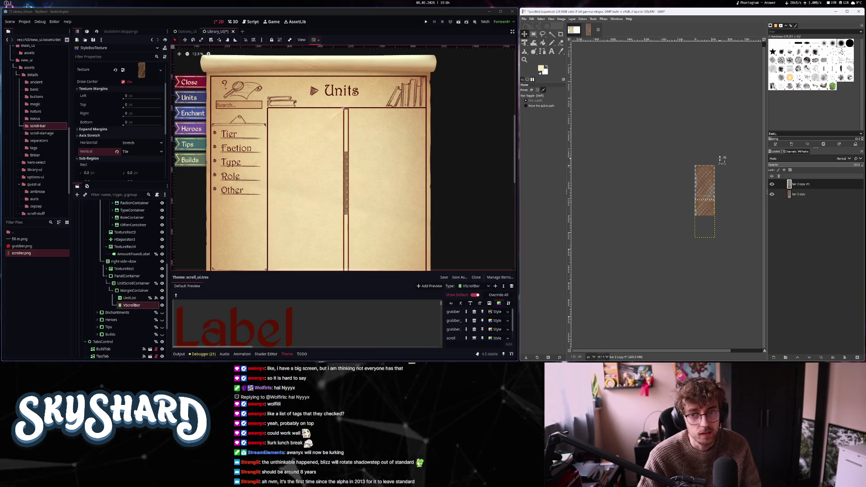
{"action": "key", "text": "ctrl+z"}
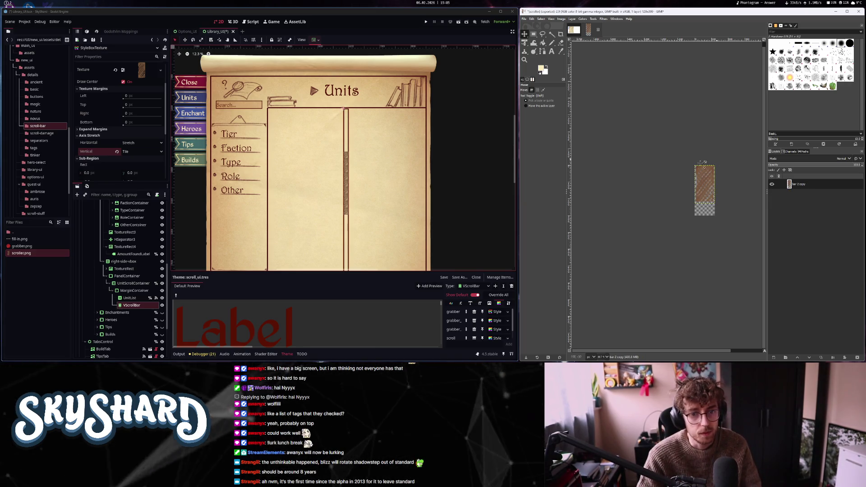
{"action": "left_click", "coordinate": [91, 147]}
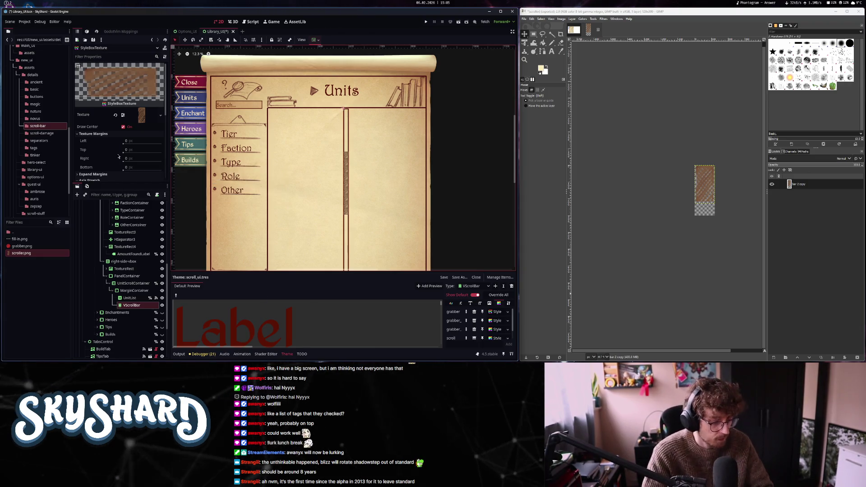
- Delete the 'Moving Items in Godot' conversation from the ChatGPT sidebar
{"action": "key", "text": "super+2"}
{"action": "mouse_move", "coordinate": [7, 113]}
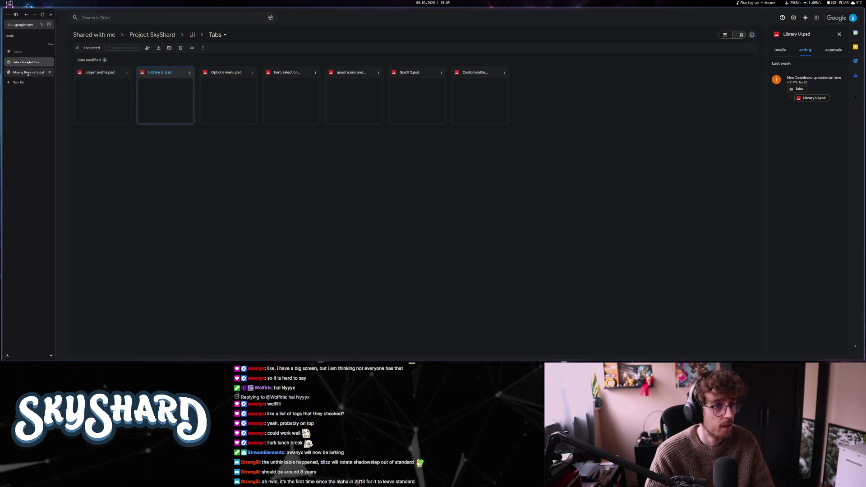
{"action": "left_click", "coordinate": [27, 73]}
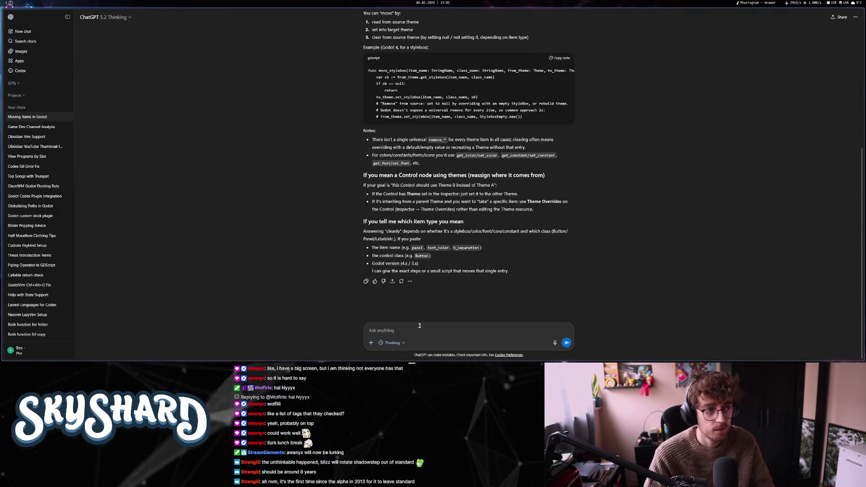
{"action": "left_click", "coordinate": [67, 116]}
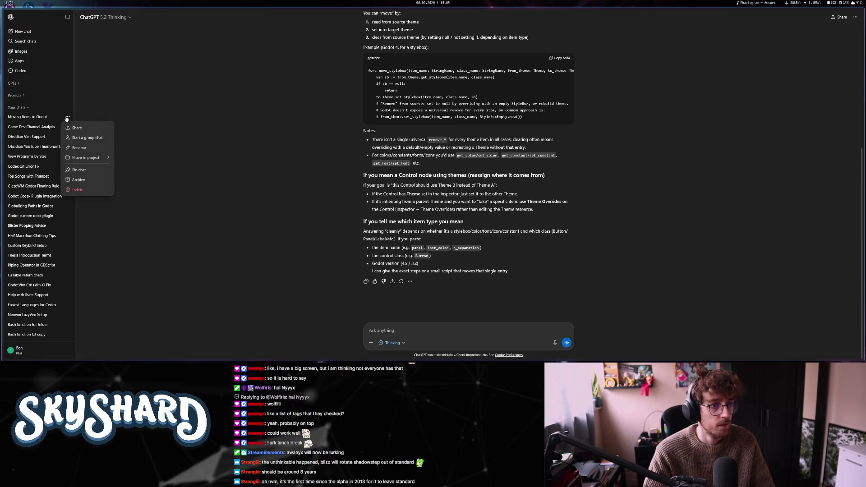
{"action": "left_click", "coordinate": [72, 188]}
{"action": "left_click", "coordinate": [457, 183]}
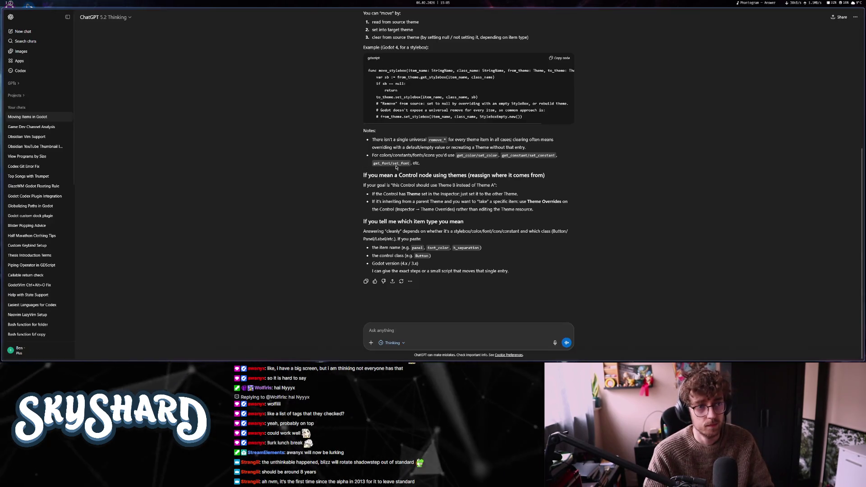
{"action": "left_click", "coordinate": [67, 116]}
{"action": "left_click", "coordinate": [68, 117]}
{"action": "left_click", "coordinate": [68, 117]}
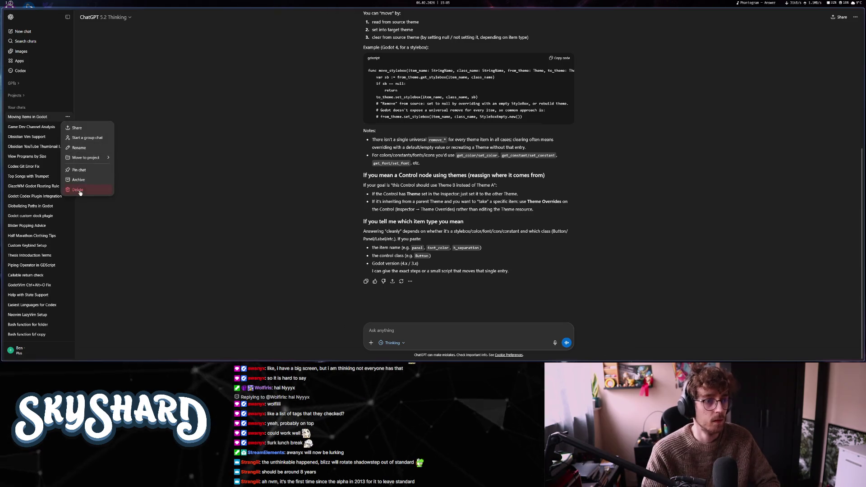
{"action": "left_click", "coordinate": [74, 188]}
{"action": "key", "text": "Return"}
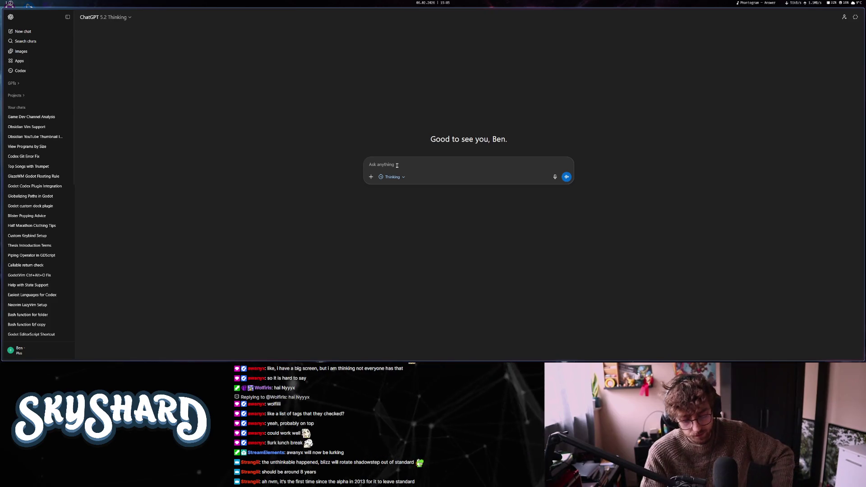
- Draft a question on keeping a Godot vertical scroll bar grabber a constant height, then return to Godot
{"action": "type", "text": "inGodot I "}
{"action": "type", "text": "making a custom theme for my"}
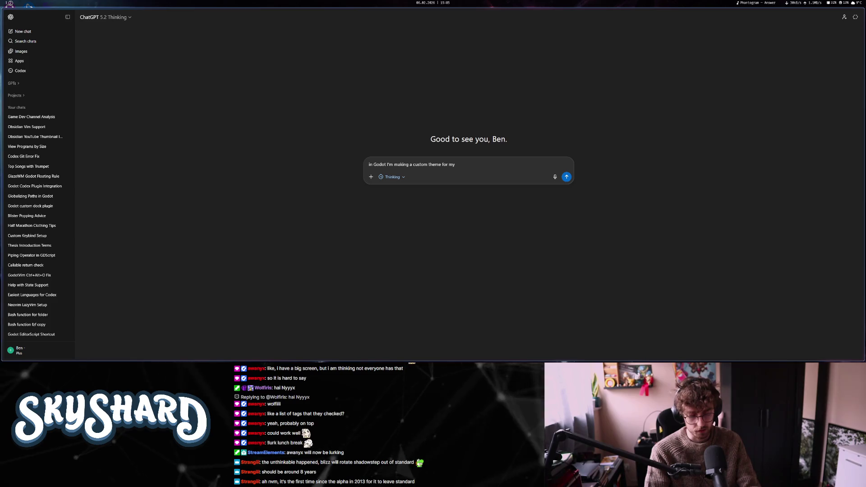
{"action": "type", "text": "vertical scrol"}
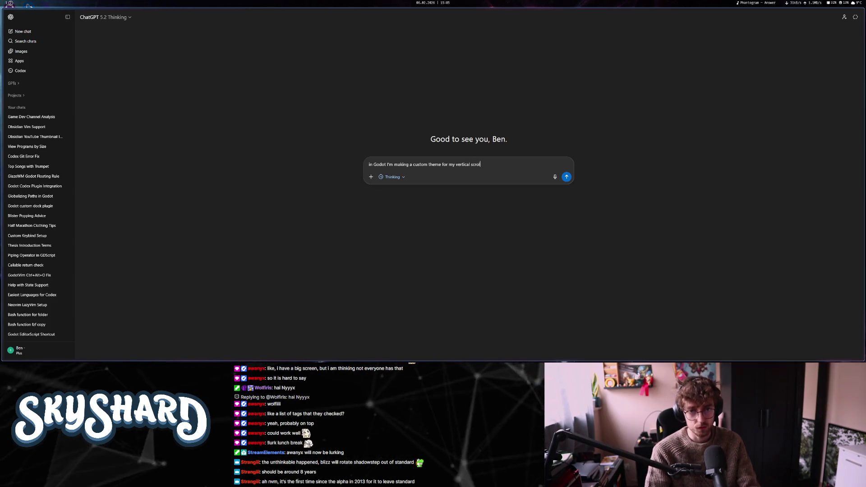
{"action": "type", "text": "l bar. Is th"}
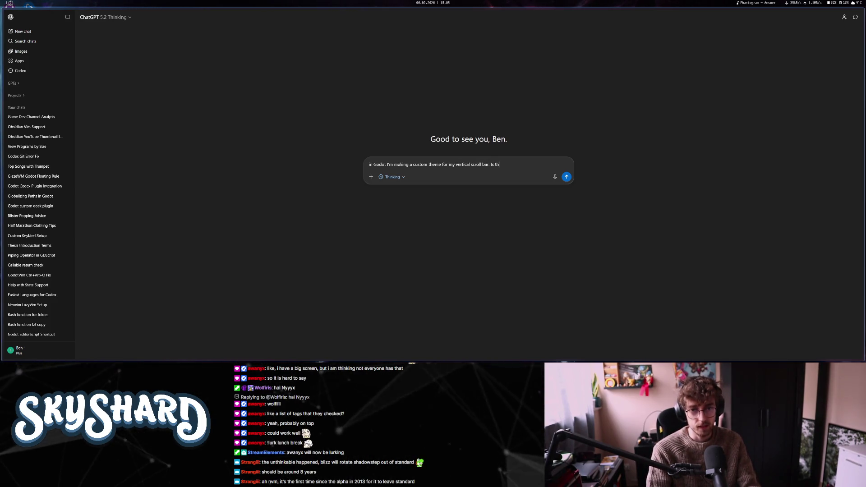
{"action": "type", "text": "ere a way that I "}
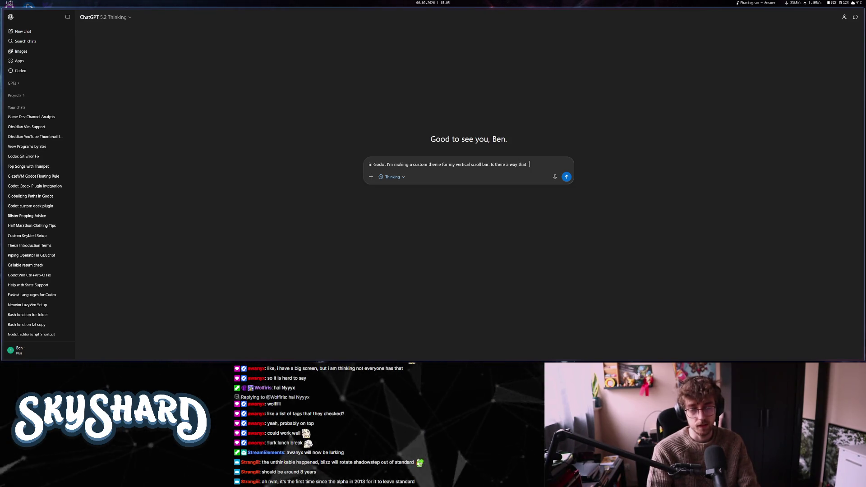
{"action": "type", "text": "can keep the grabber"}
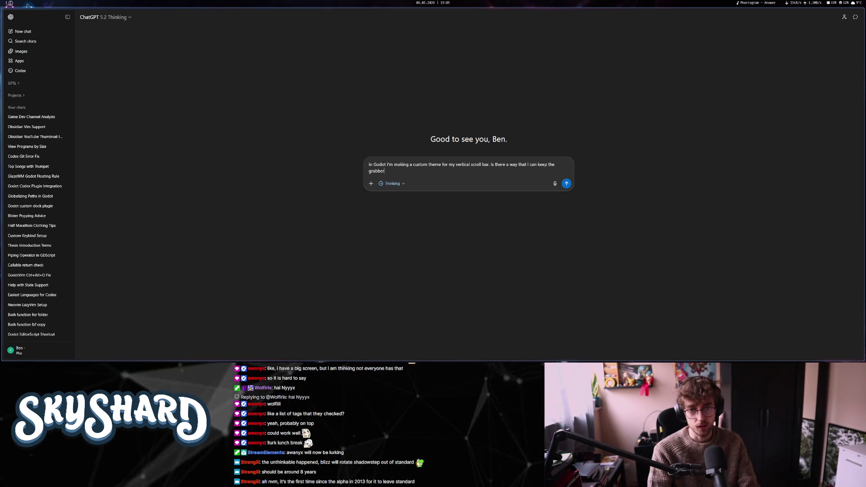
{"action": "type", "text": " always the same hi"}
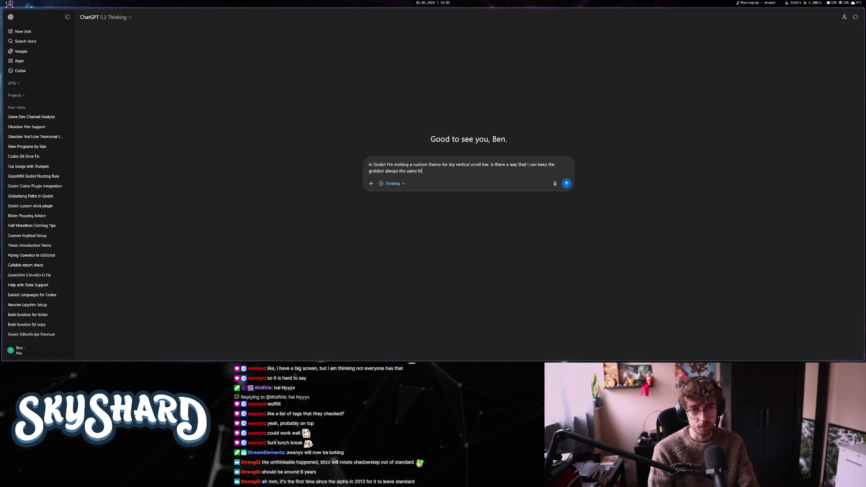
{"action": "key", "text": "BackSpace"}
{"action": "type", "text": "eight"}
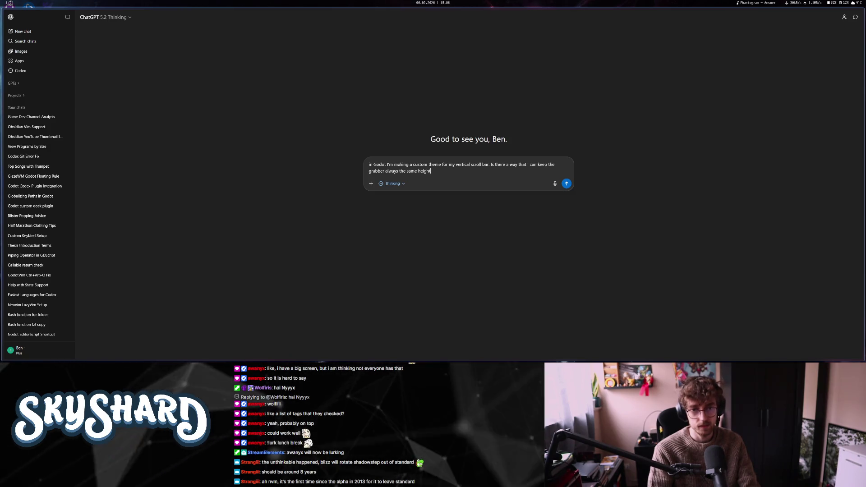
{"action": "type", "text": "? When it stre"}
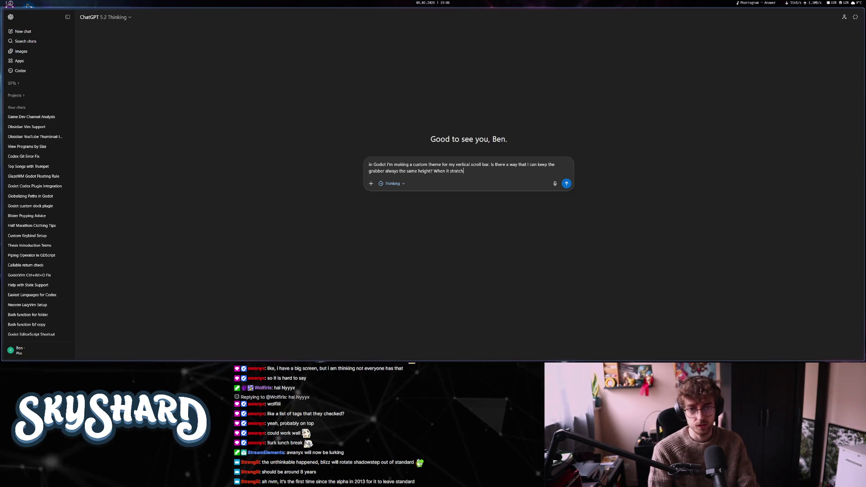
{"action": "type", "text": "tches, it looks bad."}
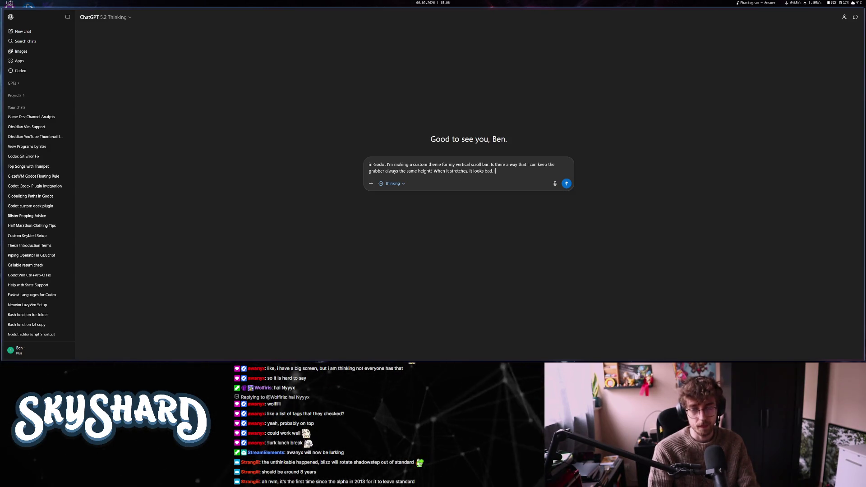
{"action": "type", "text": "e"}
{"action": "type", "text": "way for it to not stret"}
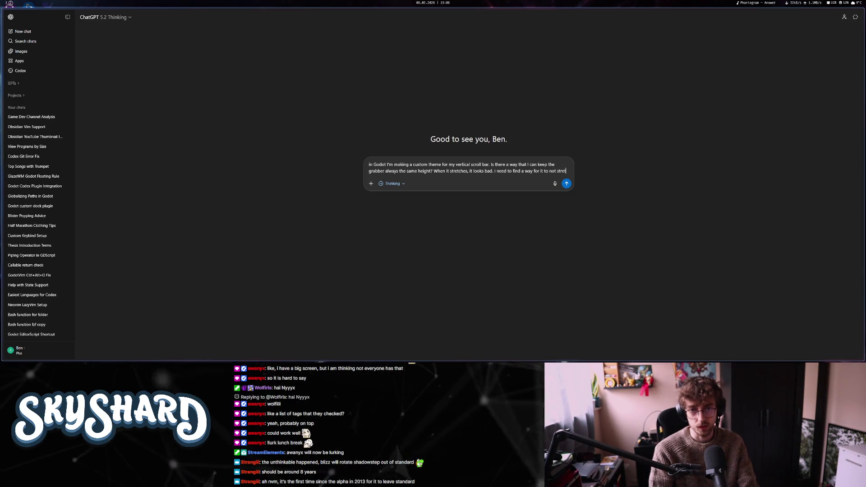
{"action": "type", "text": "ch proport"}
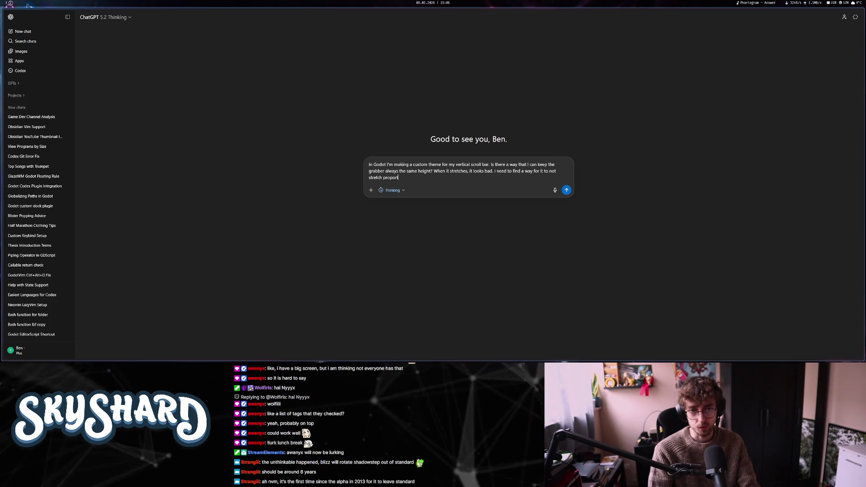
{"action": "type", "text": "i"}
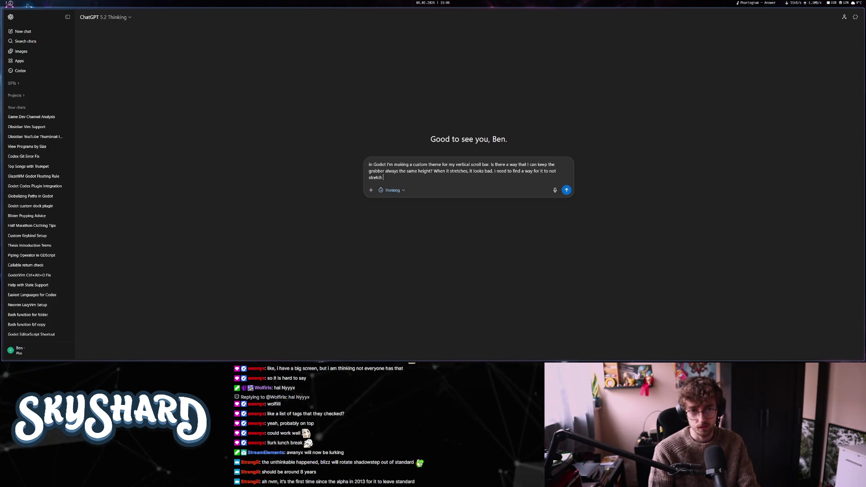
{"action": "key", "text": "alt+1"}
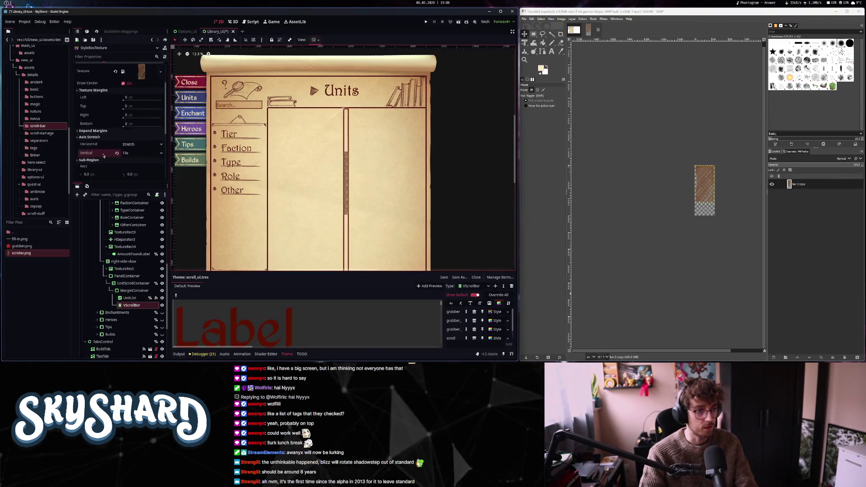
- Set the VScrollBar's Range Page to 5.0
{"action": "left_click", "coordinate": [132, 305]}
{"action": "scroll", "coordinate": [116, 131], "scroll_direction": "up", "scroll_amount": 5}
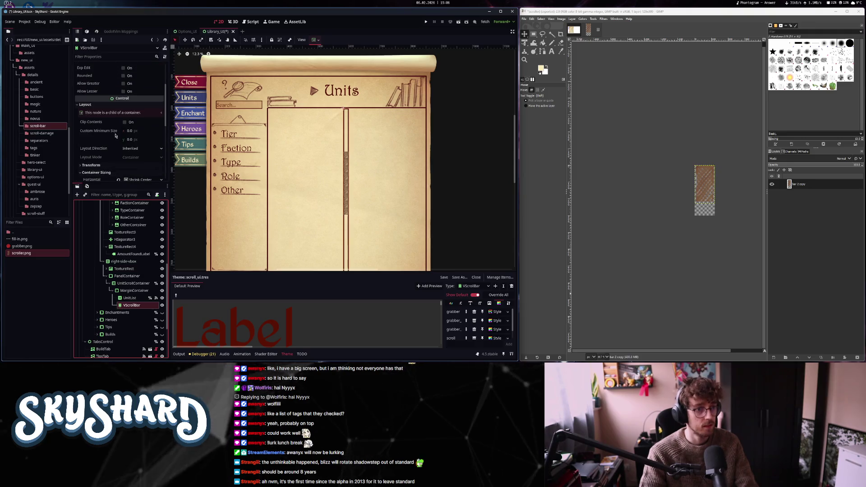
{"action": "left_click", "coordinate": [126, 110]}
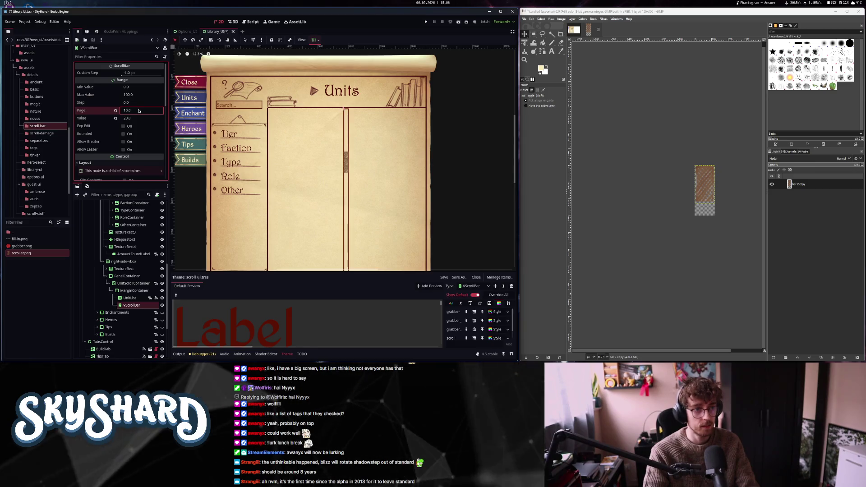
{"action": "type", "text": "5"}
{"action": "key", "text": "Return"}
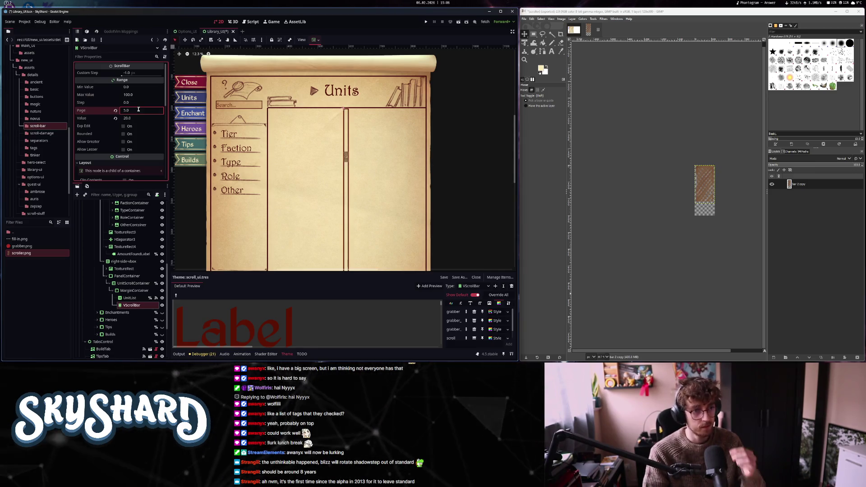
- Add 'Page' to the drafted ChatGPT question about the grabber and send it
{"action": "left_click", "coordinate": [18, 6]}
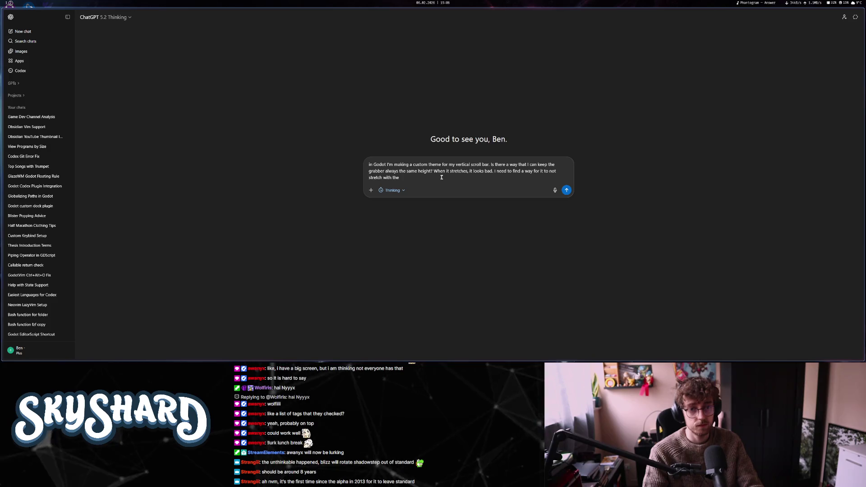
{"action": "type", "text": "Page var"}
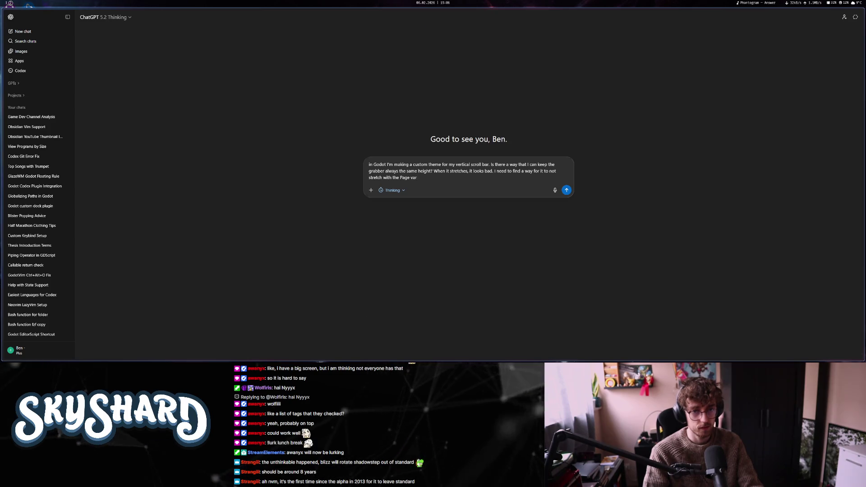
{"action": "key", "text": "Return"}
- Set the grabber StyleBoxTexture's vertical axis stretch back to Stretch
{"action": "key", "text": "alt+1"}
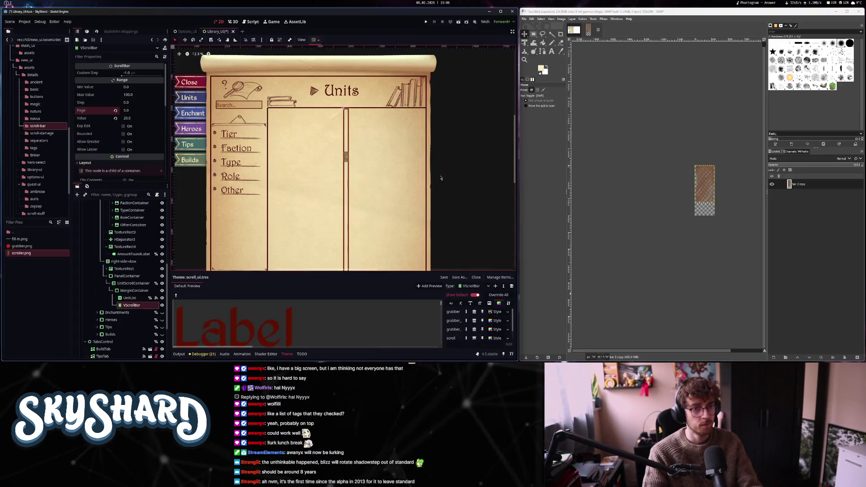
{"action": "scroll", "coordinate": [343, 165], "scroll_direction": "up", "scroll_amount": 5}
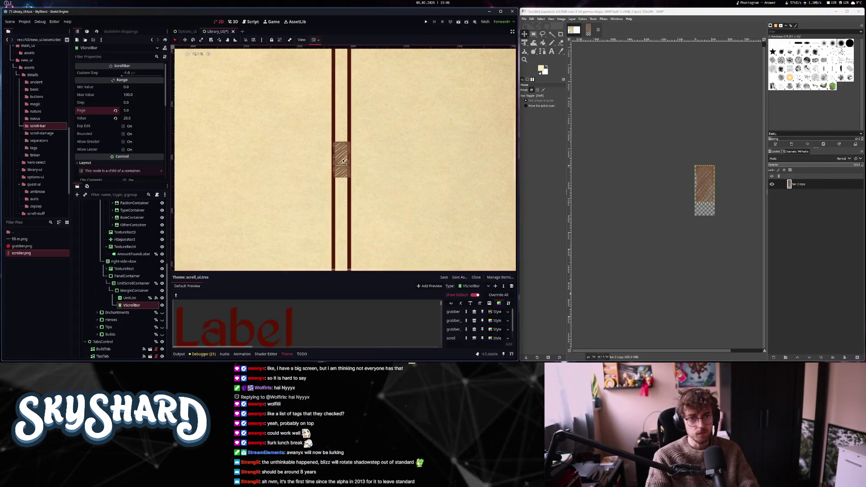
{"action": "scroll", "coordinate": [344, 165], "scroll_direction": "down", "scroll_amount": 3}
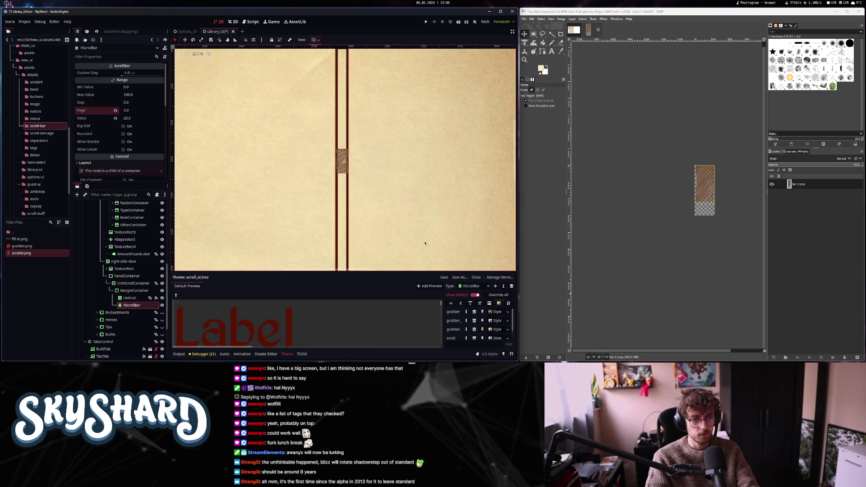
{"action": "left_click", "coordinate": [497, 312]}
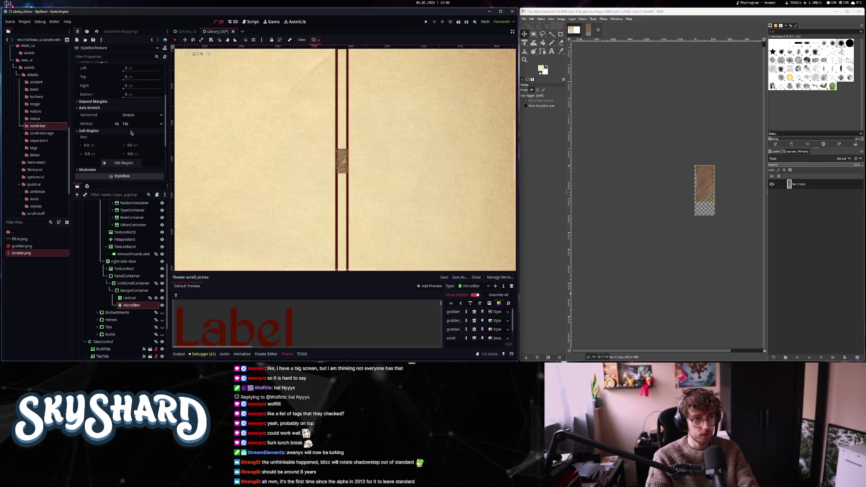
{"action": "left_click", "coordinate": [116, 125]}
{"action": "scroll", "coordinate": [352, 197], "scroll_direction": "down", "scroll_amount": 5}
{"action": "scroll", "coordinate": [352, 198], "scroll_direction": "up", "scroll_amount": 3}
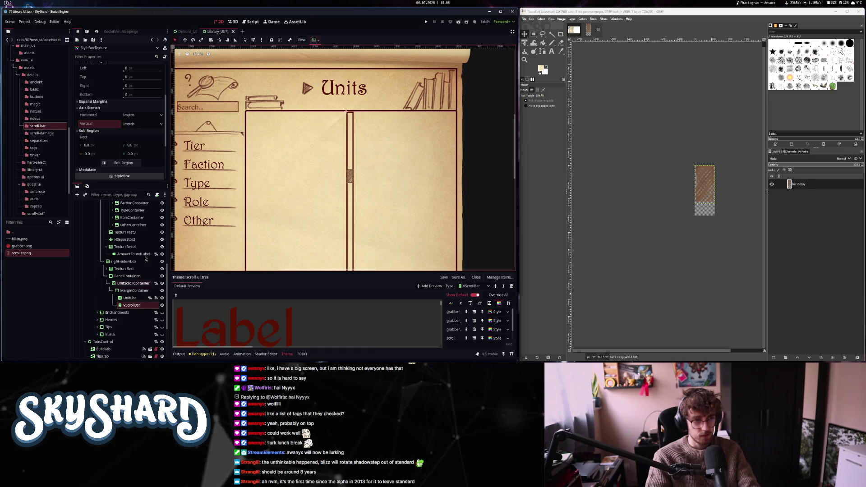
{"action": "key", "text": "alt+2"}
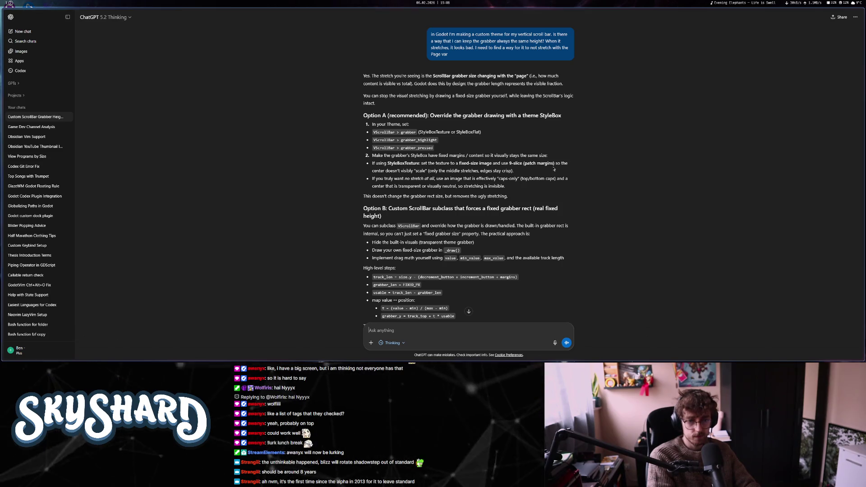
- Read ChatGPT's answer through Options A–C and the 'What to pick' summary
{"action": "scroll", "coordinate": [514, 175], "scroll_direction": "down", "scroll_amount": 3}
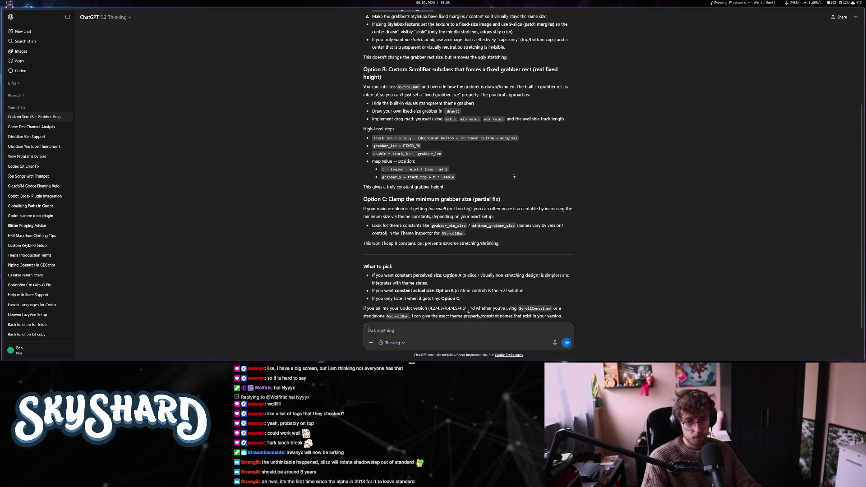
{"action": "scroll", "coordinate": [514, 176], "scroll_direction": "up", "scroll_amount": 3}
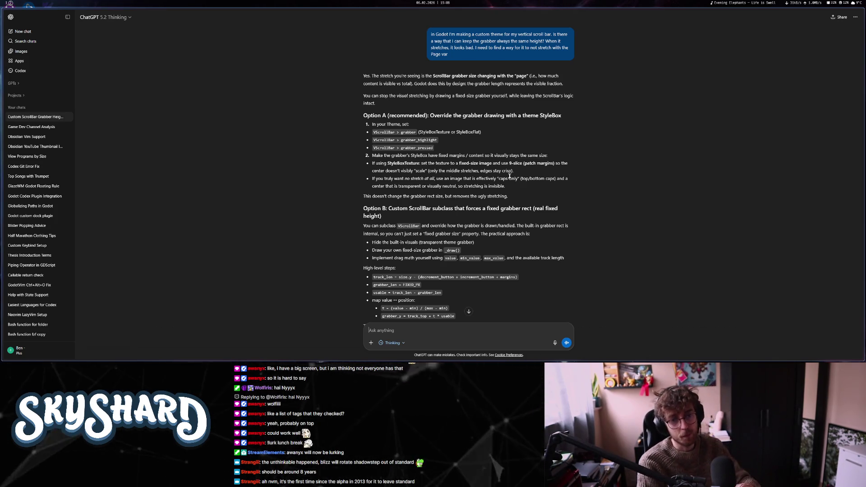
{"action": "scroll", "coordinate": [473, 184], "scroll_direction": "down", "scroll_amount": 3}
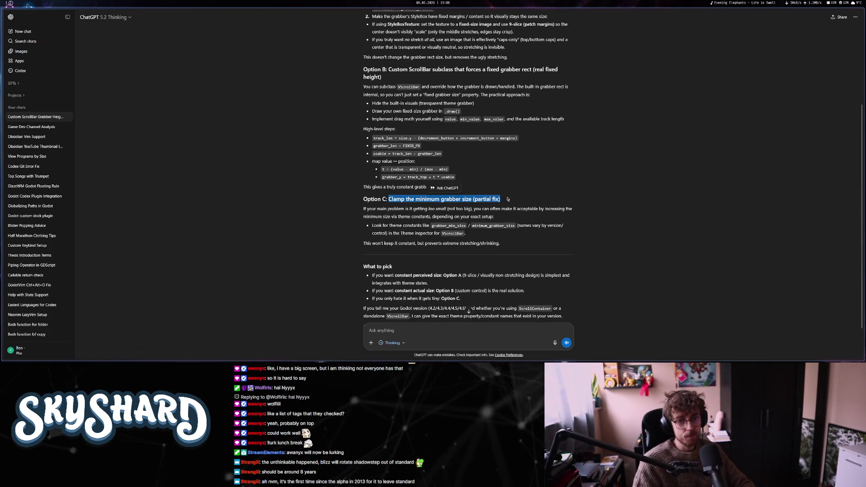
{"action": "left_click", "coordinate": [483, 211]}
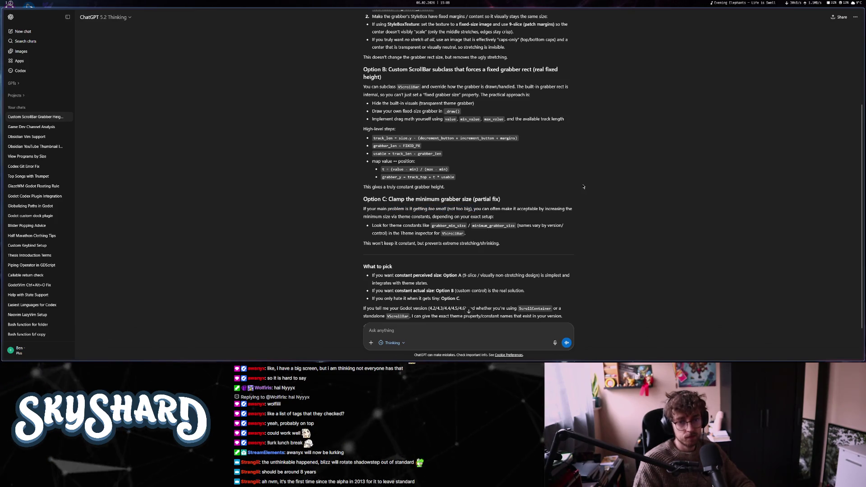
{"action": "scroll", "coordinate": [581, 190], "scroll_direction": "up", "scroll_amount": 3}
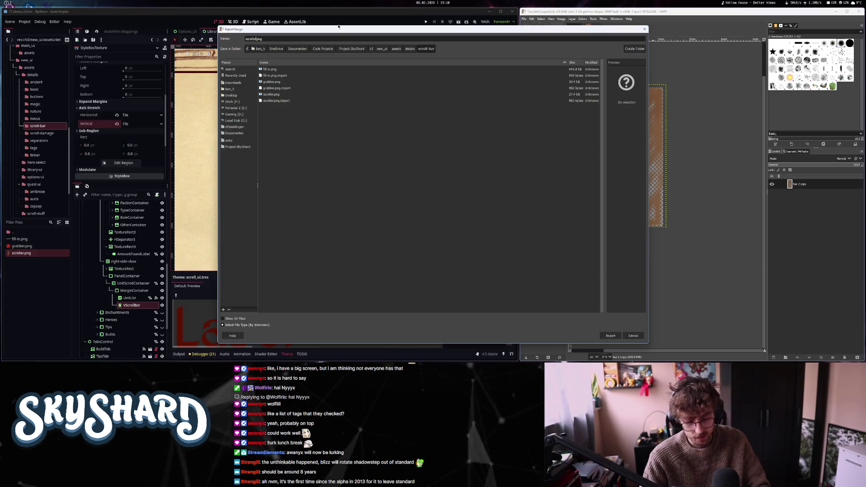
- Export the bar image as scroller_big.png into the scroll bar folder
{"action": "key", "text": "Return"}
{"action": "key", "text": "Return"}
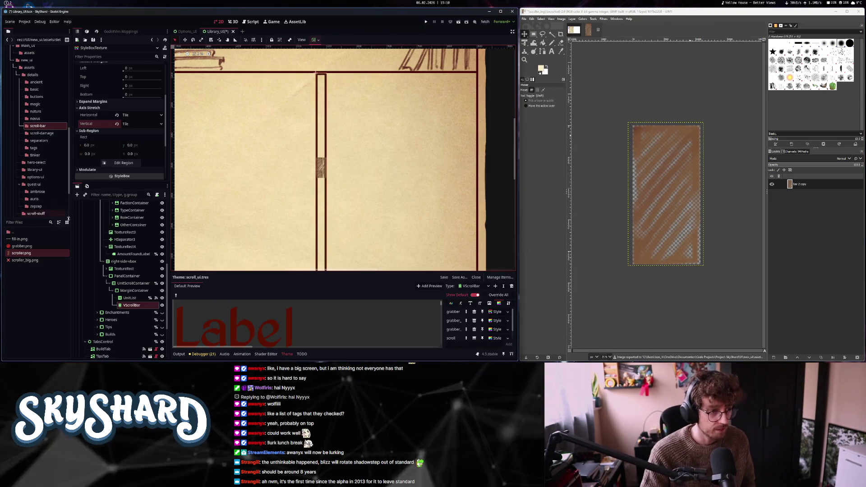
- Reimport scroller_big.png from the FileSystem dock
{"action": "left_click", "coordinate": [28, 262]}
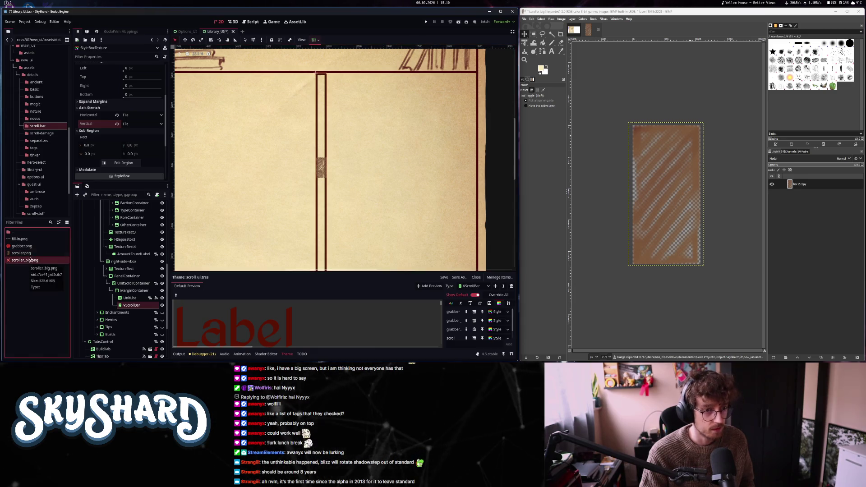
{"action": "right_click", "coordinate": [27, 261]}
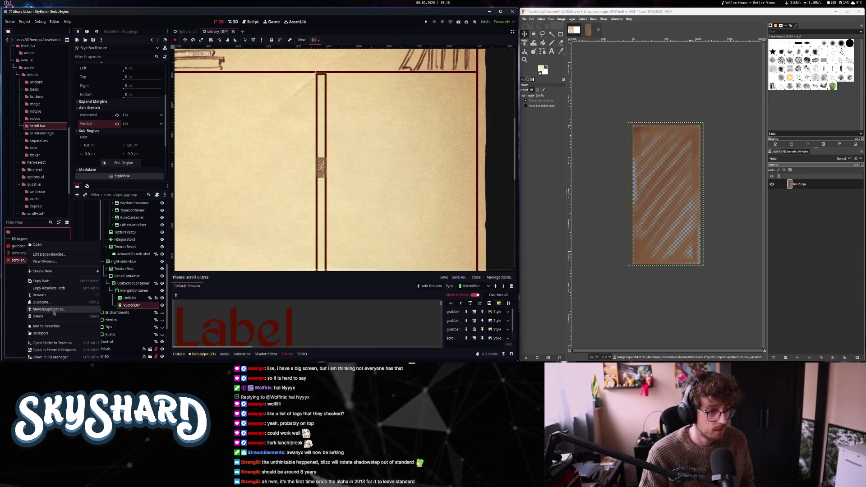
{"action": "left_click", "coordinate": [45, 333]}
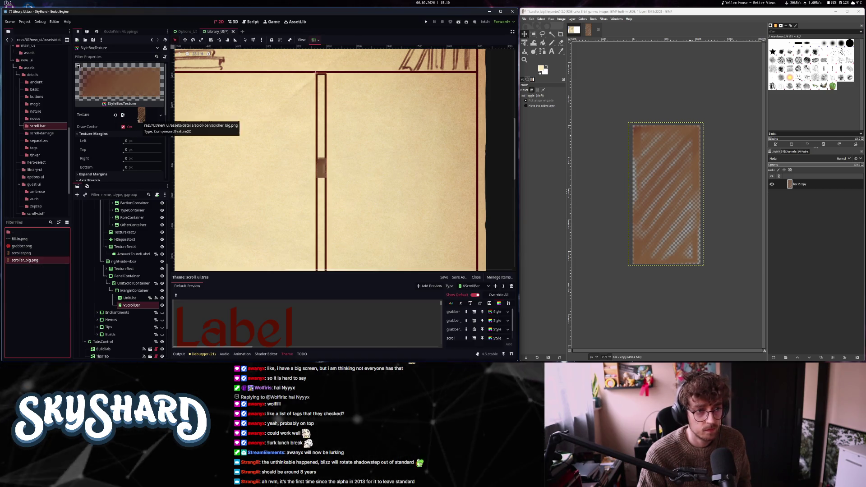
- Set the StyleBoxTexture's horizontal and vertical axis stretch both to Tile Fit
{"action": "scroll", "coordinate": [109, 169], "scroll_direction": "down", "scroll_amount": 3}
{"action": "scroll", "coordinate": [123, 140], "scroll_direction": "up", "scroll_amount": 2}
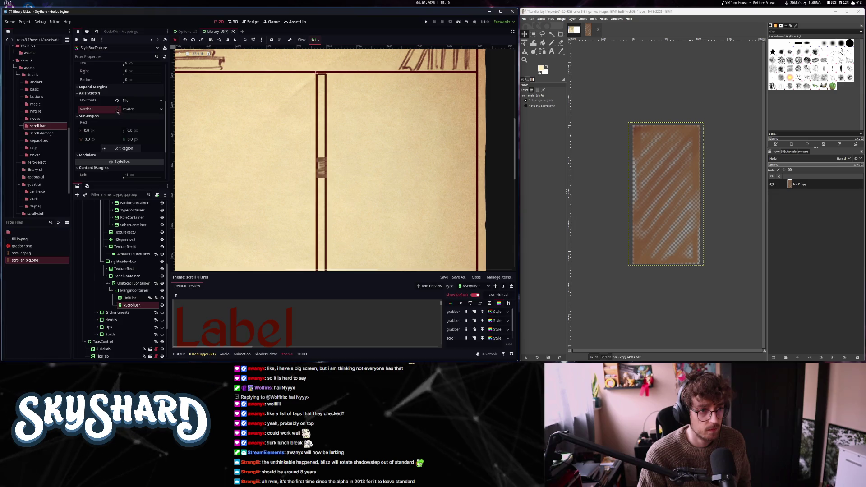
{"action": "scroll", "coordinate": [106, 169], "scroll_direction": "up", "scroll_amount": 3}
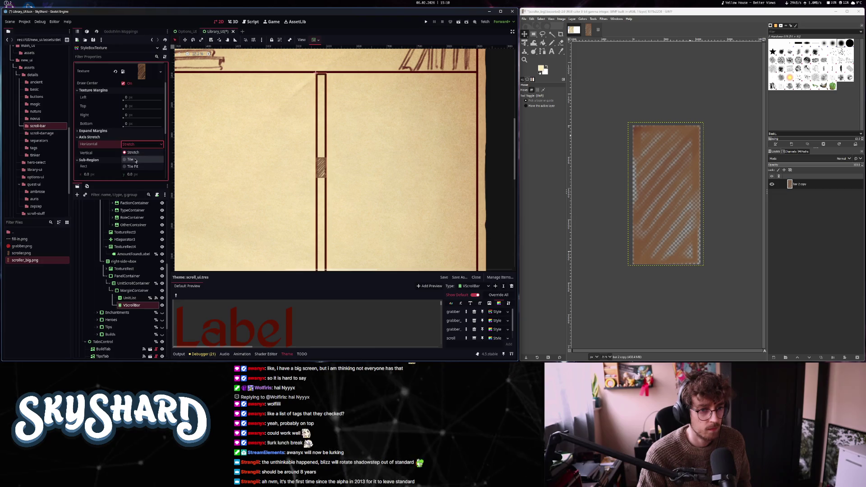
{"action": "left_click", "coordinate": [132, 166]}
{"action": "left_click", "coordinate": [141, 153]}
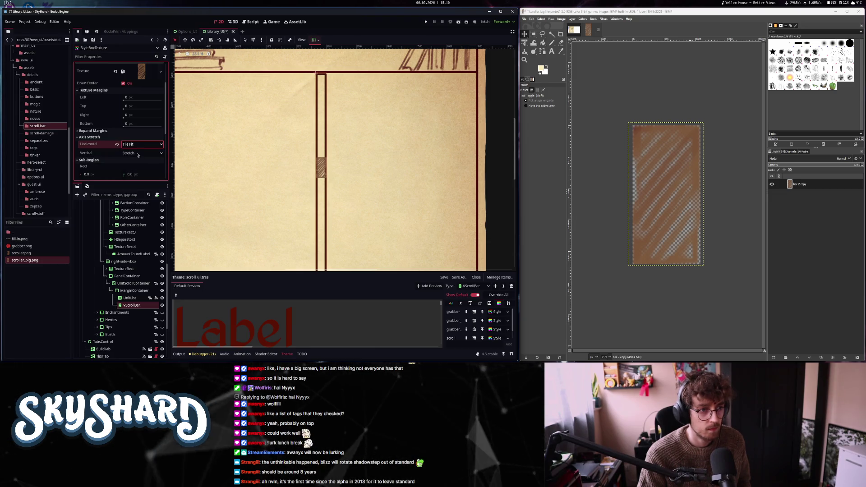
{"action": "left_click", "coordinate": [135, 175]}
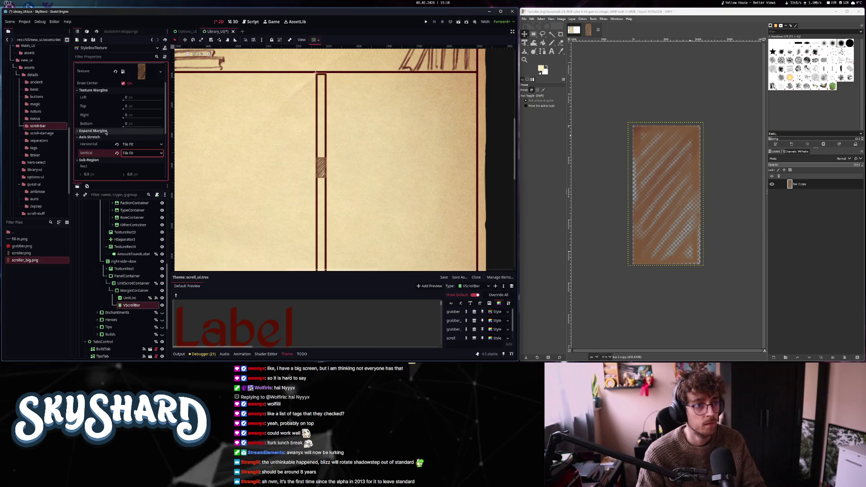
{"action": "scroll", "coordinate": [105, 140], "scroll_direction": "up", "scroll_amount": 3}
{"action": "left_click", "coordinate": [132, 305]}
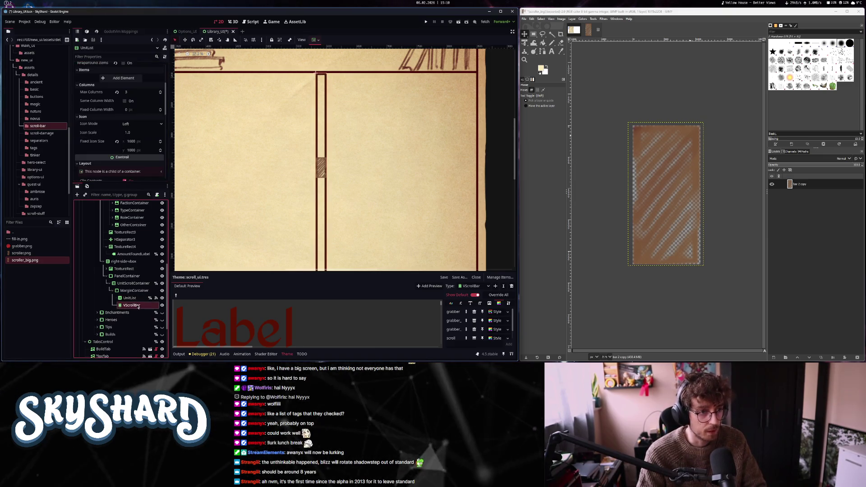
- Set the Units list VScrollBar's Page to 50 so the grabber fills half the track
{"action": "left_click", "coordinate": [134, 110]}
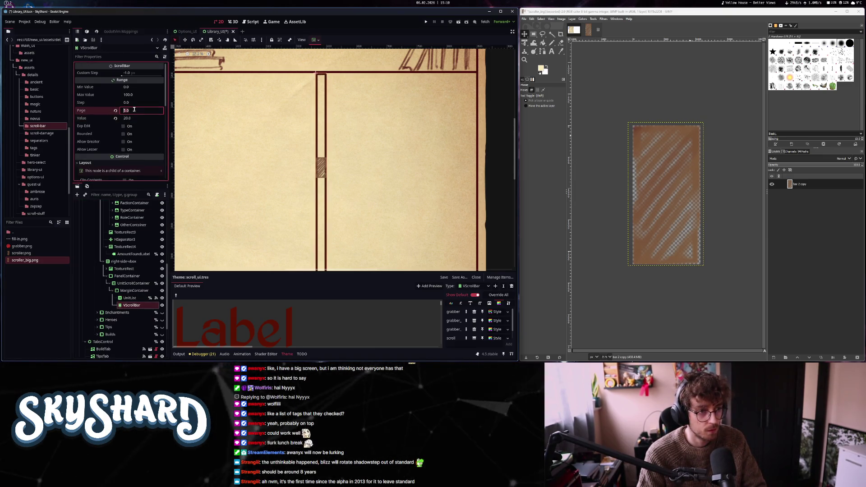
{"action": "type", "text": "50"}
{"action": "key", "text": "Return"}
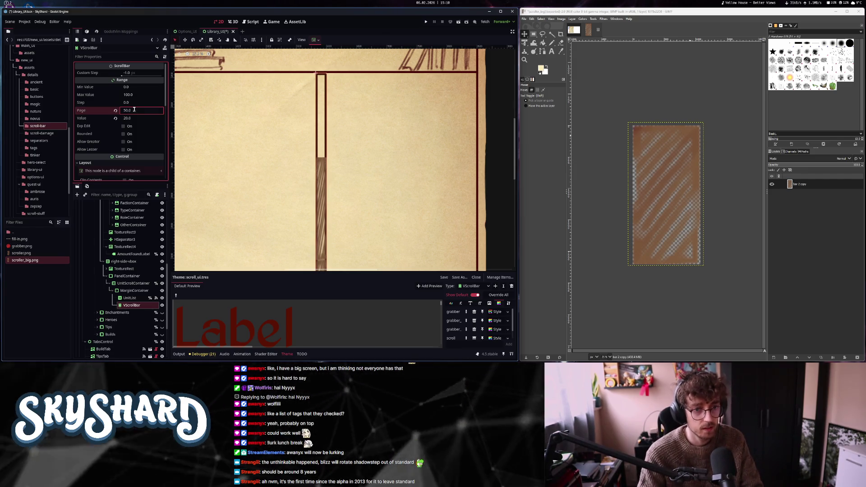
{"action": "scroll", "coordinate": [320, 174], "scroll_direction": "down", "scroll_amount": 3}
{"action": "scroll", "coordinate": [320, 175], "scroll_direction": "up", "scroll_amount": 1}
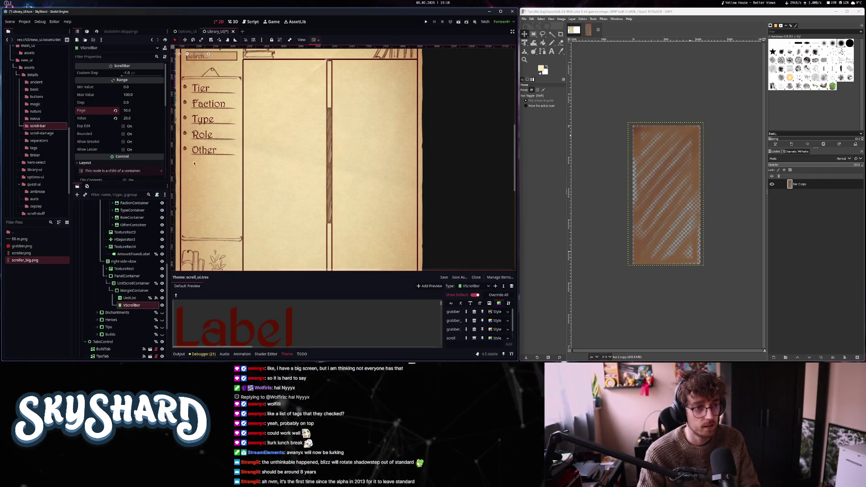
{"action": "scroll", "coordinate": [128, 173], "scroll_direction": "down", "scroll_amount": 5}
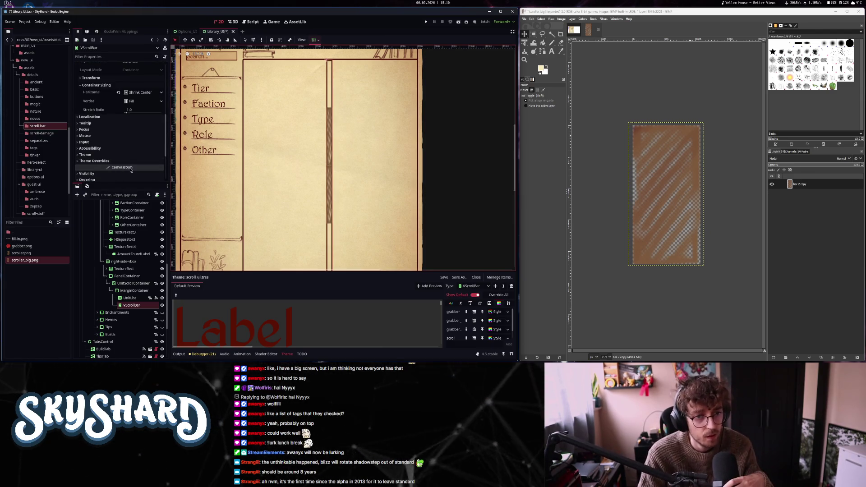
{"action": "left_click", "coordinate": [132, 304]}
{"action": "scroll", "coordinate": [112, 140], "scroll_direction": "up", "scroll_amount": 3}
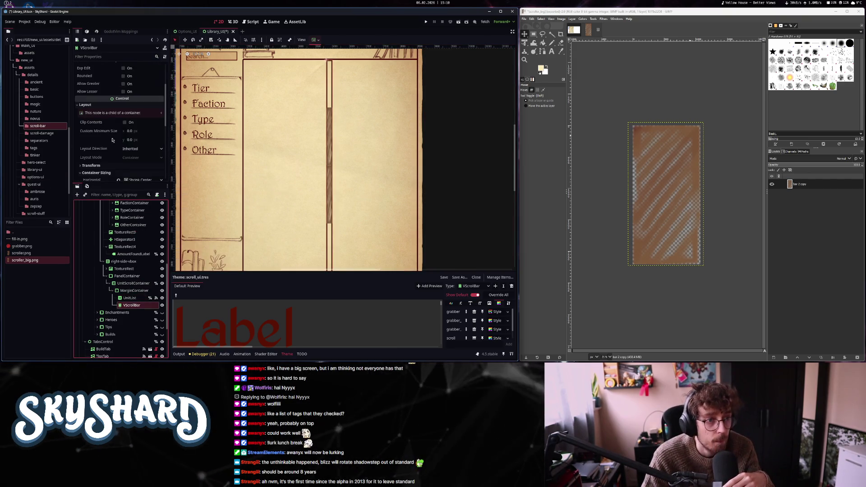
{"action": "scroll", "coordinate": [115, 164], "scroll_direction": "down", "scroll_amount": 10}
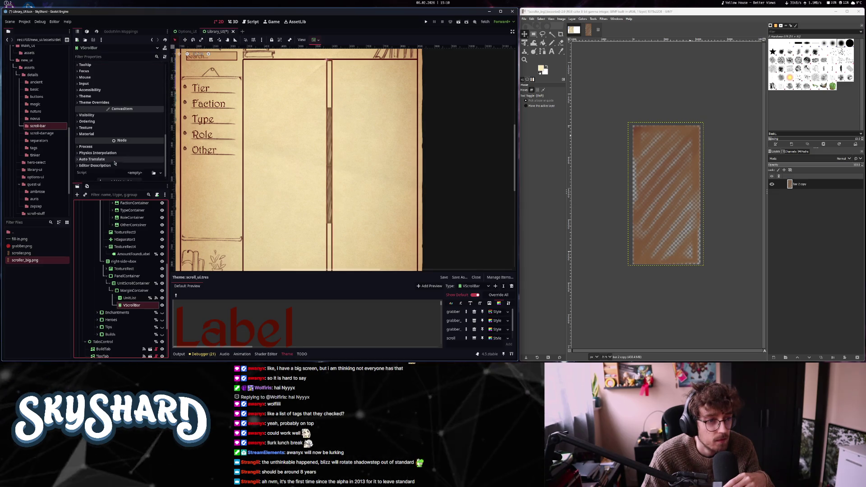
{"action": "scroll", "coordinate": [118, 149], "scroll_direction": "up", "scroll_amount": 8}
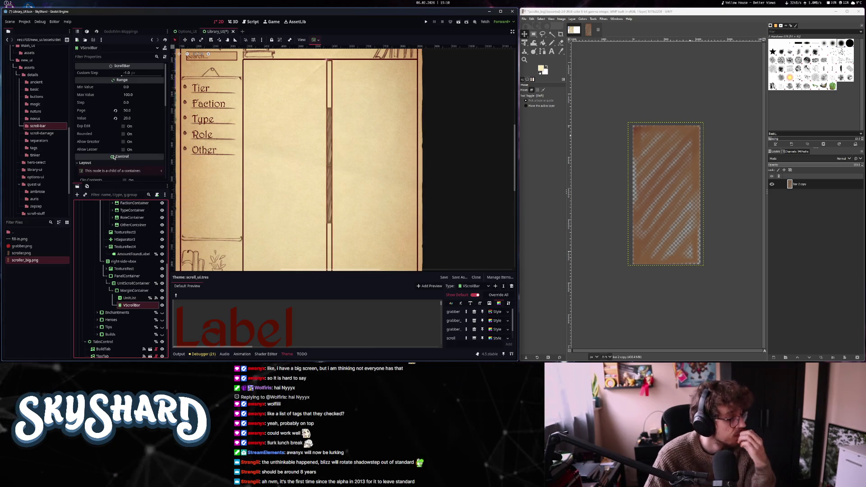
{"action": "mouse_move", "coordinate": [112, 157]}
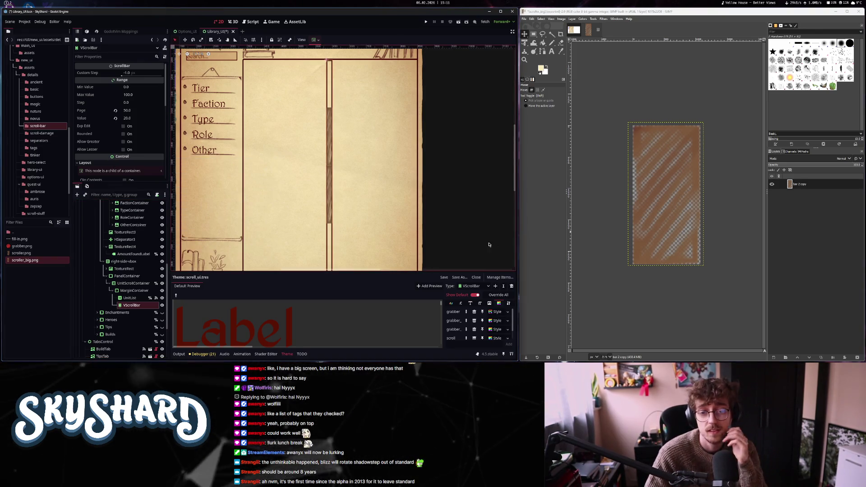
- In the grabber StyleBoxTexture, keep horizontal stretch at Tile Fit and set vertical to Stretch
{"action": "left_click", "coordinate": [496, 338]}
{"action": "scroll", "coordinate": [126, 130], "scroll_direction": "down", "scroll_amount": 5}
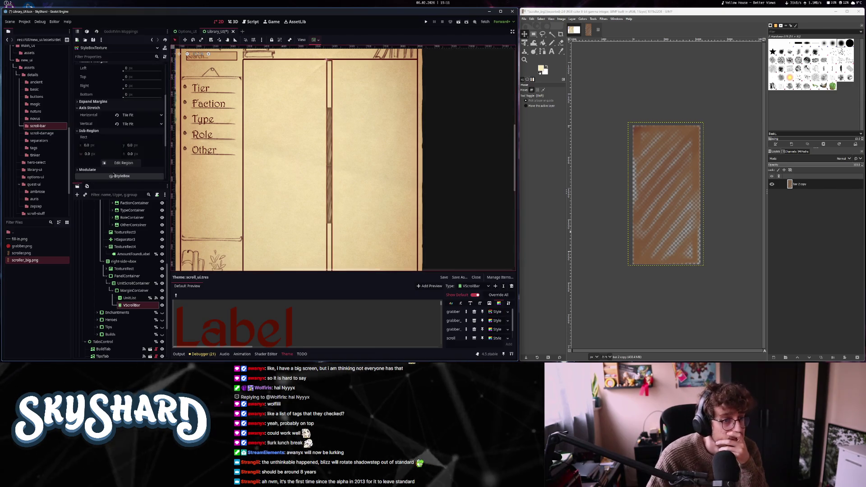
{"action": "left_click", "coordinate": [117, 114]}
{"action": "left_click", "coordinate": [141, 115]}
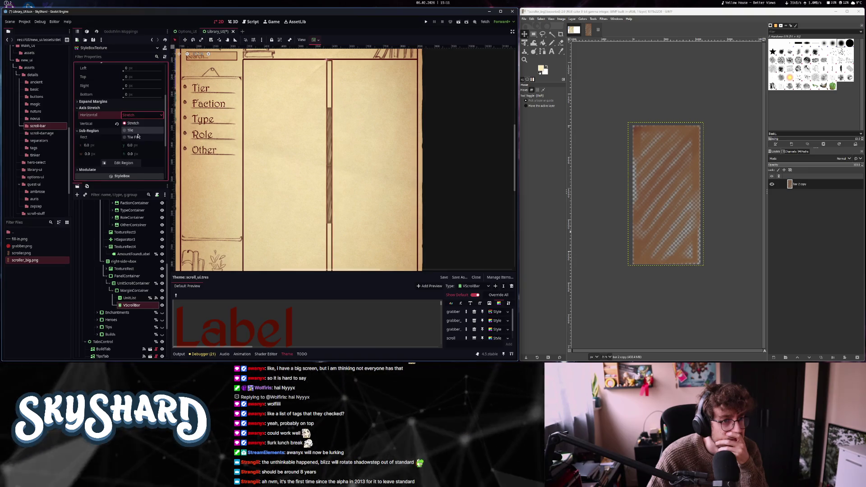
{"action": "left_click", "coordinate": [134, 130]}
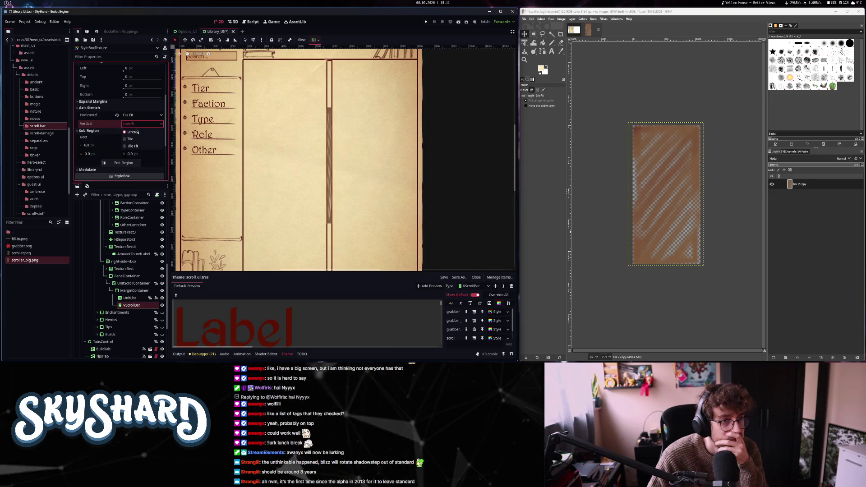
{"action": "left_click", "coordinate": [133, 131]}
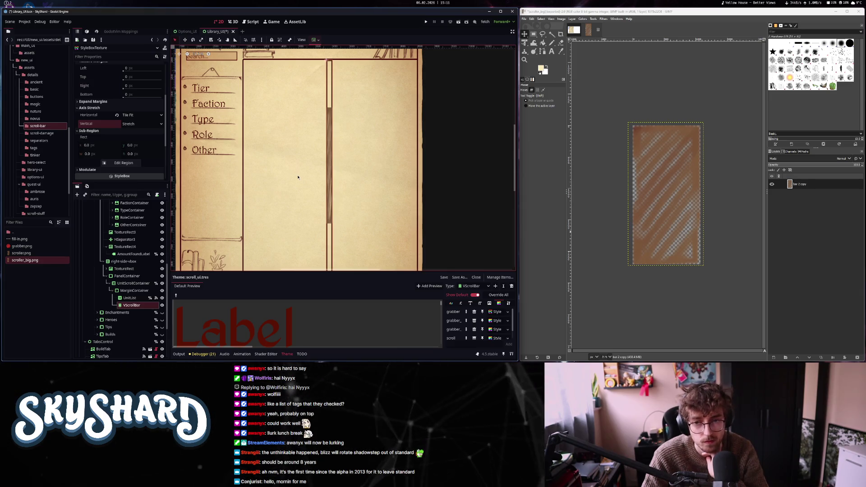
{"action": "scroll", "coordinate": [316, 183], "scroll_direction": "up", "scroll_amount": 5}
{"action": "scroll", "coordinate": [328, 189], "scroll_direction": "down", "scroll_amount": 3}
{"action": "scroll", "coordinate": [329, 189], "scroll_direction": "down", "scroll_amount": 3}
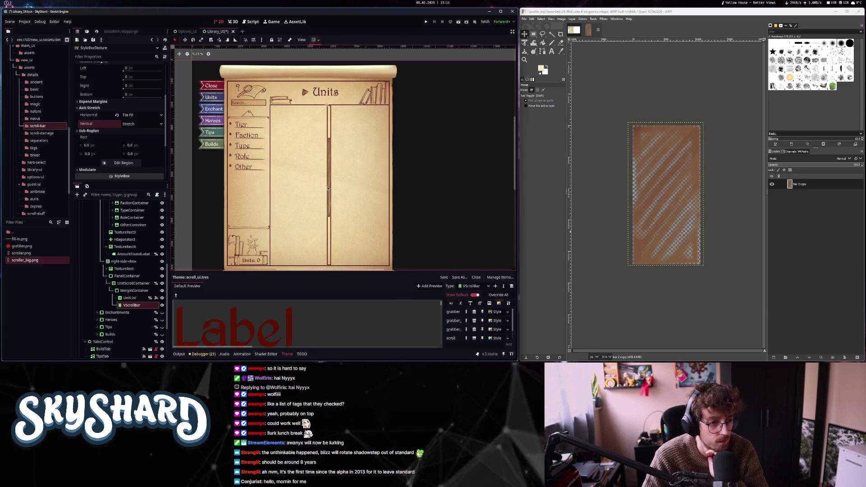
- Reassign scroller.png as the grabber style's texture and review UnitScrollContainer's scroll settings
{"action": "left_click_drag", "start_coordinate": [21, 253], "coordinate": [115, 103]}
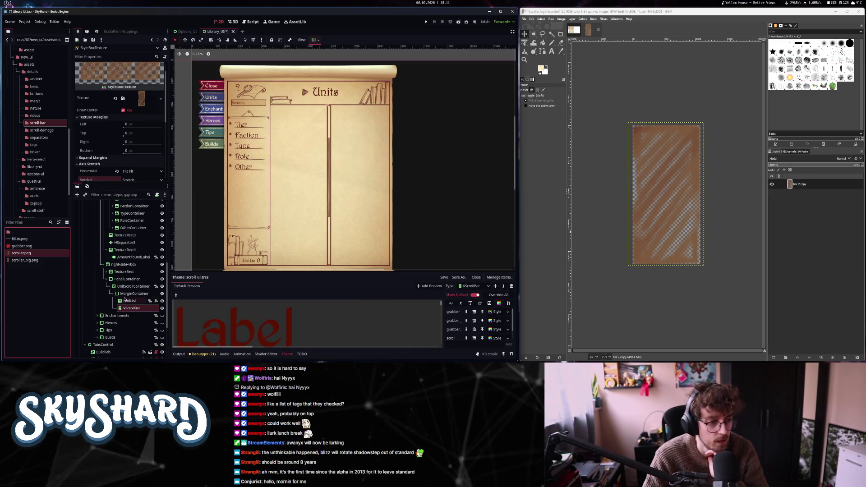
{"action": "left_click", "coordinate": [133, 286]}
{"action": "scroll", "coordinate": [101, 117], "scroll_direction": "up", "scroll_amount": 3}
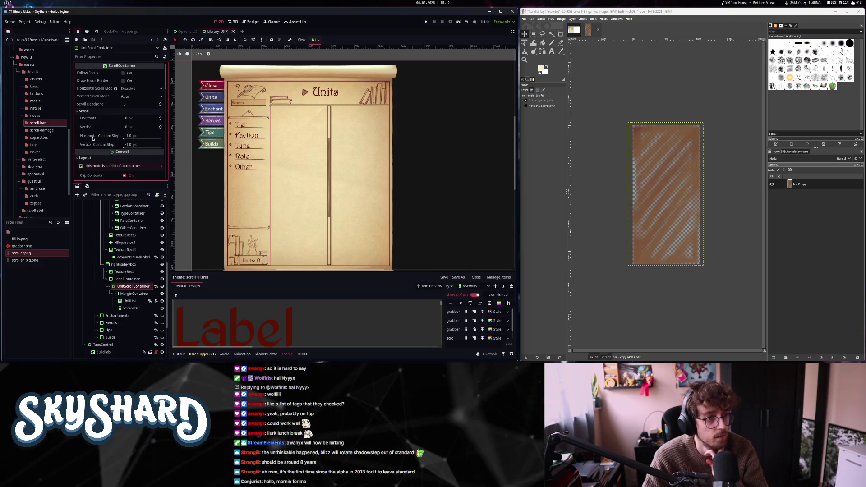
{"action": "scroll", "coordinate": [92, 142], "scroll_direction": "down", "scroll_amount": 5}
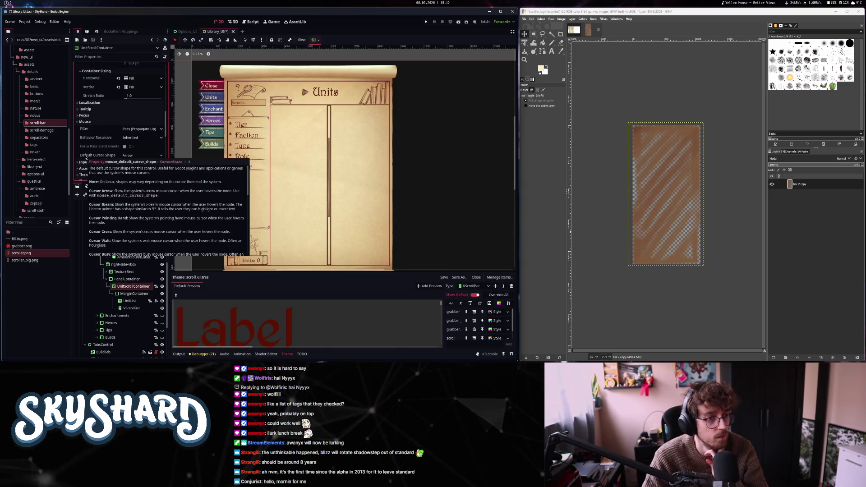
{"action": "scroll", "coordinate": [104, 135], "scroll_direction": "up", "scroll_amount": 5}
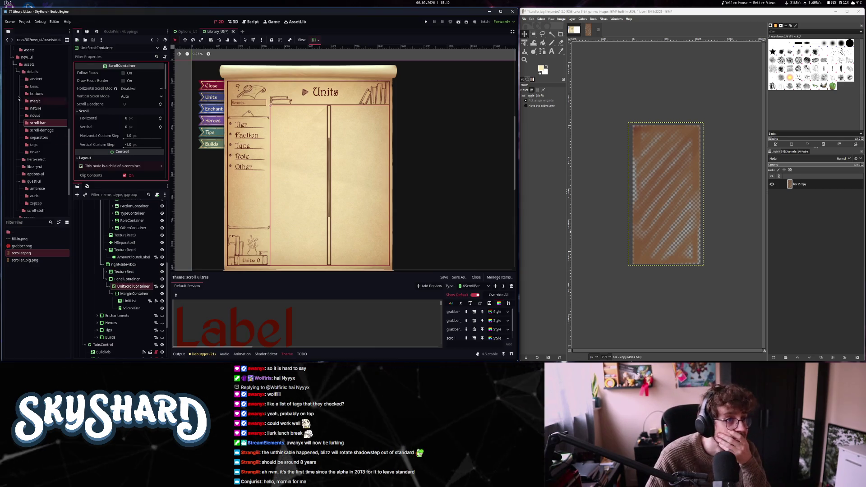
{"action": "key", "text": "alt+2"}
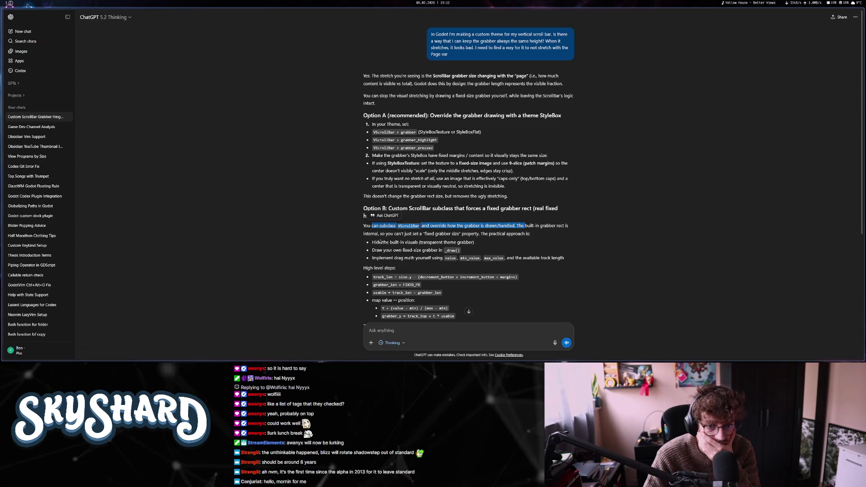
- Review ChatGPT's answer, highlighting the phrase about drawing a fixed-size grabber
{"action": "left_click", "coordinate": [467, 242]}
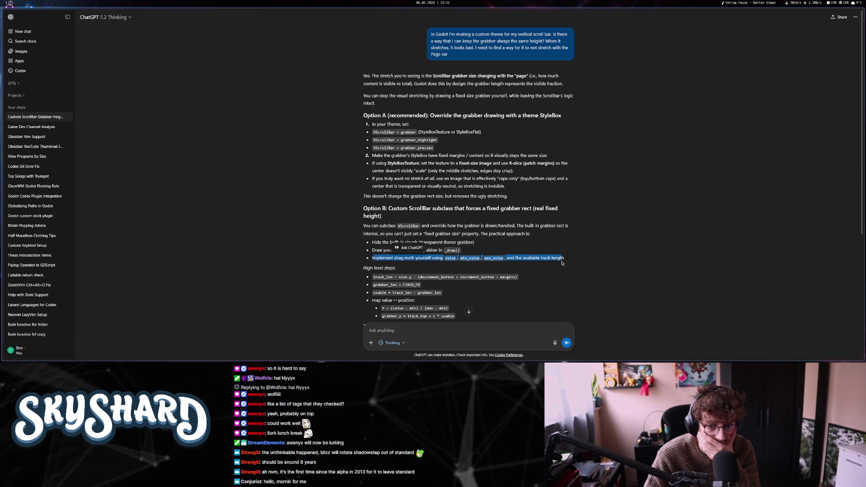
{"action": "scroll", "coordinate": [558, 275], "scroll_direction": "down", "scroll_amount": 2}
{"action": "scroll", "coordinate": [558, 275], "scroll_direction": "down", "scroll_amount": 3}
{"action": "scroll", "coordinate": [558, 272], "scroll_direction": "up", "scroll_amount": 5}
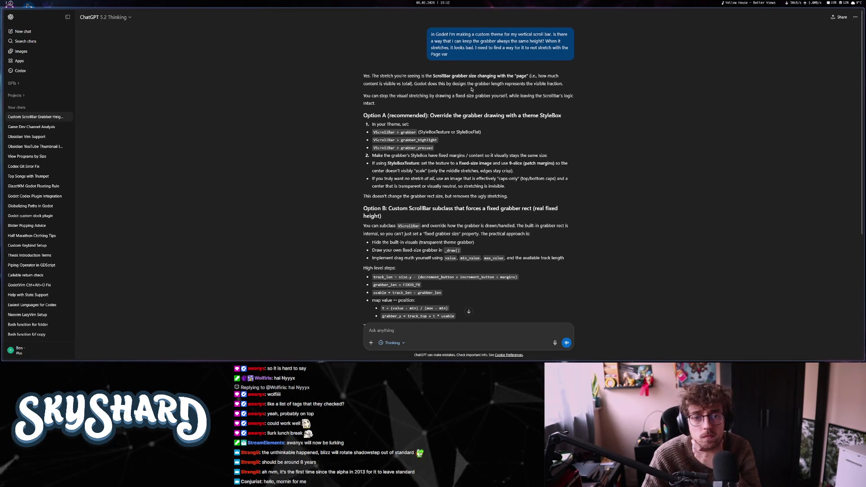
{"action": "left_click_drag", "start_coordinate": [438, 95], "coordinate": [487, 94]}
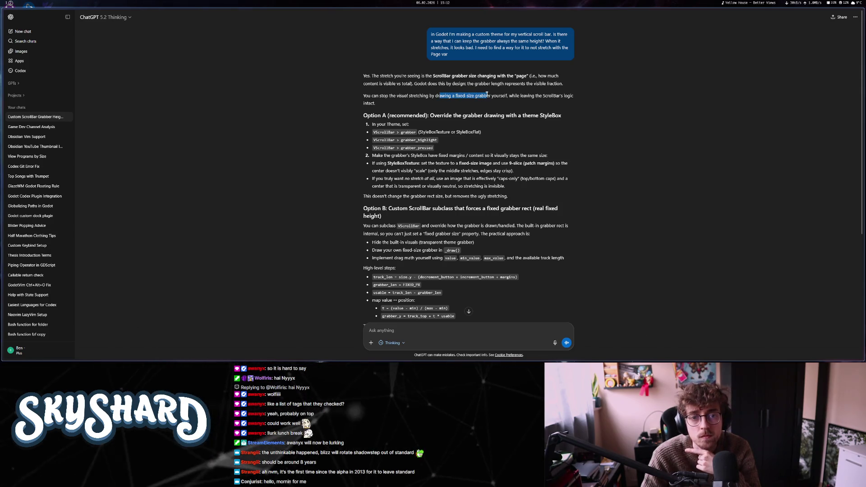
{"action": "left_click", "coordinate": [518, 115]}
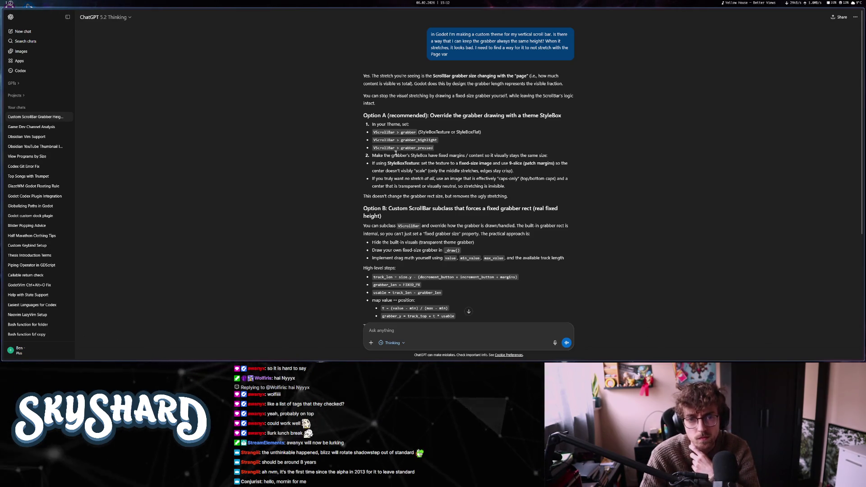
{"action": "double_click", "coordinate": [471, 116]}
{"action": "left_click", "coordinate": [478, 118]}
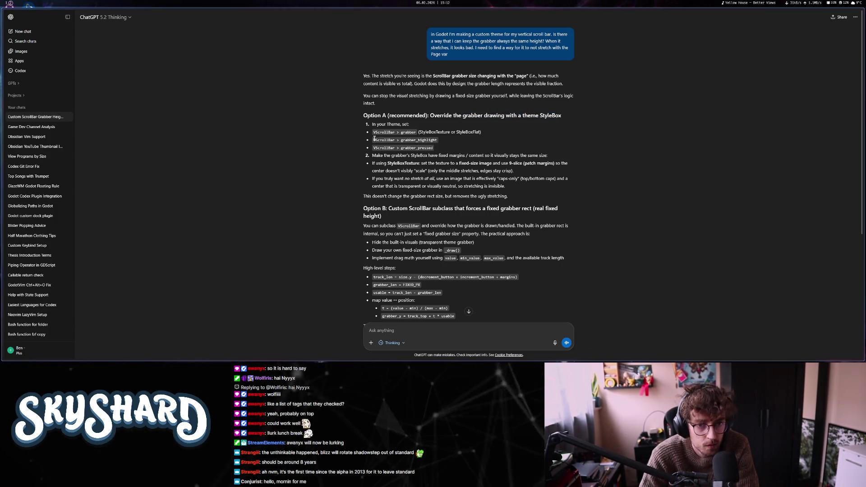
{"action": "left_click", "coordinate": [458, 155]}
{"action": "left_click", "coordinate": [10, 3]}
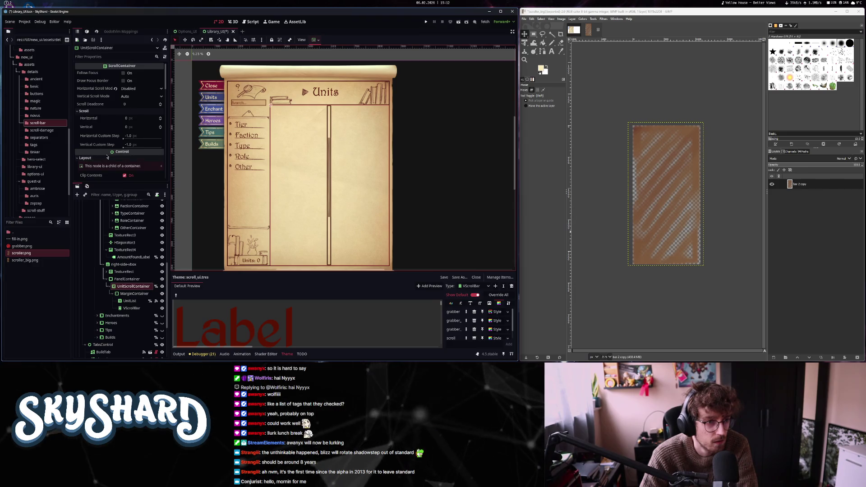
- Open the VScrollBar's grabber StyleBoxTexture and set its top texture margin to 80
{"action": "scroll", "coordinate": [107, 157], "scroll_direction": "down", "scroll_amount": 5}
{"action": "left_click", "coordinate": [127, 308]}
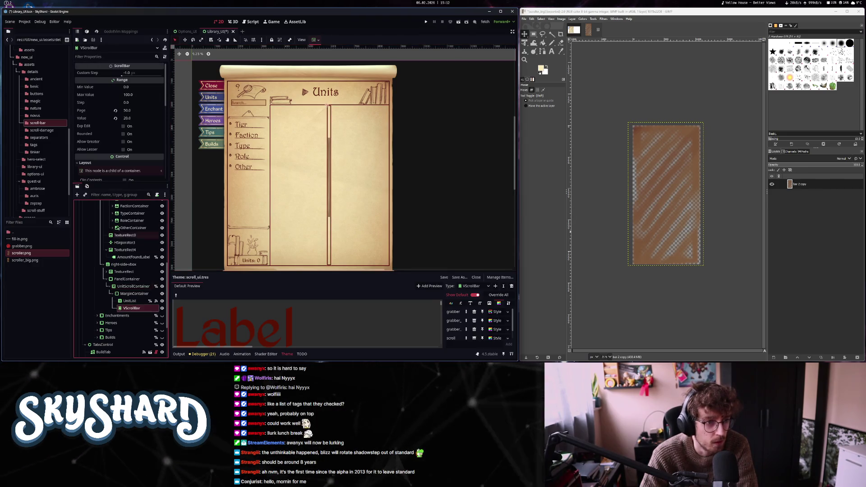
{"action": "left_click", "coordinate": [497, 337]}
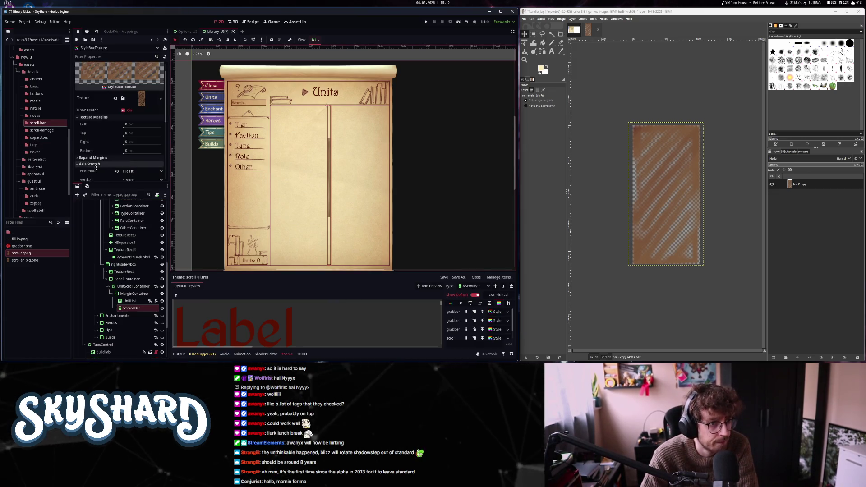
{"action": "left_click", "coordinate": [126, 134]}
{"action": "type", "text": "80"}
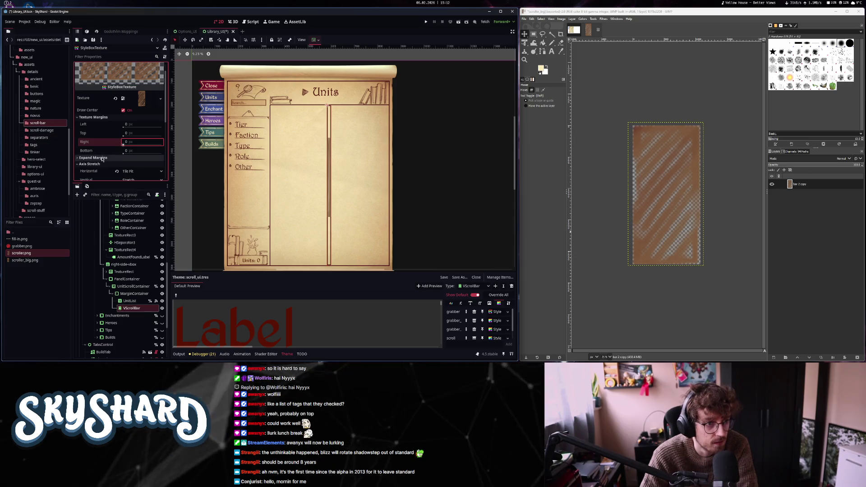
{"action": "left_click", "coordinate": [102, 157]}
{"action": "scroll", "coordinate": [101, 160], "scroll_direction": "down", "scroll_amount": 2}
{"action": "left_click", "coordinate": [101, 129]}
{"action": "scroll", "coordinate": [107, 114], "scroll_direction": "down", "scroll_amount": 2}
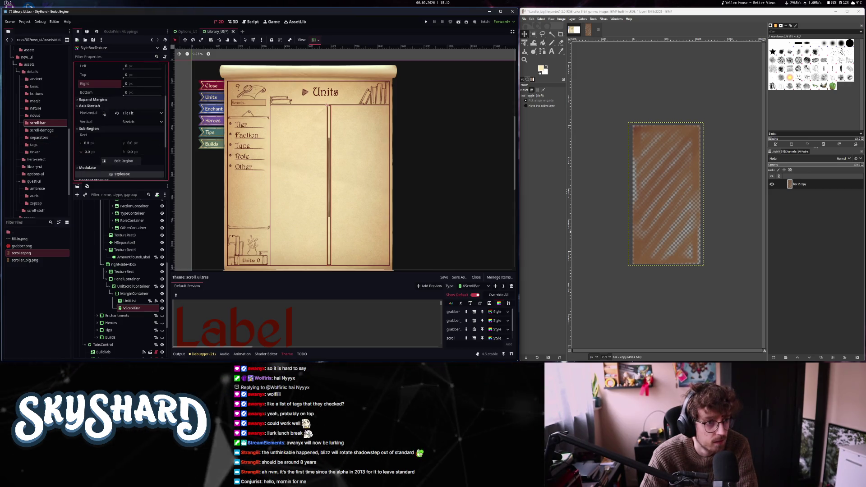
- Set horizontal axis stretch to Stretch and top content margin to 2048, then open Edit Region
{"action": "left_click", "coordinate": [132, 113]}
{"action": "left_click", "coordinate": [126, 122]}
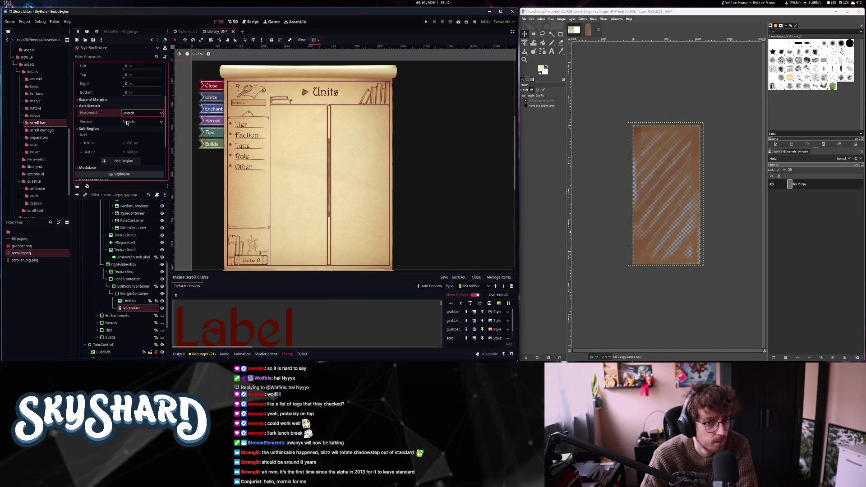
{"action": "scroll", "coordinate": [95, 155], "scroll_direction": "down", "scroll_amount": 2}
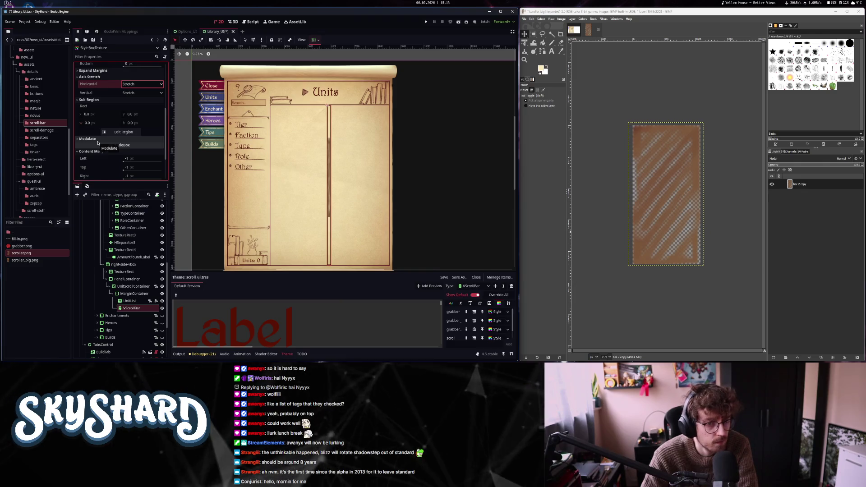
{"action": "scroll", "coordinate": [98, 142], "scroll_direction": "down", "scroll_amount": 3}
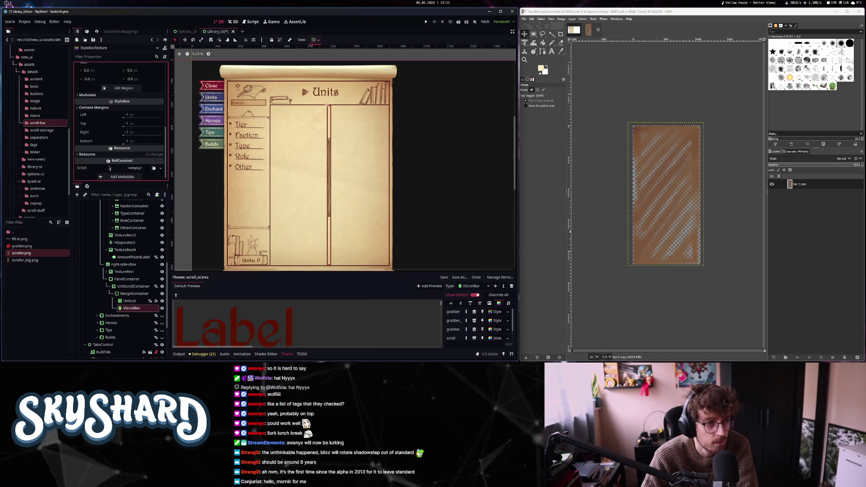
{"action": "left_click", "coordinate": [129, 123]}
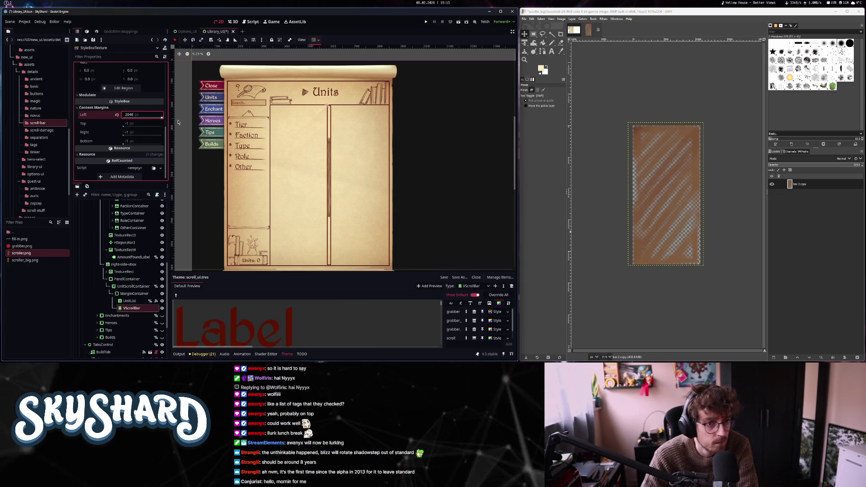
{"action": "type", "text": "2048"}
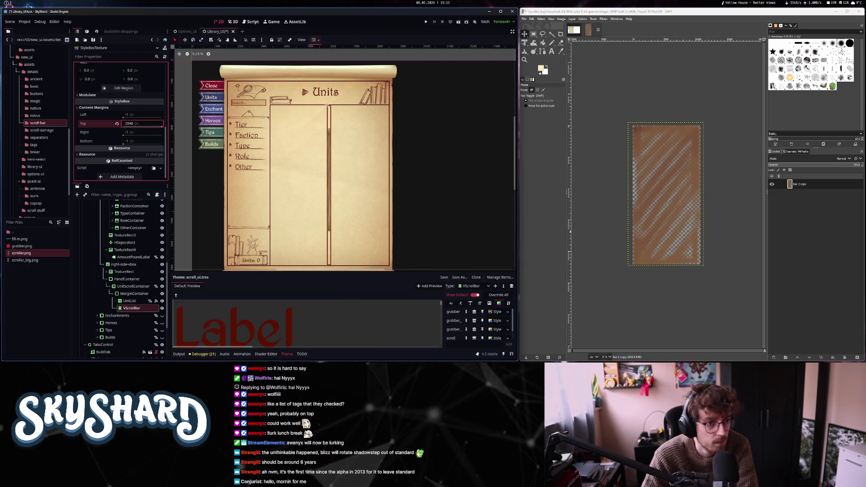
{"action": "scroll", "coordinate": [103, 153], "scroll_direction": "up", "scroll_amount": 3}
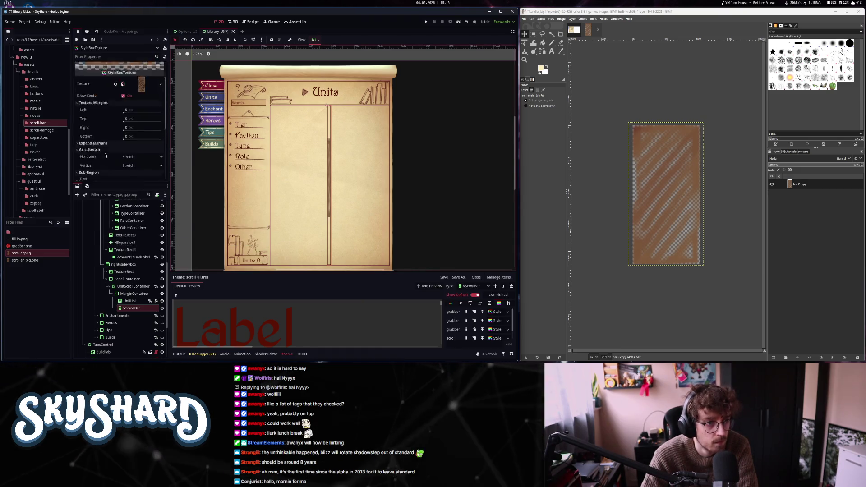
{"action": "left_click", "coordinate": [119, 134]}
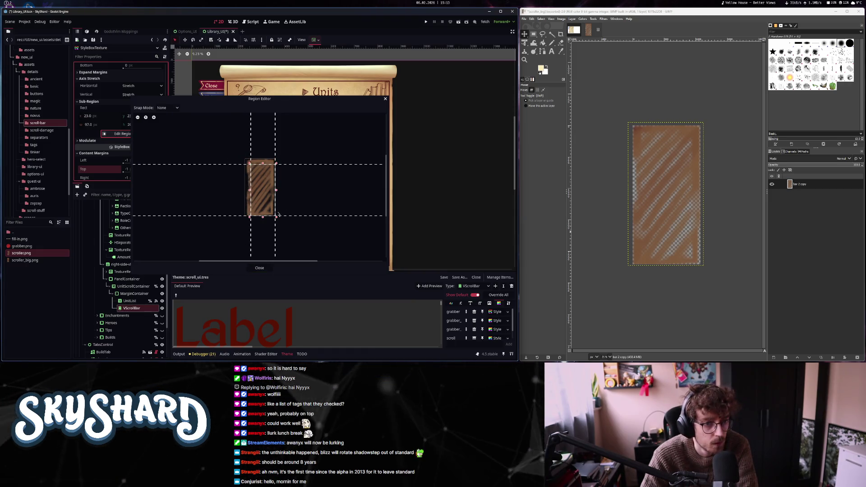
- Try smaller cut-outs of the scroller texture by dragging the region's edges inward
{"action": "left_click_drag", "start_coordinate": [270, 214], "coordinate": [270, 214]}
{"action": "left_click", "coordinate": [260, 268]}
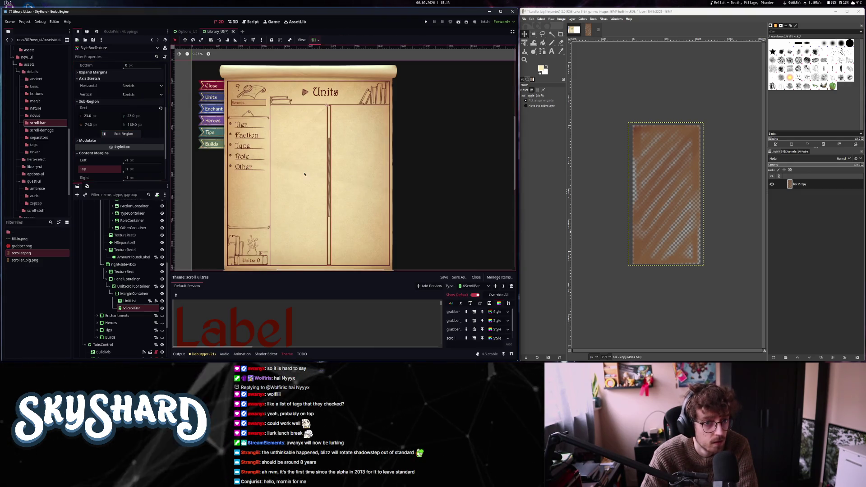
{"action": "scroll", "coordinate": [338, 227], "scroll_direction": "up", "scroll_amount": 5}
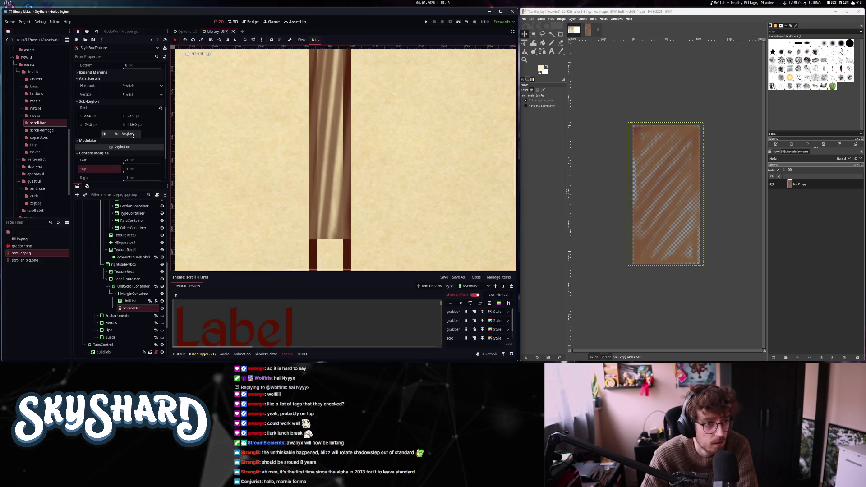
{"action": "left_click", "coordinate": [131, 134]}
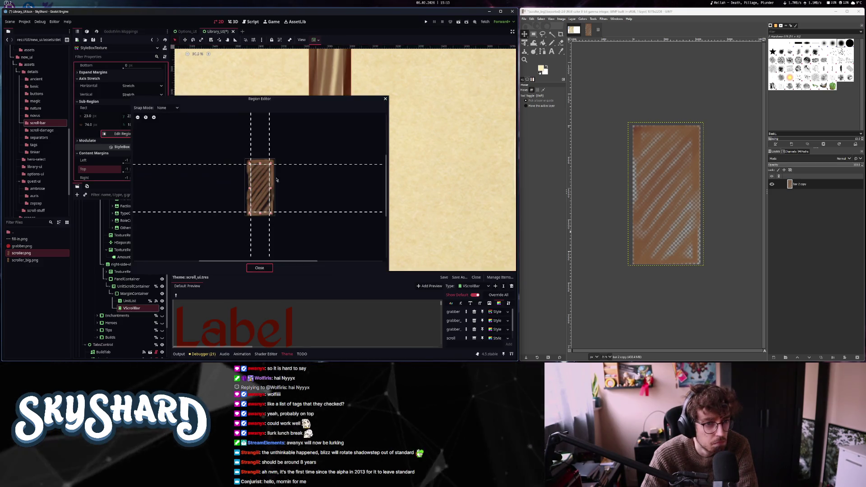
{"action": "left_click_drag", "start_coordinate": [250, 167], "coordinate": [256, 174]}
{"action": "left_click_drag", "start_coordinate": [263, 196], "coordinate": [262, 188]}
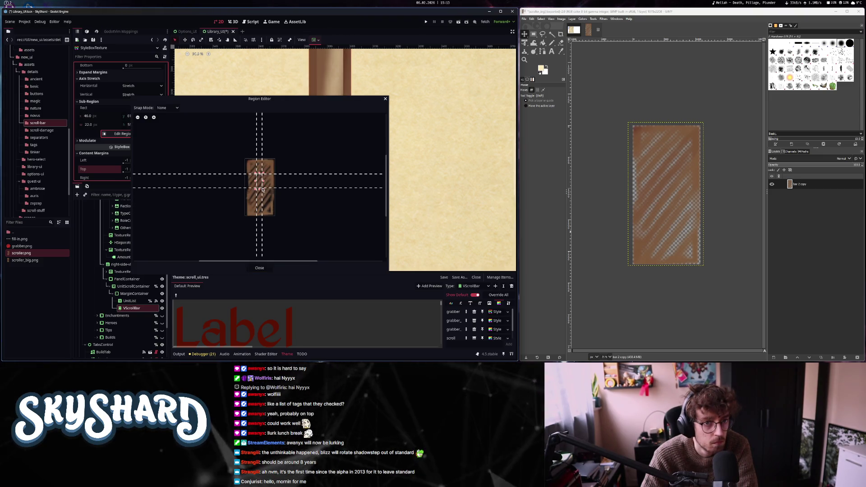
{"action": "mouse_move", "coordinate": [314, 99]}
{"action": "left_mouse_down"}
{"action": "mouse_move", "coordinate": [268, 185]}
{"action": "mouse_move", "coordinate": [184, 89]}
{"action": "mouse_move", "coordinate": [322, 80]}
{"action": "mouse_move", "coordinate": [258, 152]}
{"action": "mouse_move", "coordinate": [285, 129]}
{"action": "left_mouse_up"}
{"action": "left_click", "coordinate": [229, 297]}
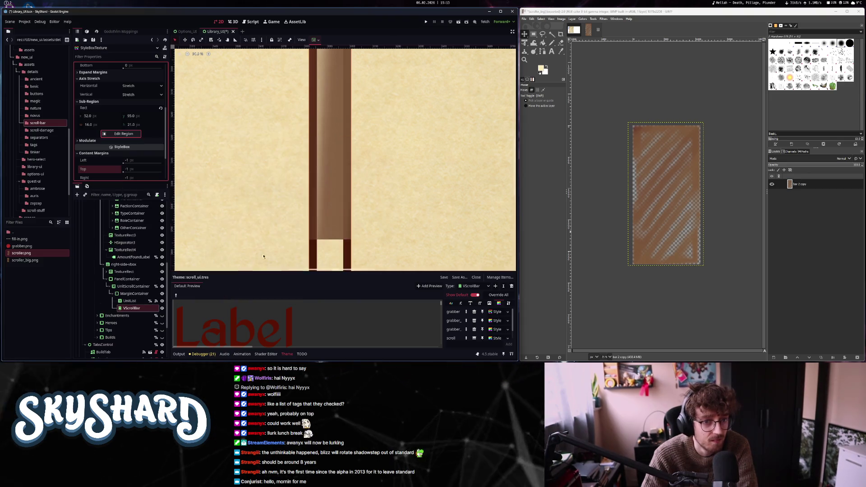
- Reset the Sub-Region Rect so the whole texture is used
{"action": "scroll", "coordinate": [343, 167], "scroll_direction": "down", "scroll_amount": 4}
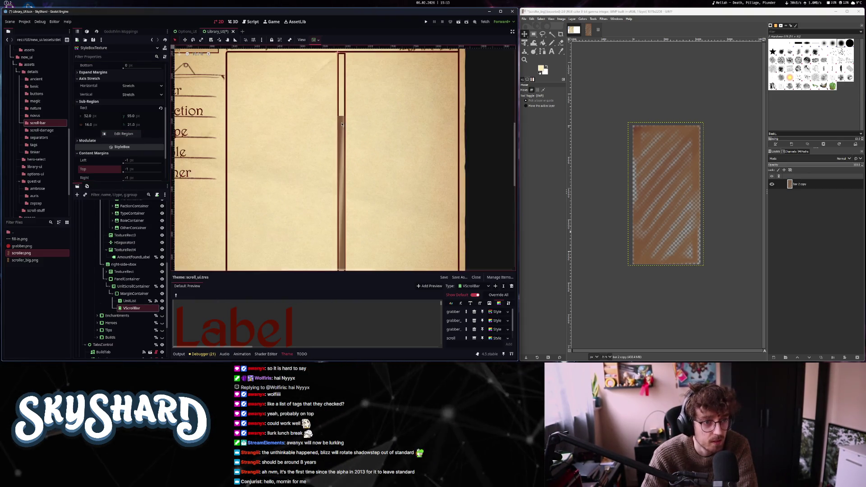
{"action": "scroll", "coordinate": [112, 169], "scroll_direction": "down", "scroll_amount": 3}
{"action": "scroll", "coordinate": [104, 131], "scroll_direction": "up", "scroll_amount": 5}
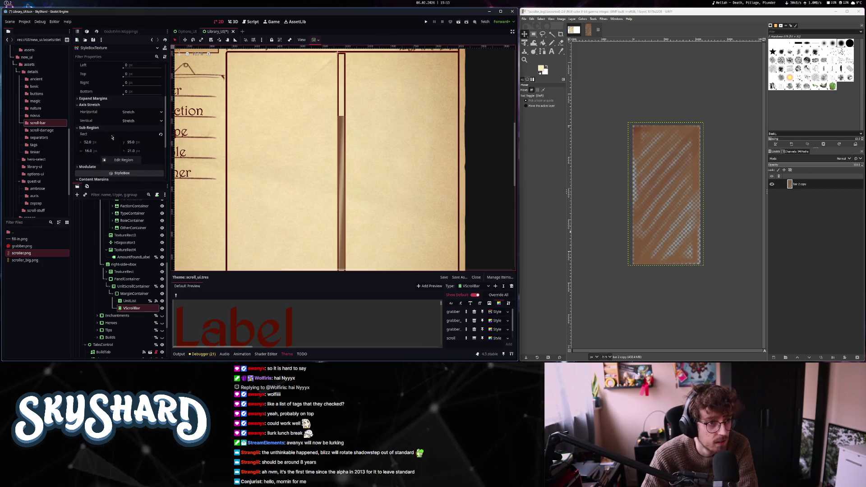
{"action": "left_click", "coordinate": [161, 136]}
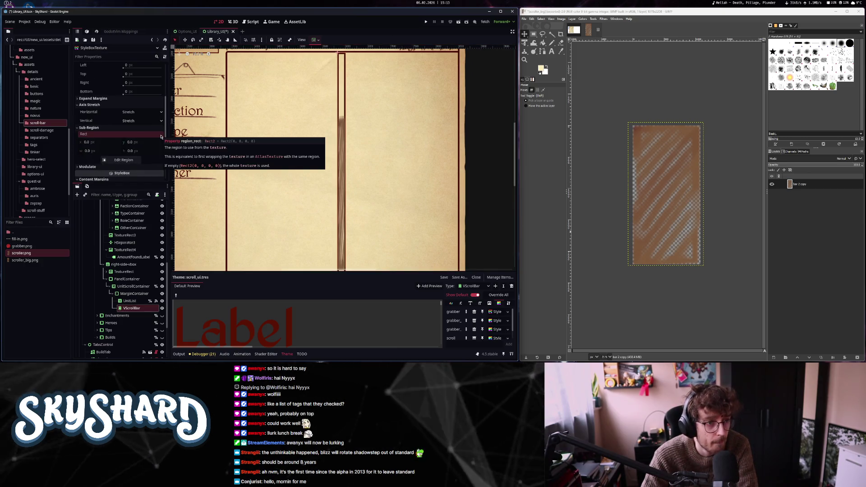
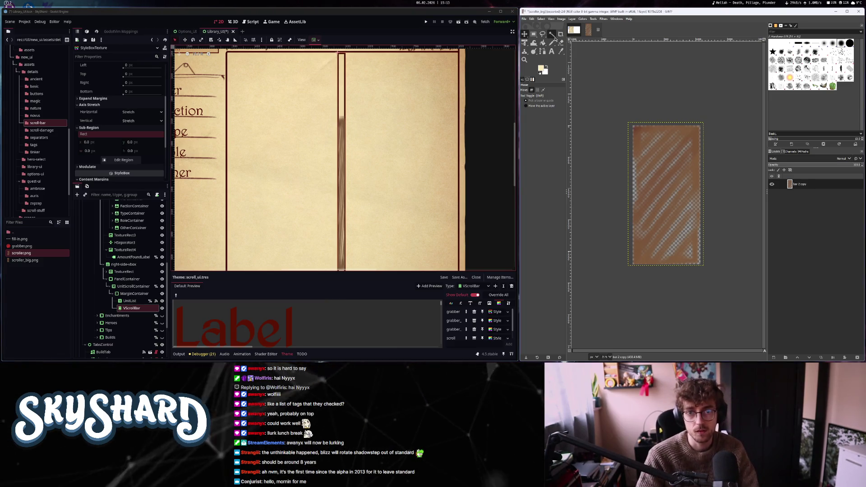
- Delete the old diagonal-striped layer so the texture canvas is empty and transparent
{"action": "key", "text": "n"}
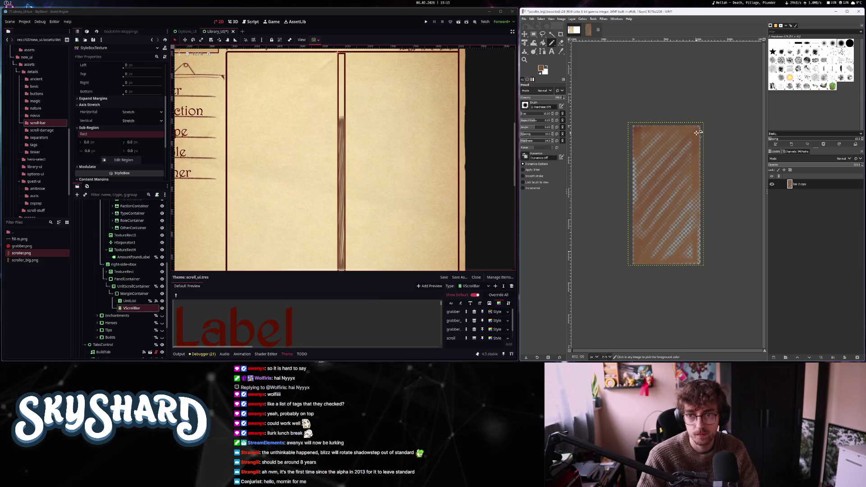
{"action": "right_click", "coordinate": [800, 184]}
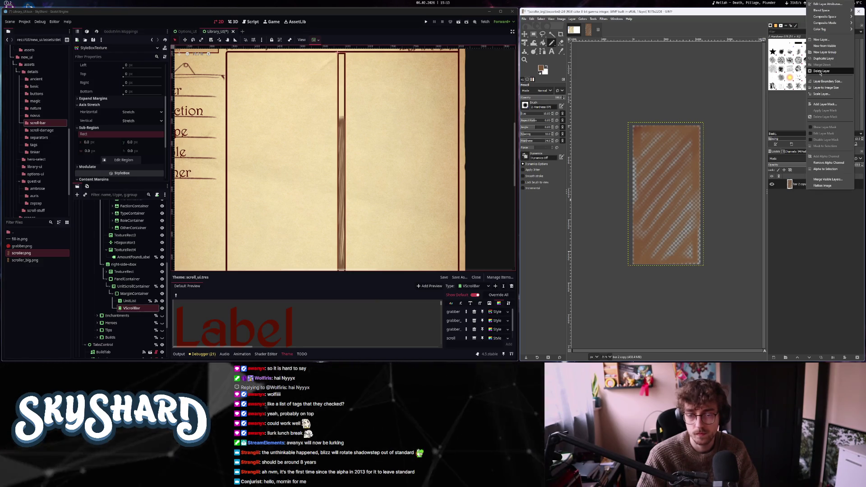
{"action": "left_click", "coordinate": [820, 71]}
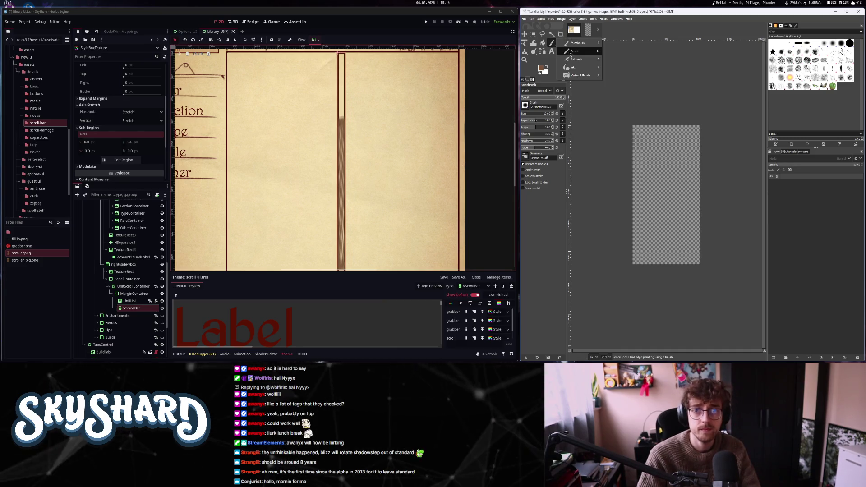
- Add a new layer and paint brown diagonal brush stripes, redoing strokes until they look right
{"action": "right_click", "coordinate": [803, 193]}
{"action": "left_click", "coordinate": [821, 51]}
{"action": "left_click_drag", "start_coordinate": [669, 125], "coordinate": [622, 169]}
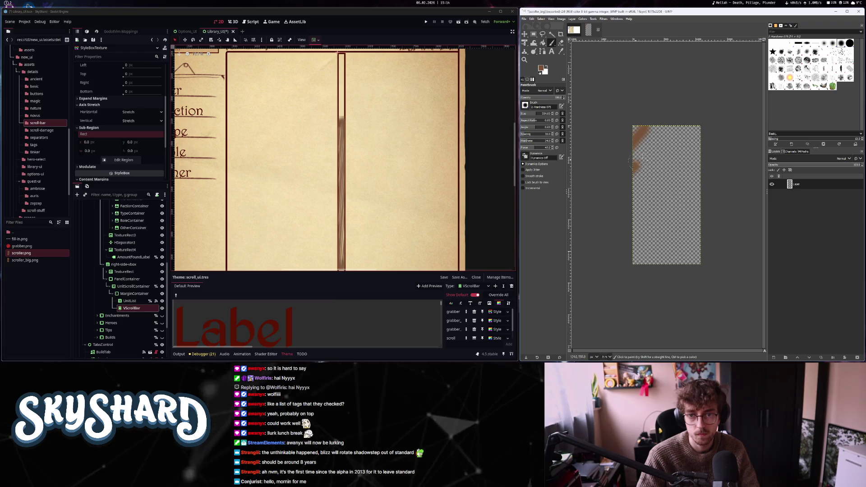
{"action": "key", "text": "ctrl+z"}
{"action": "left_click_drag", "start_coordinate": [635, 153], "coordinate": [697, 126]}
{"action": "key", "text": "ctrl+z"}
{"action": "mouse_move", "coordinate": [640, 134]}
{"action": "left_mouse_down"}
{"action": "mouse_move", "coordinate": [640, 180]}
{"action": "mouse_move", "coordinate": [662, 198]}
{"action": "mouse_move", "coordinate": [679, 127]}
{"action": "left_mouse_up"}
{"action": "key", "text": "ctrl+z"}
{"action": "mouse_move", "coordinate": [629, 192]}
{"action": "left_mouse_down"}
{"action": "mouse_move", "coordinate": [699, 127]}
{"action": "mouse_move", "coordinate": [622, 207]}
{"action": "mouse_move", "coordinate": [717, 155]}
{"action": "mouse_move", "coordinate": [632, 237]}
{"action": "mouse_move", "coordinate": [726, 163]}
{"action": "left_mouse_up"}
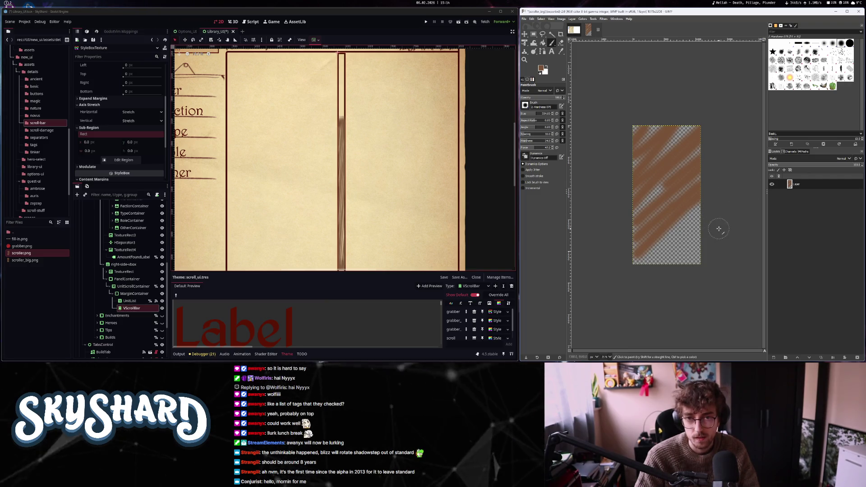
- Move the striped layer down so the stripes cover the lower canvas
{"action": "scroll", "coordinate": [717, 216], "scroll_direction": "down", "scroll_amount": 1}
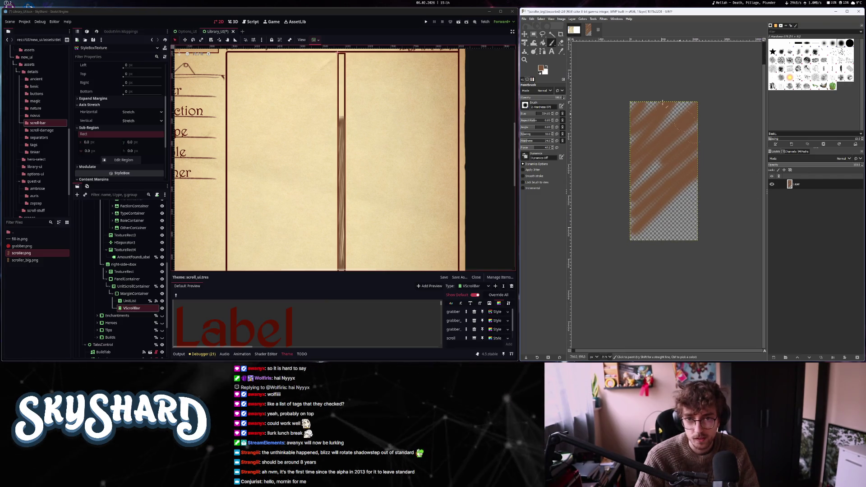
{"action": "key", "text": "m"}
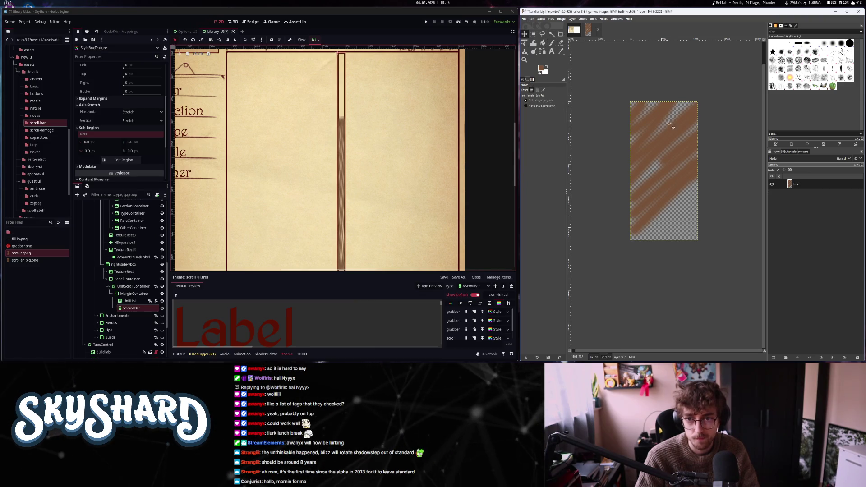
{"action": "mouse_move", "coordinate": [671, 134]}
{"action": "left_mouse_down"}
{"action": "mouse_move", "coordinate": [672, 122]}
{"action": "mouse_move", "coordinate": [671, 198]}
{"action": "left_mouse_up"}
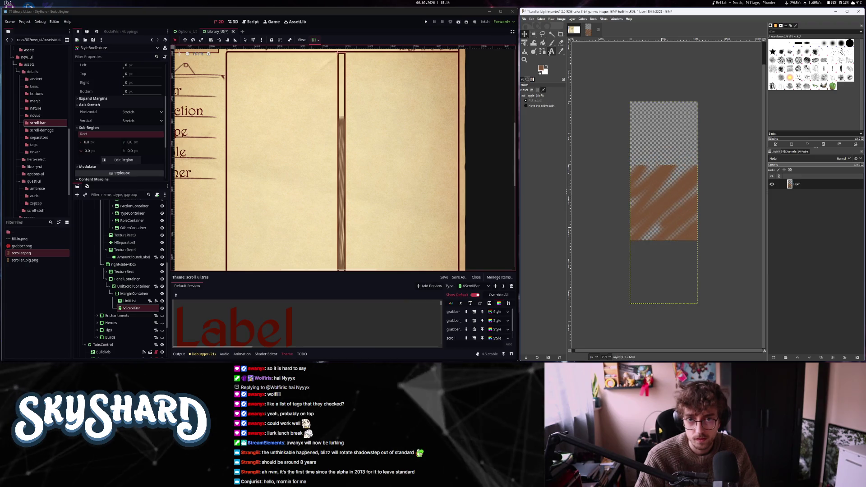
{"action": "right_click", "coordinate": [799, 187]}
- Create Layer #1 and paint brown diagonal stripes over the upper part of the canvas
{"action": "left_click", "coordinate": [823, 39]}
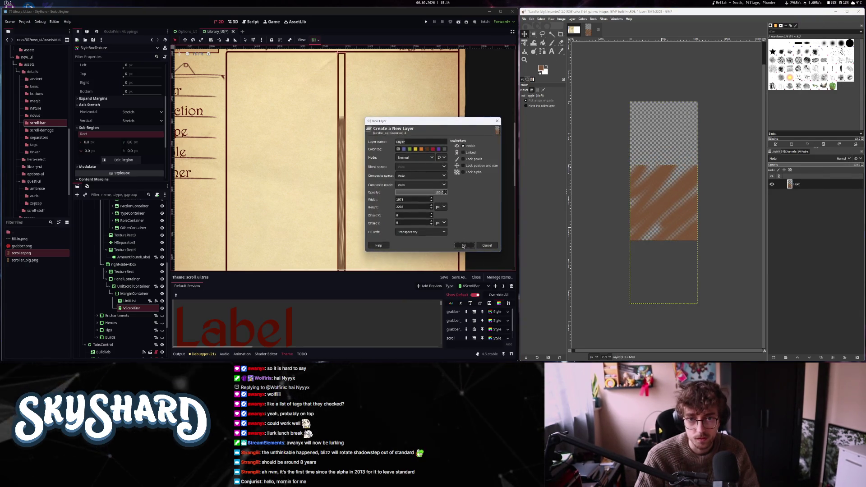
{"action": "left_click", "coordinate": [463, 246]}
{"action": "key", "text": "p"}
{"action": "scroll", "coordinate": [685, 165], "scroll_direction": "up", "scroll_amount": 1}
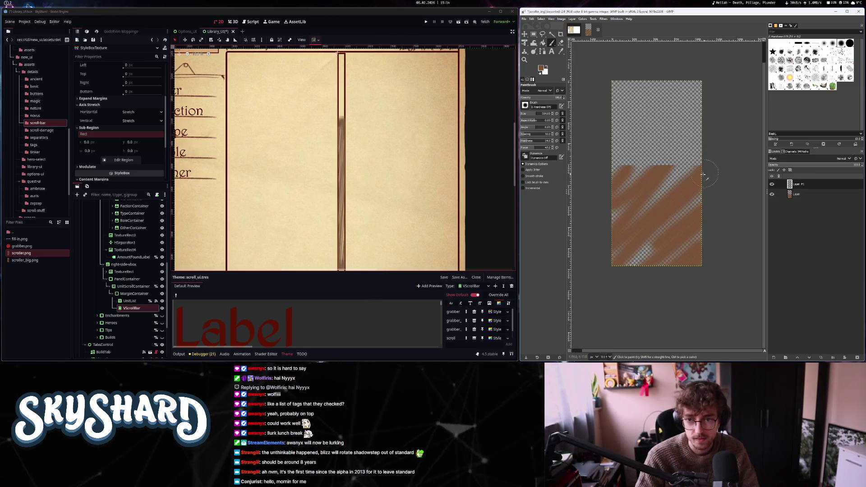
{"action": "left_click", "coordinate": [709, 134], "text": "shift"}
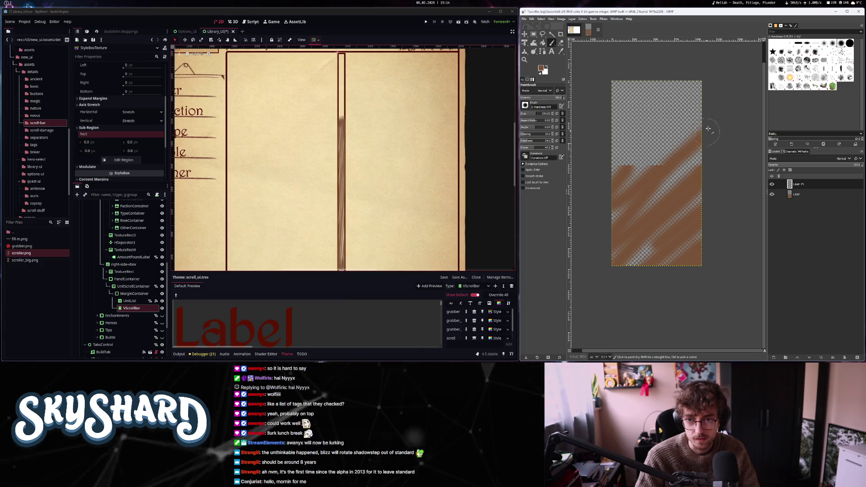
{"action": "left_click", "coordinate": [627, 167], "text": "shift"}
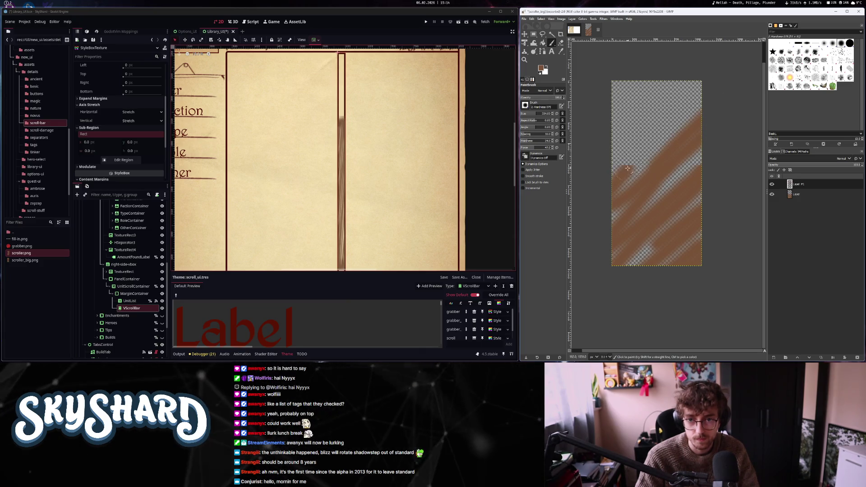
{"action": "mouse_move", "coordinate": [656, 141]}
{"action": "left_mouse_down"}
{"action": "mouse_move", "coordinate": [631, 138]}
{"action": "mouse_move", "coordinate": [697, 80]}
{"action": "left_mouse_up"}
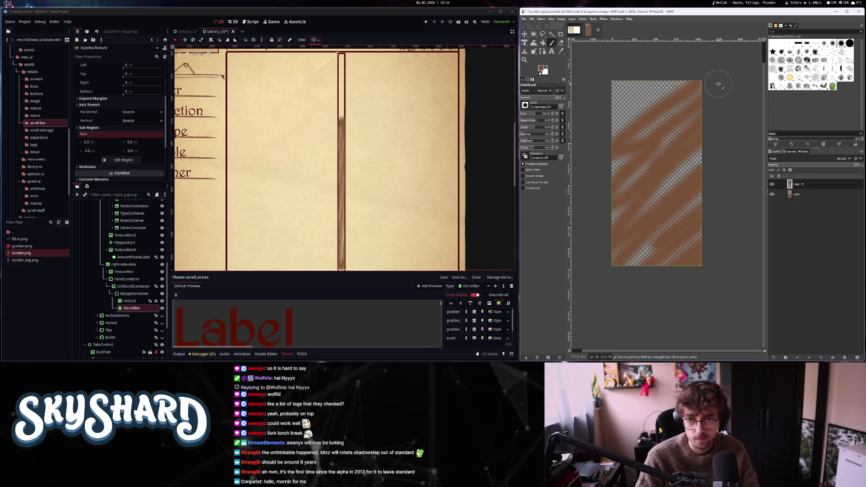
{"action": "key", "text": "ctrl+z"}
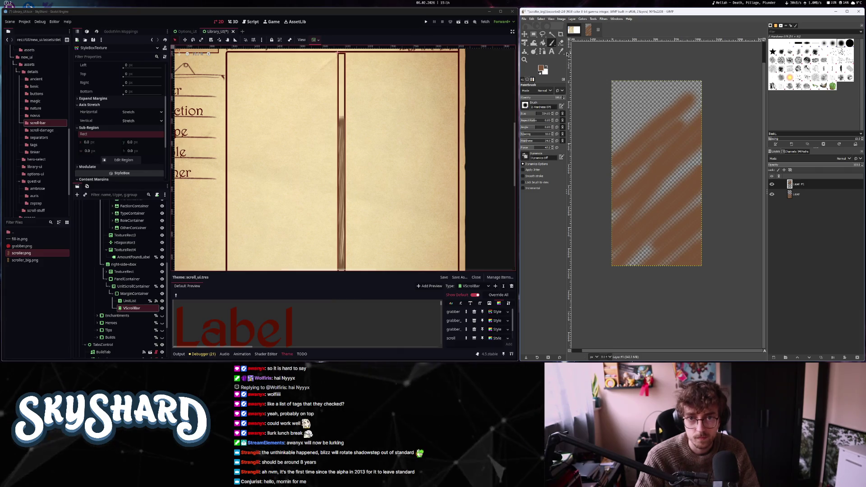
{"action": "left_click", "coordinate": [533, 34]}
{"action": "left_click", "coordinate": [795, 194]}
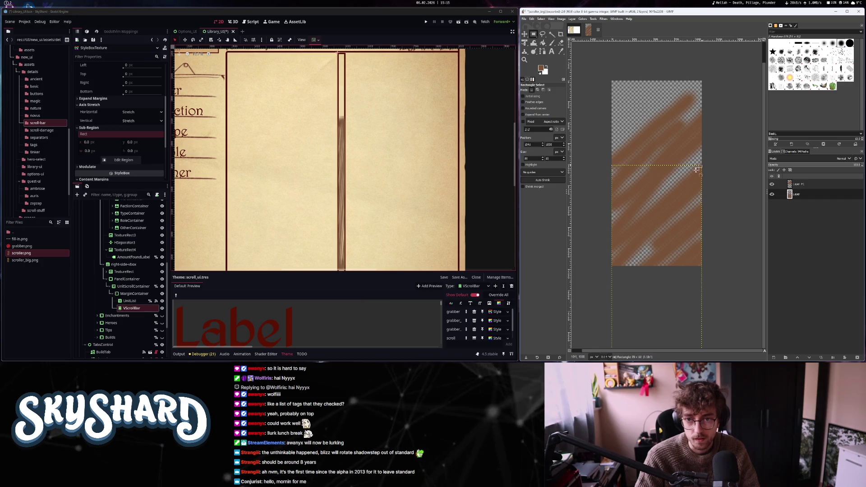
- Select Layer #1, clear the selection, and move the lower layer upward
{"action": "left_click", "coordinate": [806, 185]}
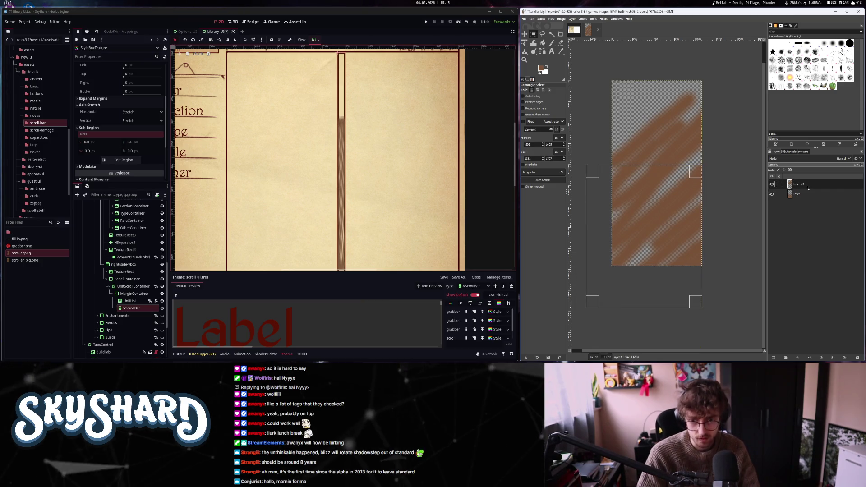
{"action": "left_click", "coordinate": [622, 45]}
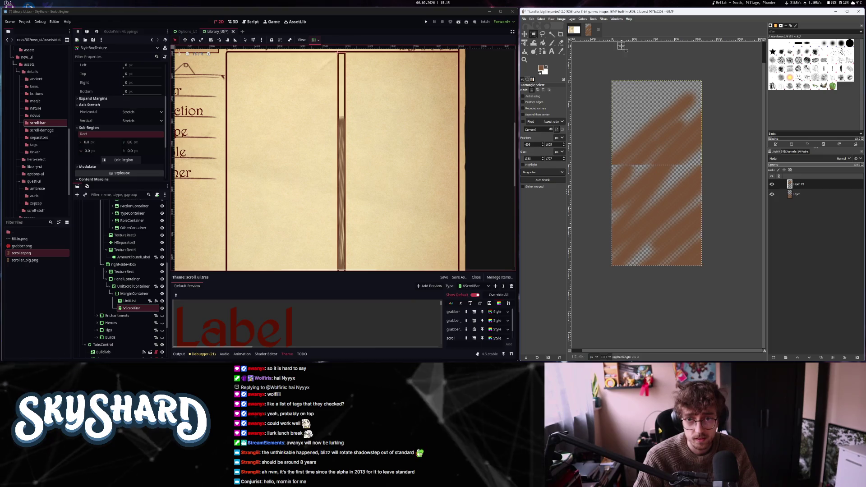
{"action": "left_click", "coordinate": [524, 35]}
{"action": "left_click_drag", "start_coordinate": [656, 184], "coordinate": [653, 99]}
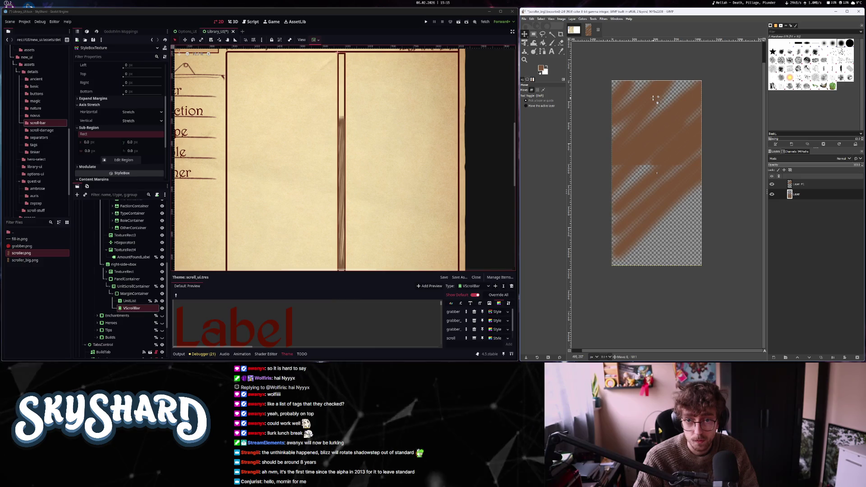
{"action": "scroll", "coordinate": [653, 98], "scroll_direction": "up", "scroll_amount": 2}
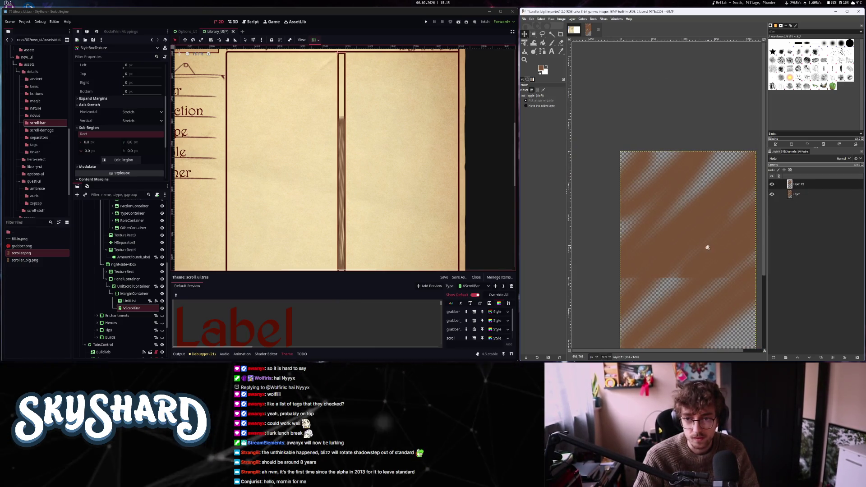
{"action": "scroll", "coordinate": [706, 161], "scroll_direction": "down", "scroll_amount": 2}
- Shift the active layer down about 50 px to close the gap between stripes
{"action": "mouse_move", "coordinate": [706, 161]}
{"action": "left_mouse_down"}
{"action": "mouse_move", "coordinate": [697, 241]}
{"action": "mouse_move", "coordinate": [708, 123]}
{"action": "mouse_move", "coordinate": [693, 130]}
{"action": "left_mouse_up"}
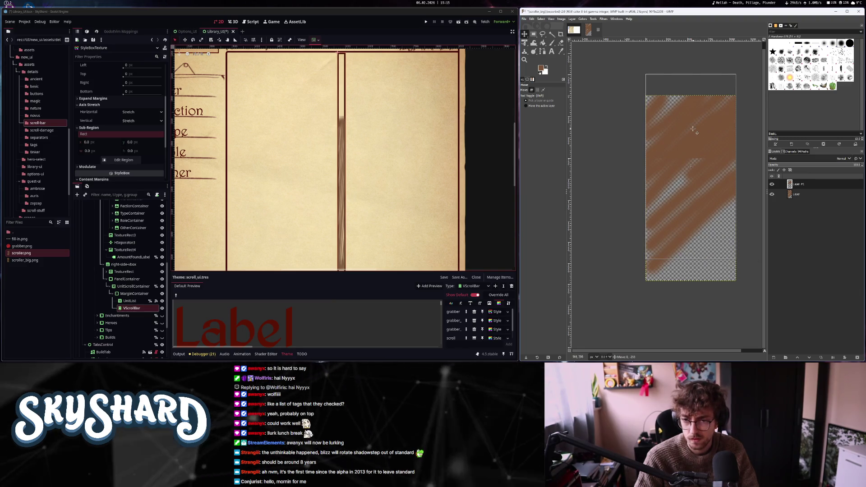
{"action": "left_click_drag", "start_coordinate": [693, 139], "coordinate": [694, 252]}
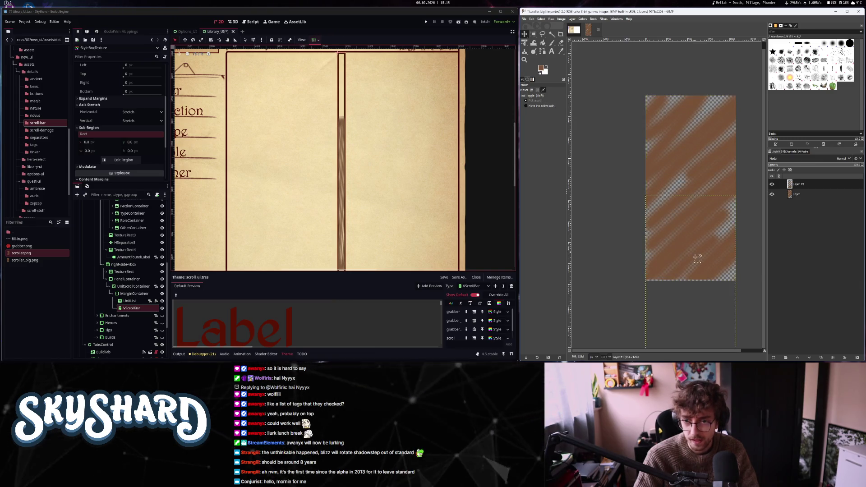
{"action": "scroll", "coordinate": [701, 232], "scroll_direction": "up", "scroll_amount": 3}
{"action": "left_click_drag", "start_coordinate": [705, 183], "coordinate": [704, 189]}
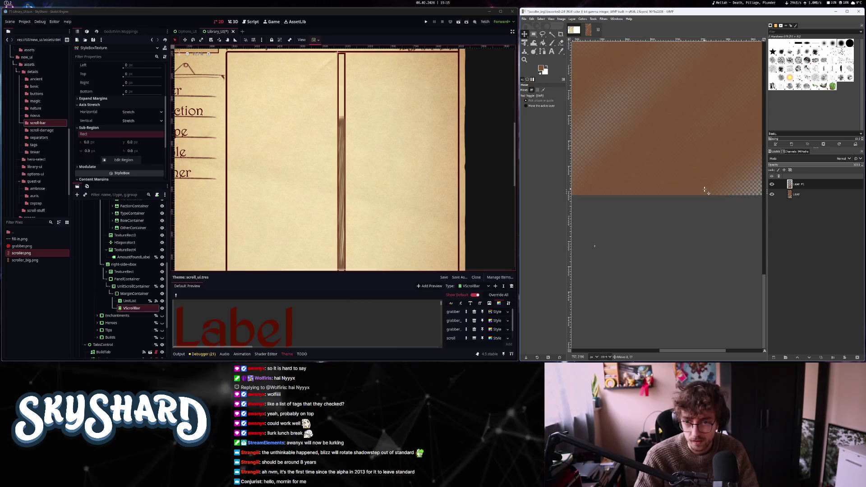
{"action": "scroll", "coordinate": [705, 189], "scroll_direction": "down", "scroll_amount": 3}
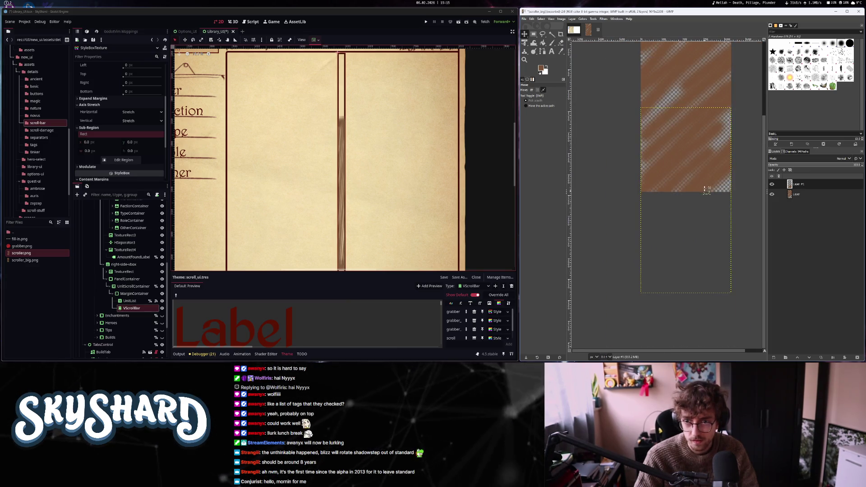
{"action": "left_click", "coordinate": [550, 43]}
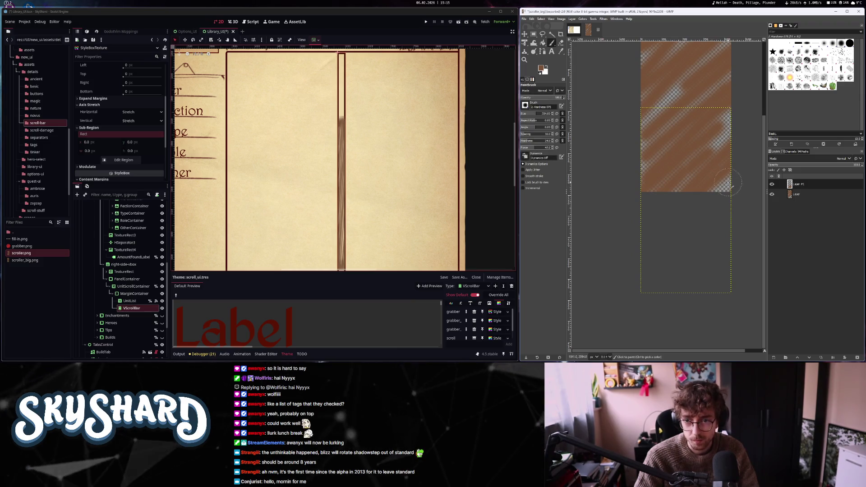
{"action": "scroll", "coordinate": [732, 153], "scroll_direction": "down", "scroll_amount": 1}
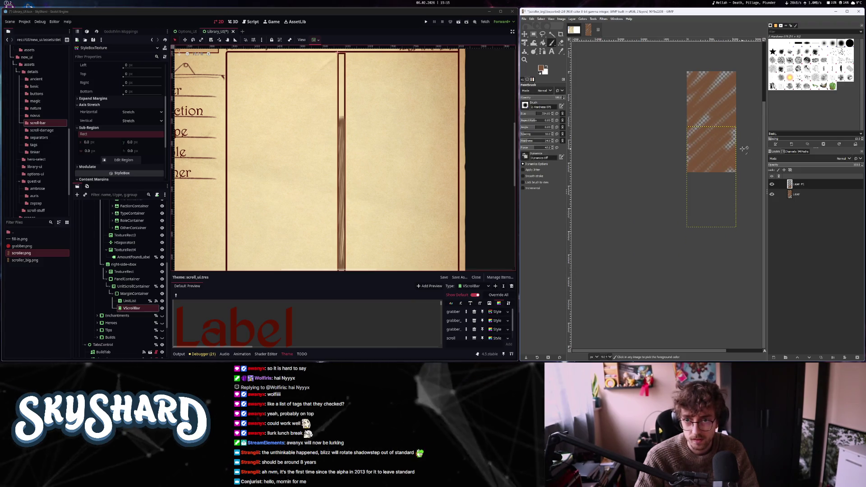
- Check the finished striped texture by zooming in and out, then bring up the File menu
{"action": "scroll", "coordinate": [724, 175], "scroll_direction": "up", "scroll_amount": 2}
{"action": "scroll", "coordinate": [729, 186], "scroll_direction": "down", "scroll_amount": 2}
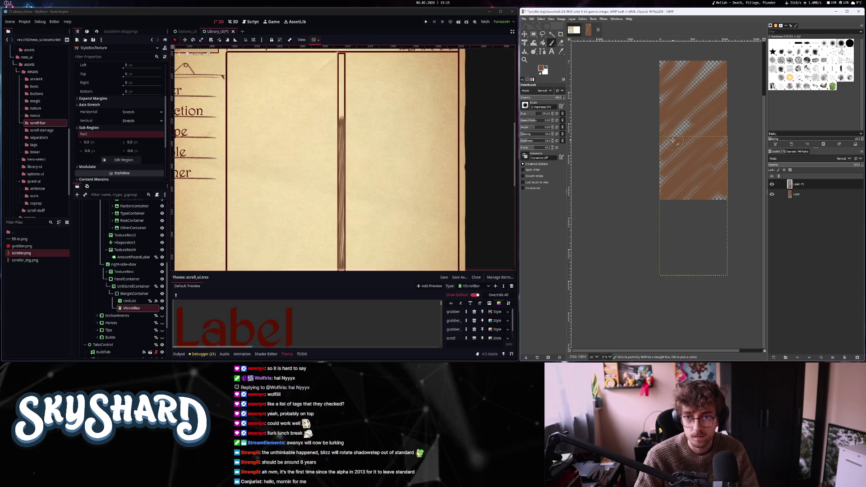
{"action": "key", "text": "Page_Down"}
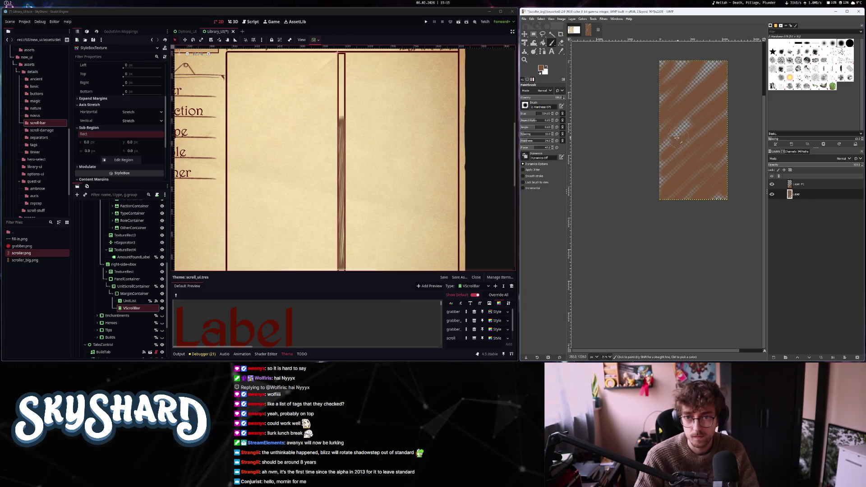
{"action": "scroll", "coordinate": [699, 149], "scroll_direction": "down", "scroll_amount": 3, "text": "ctrl"}
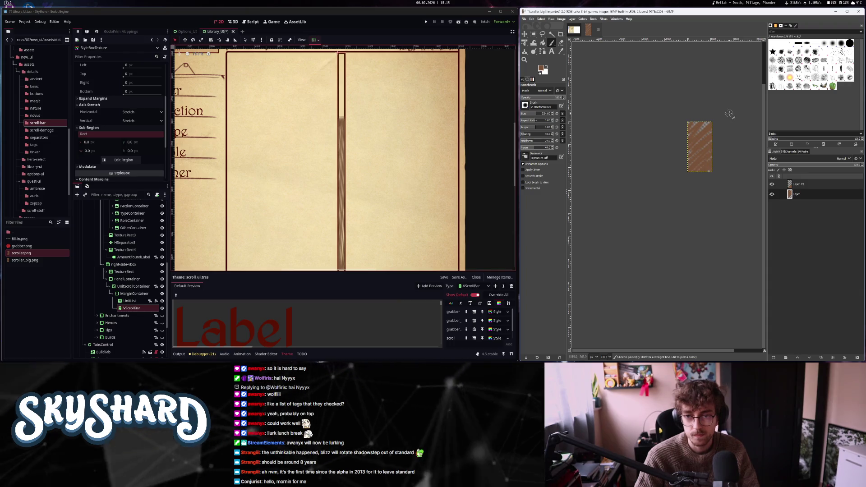
{"action": "scroll", "coordinate": [702, 124], "scroll_direction": "up", "scroll_amount": 4, "text": "ctrl"}
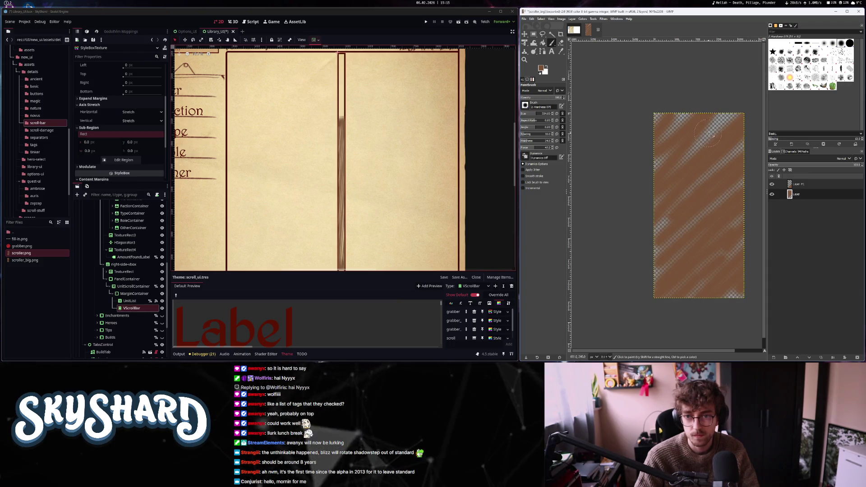
{"action": "scroll", "coordinate": [706, 168], "scroll_direction": "down", "scroll_amount": 4, "text": "ctrl"}
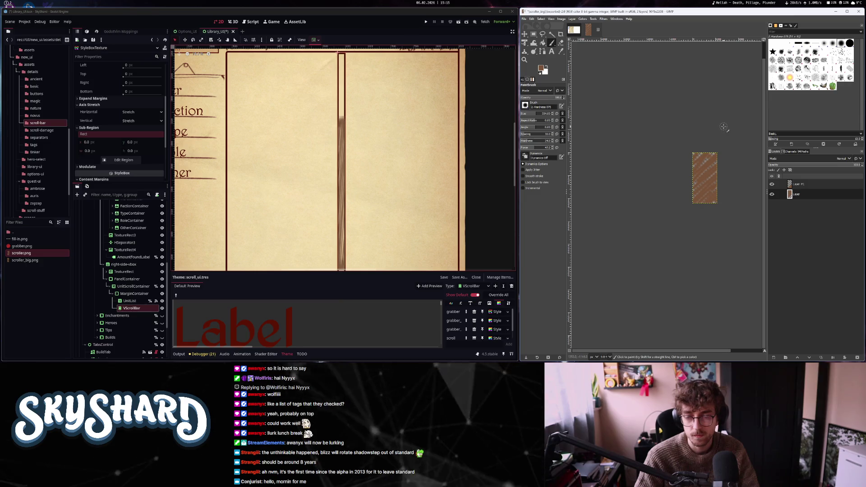
{"action": "left_click", "coordinate": [523, 19]}
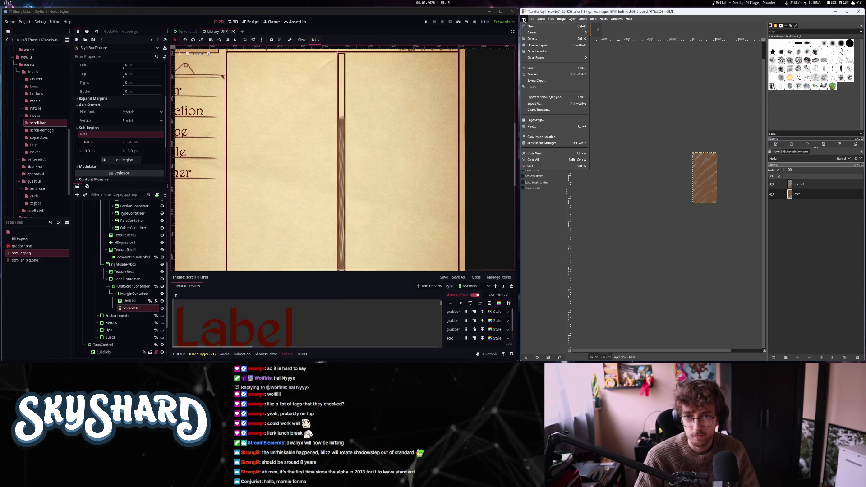
- Export the image as scroller_tiling.png and drop it onto Godot's stylebox Texture slot
{"action": "left_click", "coordinate": [539, 104]}
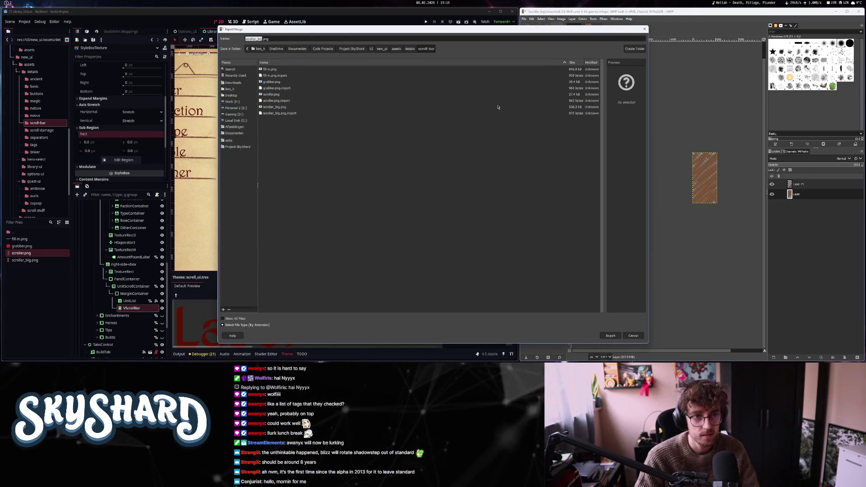
{"action": "left_click", "coordinate": [262, 40]}
{"action": "key", "text": "BackSpace"}
{"action": "key", "text": "BackSpace"}
{"action": "key", "text": "BackSpace"}
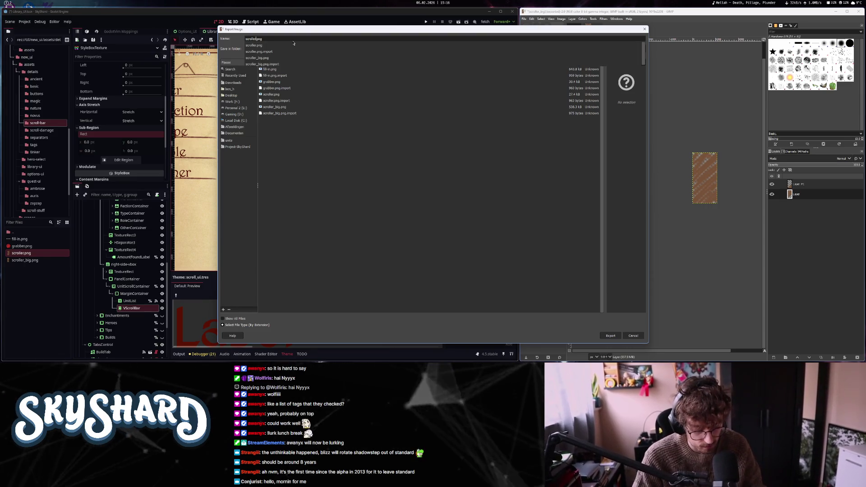
{"action": "key", "text": "Return"}
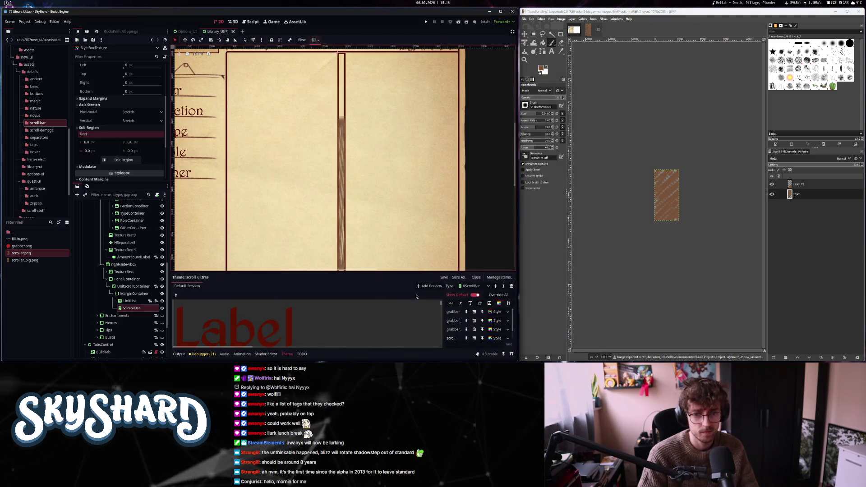
{"action": "mouse_move", "coordinate": [26, 267]}
{"action": "left_mouse_down"}
{"action": "mouse_move", "coordinate": [99, 149]}
{"action": "mouse_move", "coordinate": [135, 115]}
{"action": "left_mouse_up"}
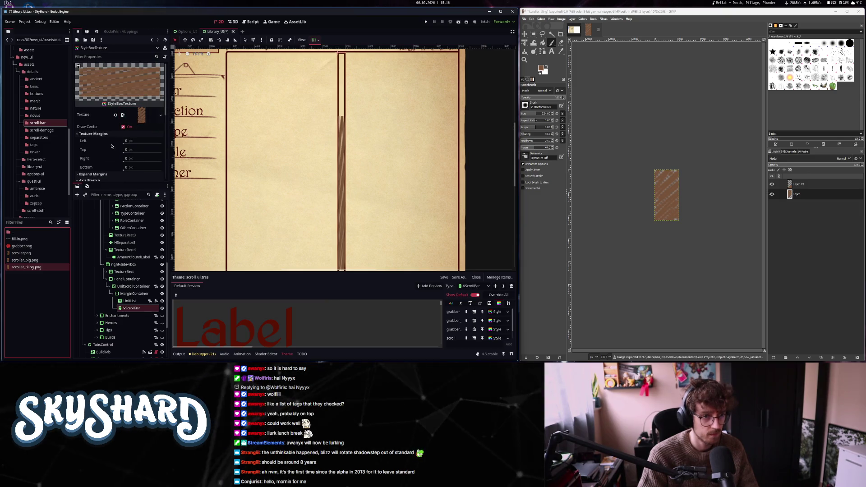
- Set the scroll stylebox's vertical Axis Stretch to Tile Fit and horizontal to Stretch
{"action": "scroll", "coordinate": [102, 156], "scroll_direction": "down", "scroll_amount": 3}
{"action": "left_click", "coordinate": [141, 123]}
{"action": "left_click", "coordinate": [138, 130]}
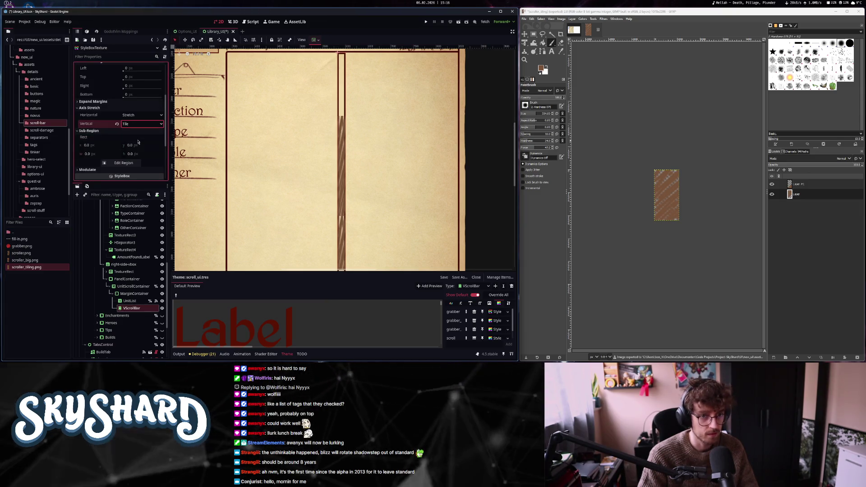
{"action": "left_click", "coordinate": [138, 126]}
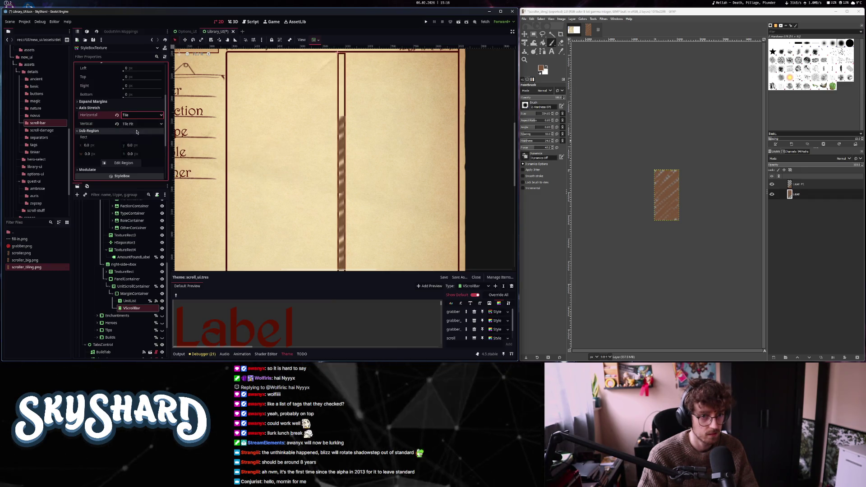
{"action": "left_click", "coordinate": [117, 123]}
{"action": "left_click", "coordinate": [116, 115]}
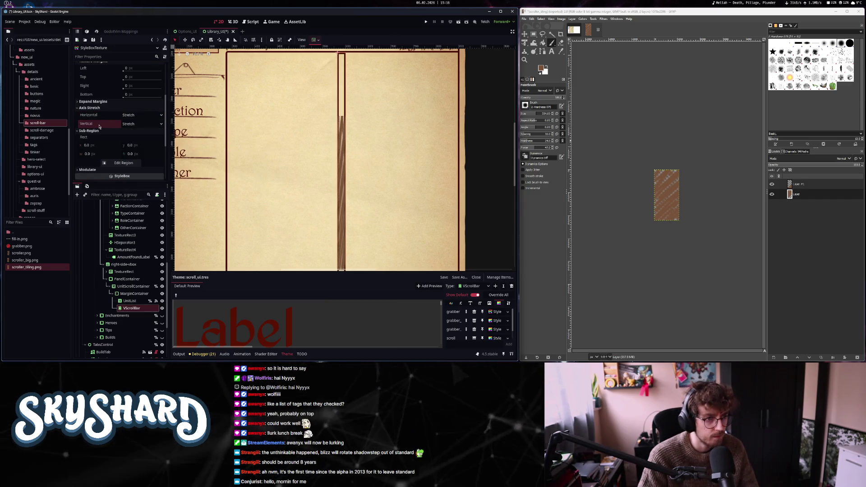
{"action": "left_click", "coordinate": [138, 124]}
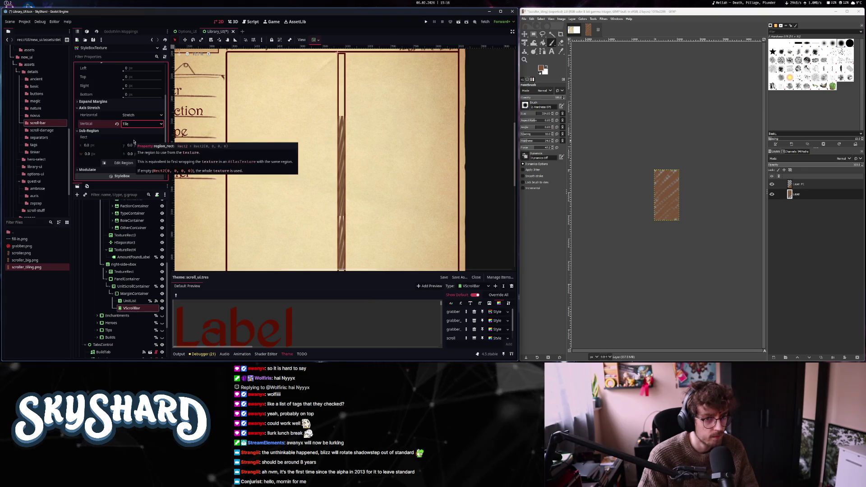
{"action": "scroll", "coordinate": [264, 161], "scroll_direction": "up", "scroll_amount": 2}
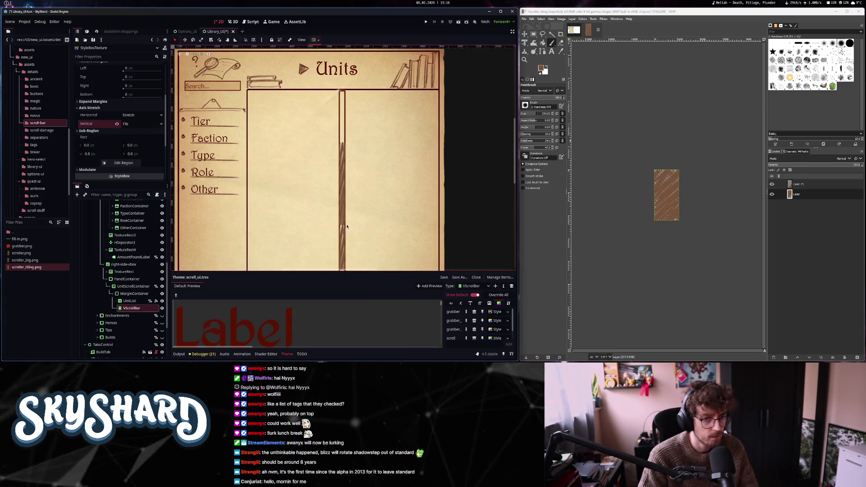
{"action": "left_click", "coordinate": [137, 125]}
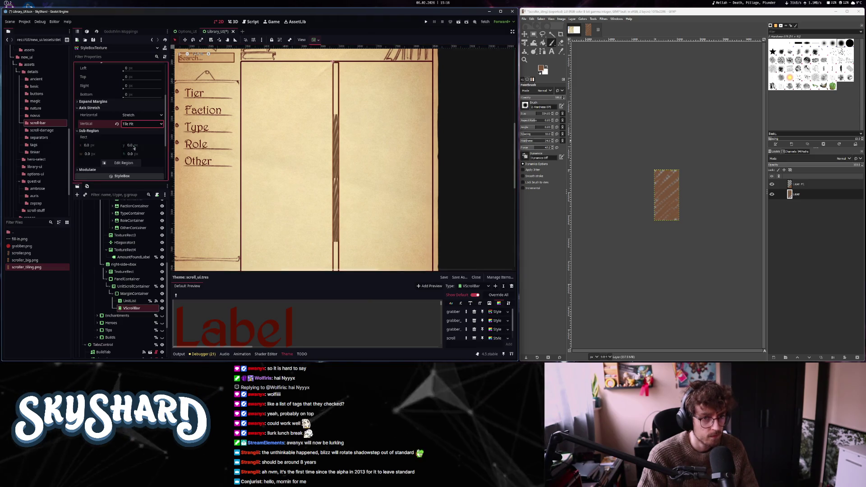
{"action": "left_click", "coordinate": [141, 115]}
{"action": "left_click", "coordinate": [135, 124]}
- Inspect the texture's size and format, leaving the left expand margin at 0
{"action": "scroll", "coordinate": [349, 161], "scroll_direction": "up", "scroll_amount": 2}
{"action": "scroll", "coordinate": [327, 152], "scroll_direction": "up", "scroll_amount": 2}
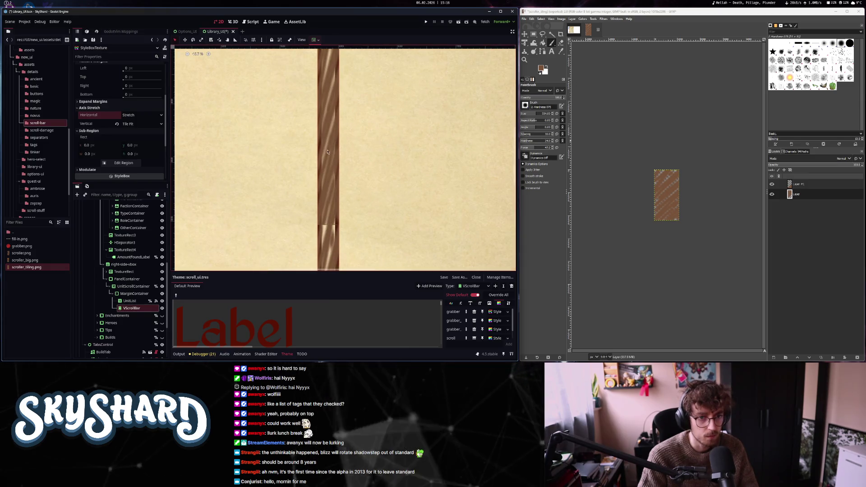
{"action": "scroll", "coordinate": [329, 152], "scroll_direction": "down", "scroll_amount": 1}
{"action": "scroll", "coordinate": [209, 151], "scroll_direction": "down", "scroll_amount": 2}
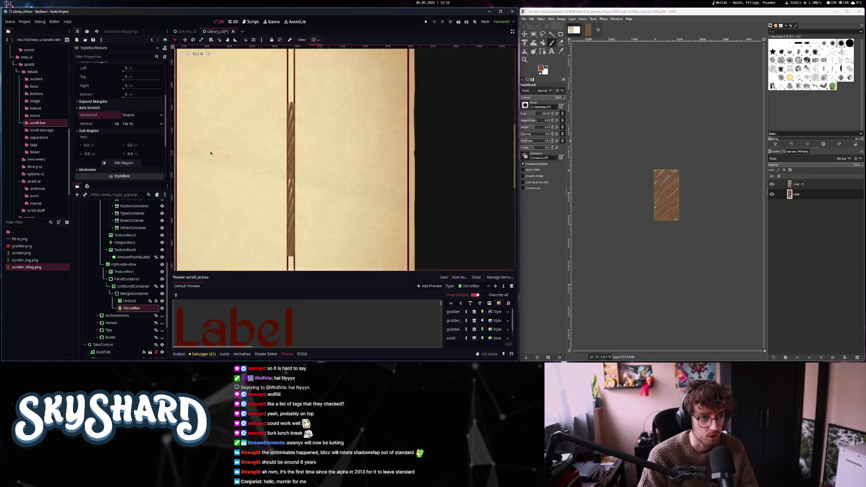
{"action": "scroll", "coordinate": [106, 146], "scroll_direction": "up", "scroll_amount": 5}
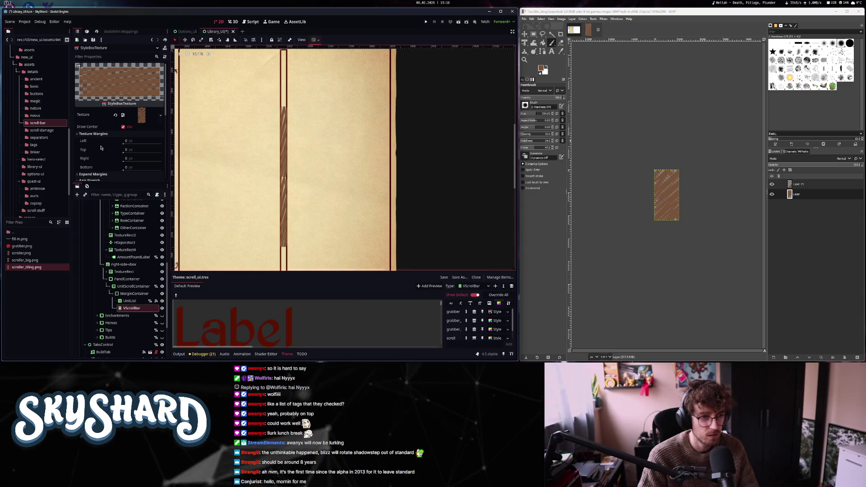
{"action": "scroll", "coordinate": [101, 148], "scroll_direction": "down", "scroll_amount": 8}
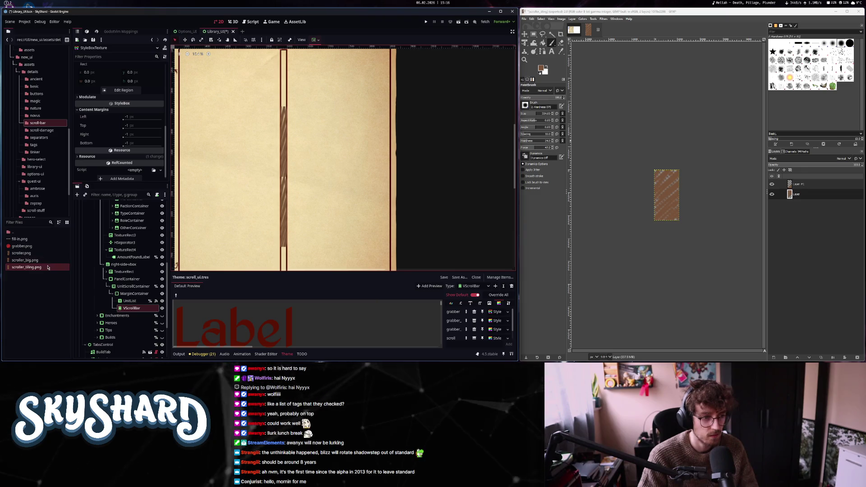
{"action": "scroll", "coordinate": [130, 118], "scroll_direction": "up", "scroll_amount": 8}
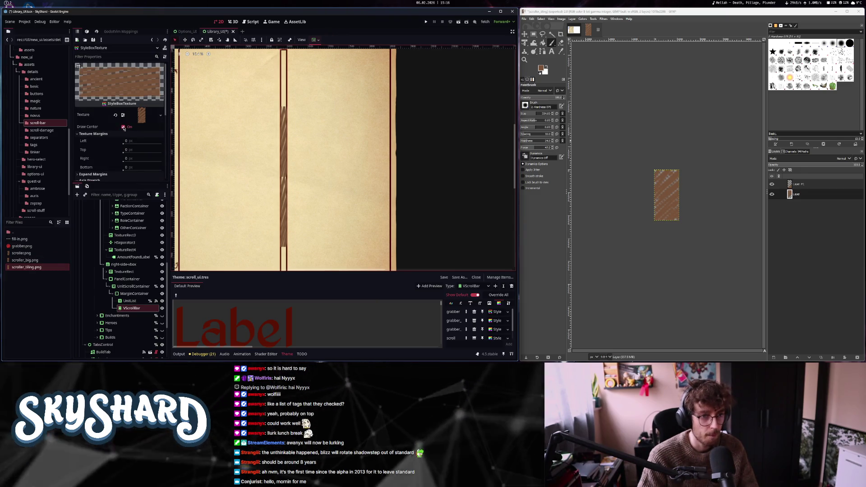
{"action": "left_click", "coordinate": [142, 117]}
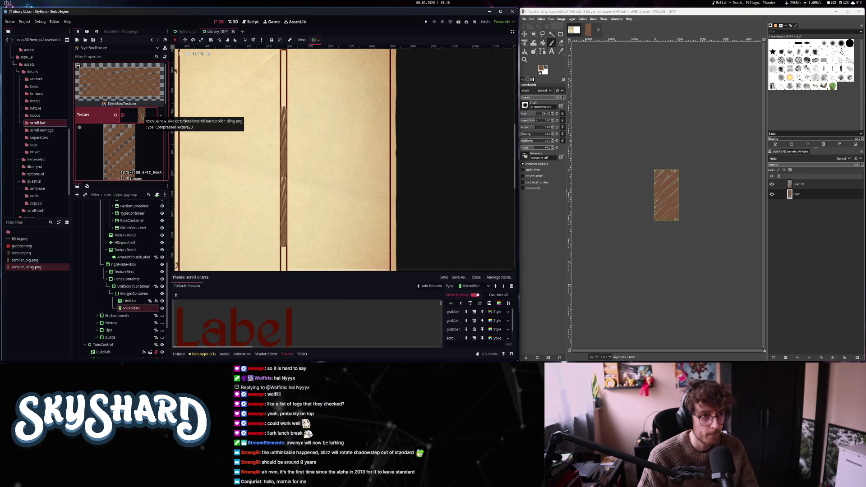
{"action": "scroll", "coordinate": [111, 156], "scroll_direction": "down", "scroll_amount": 5}
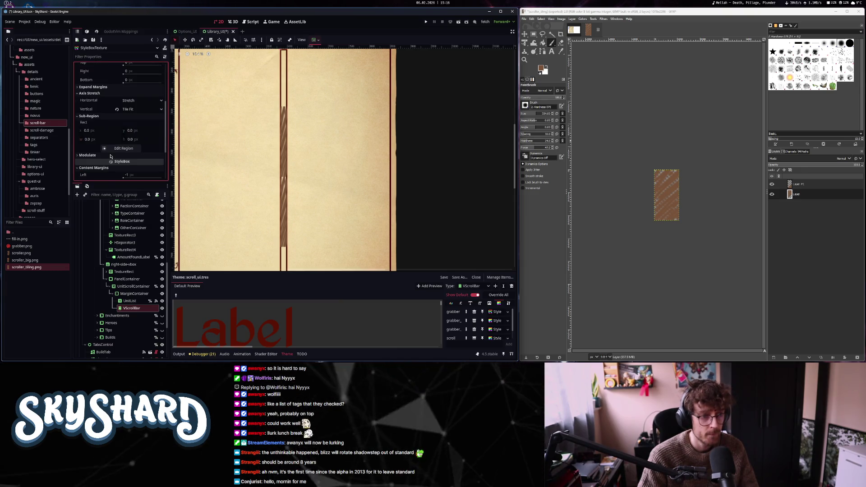
{"action": "scroll", "coordinate": [95, 138], "scroll_direction": "up", "scroll_amount": 3}
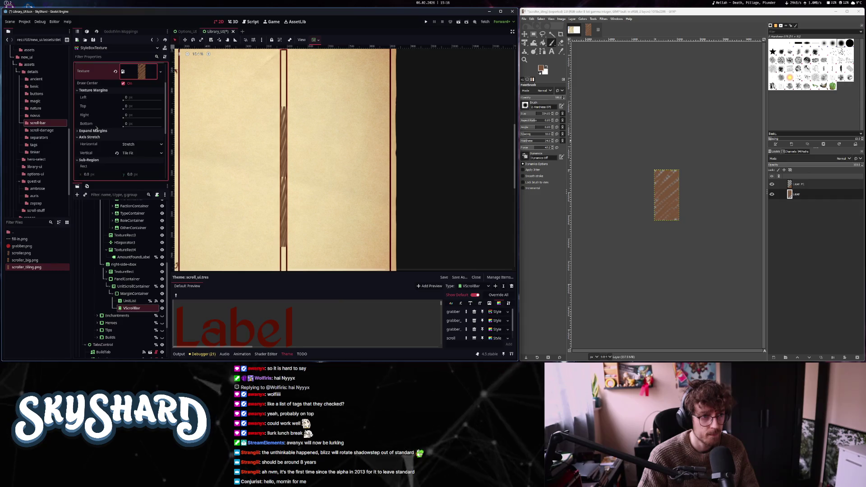
{"action": "left_click_drag", "start_coordinate": [129, 138], "coordinate": [143, 140]}
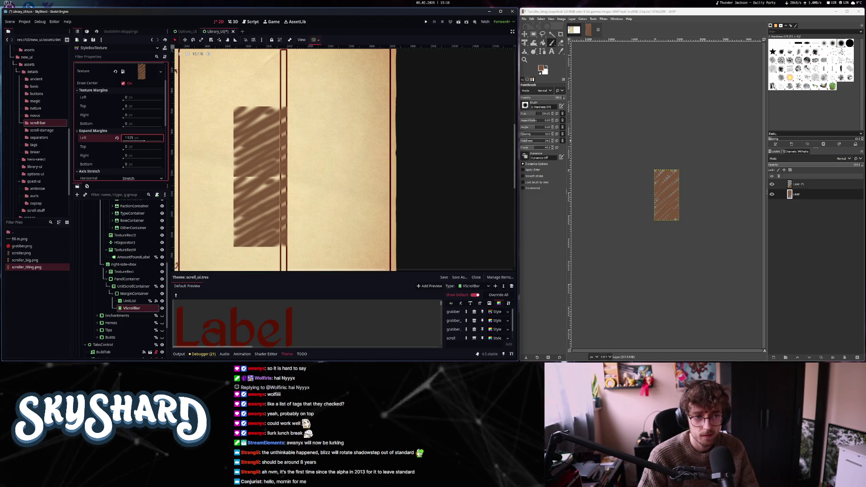
{"action": "key", "text": "Escape"}
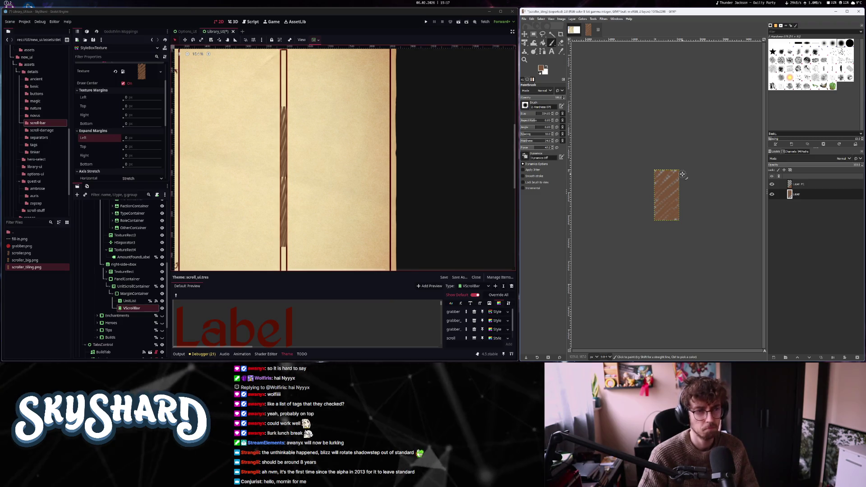
- Keep horizontal Axis Stretch as Stretch and show the VScrollBar node's properties
{"action": "scroll", "coordinate": [121, 127], "scroll_direction": "down", "scroll_amount": 4}
{"action": "left_click", "coordinate": [132, 107]}
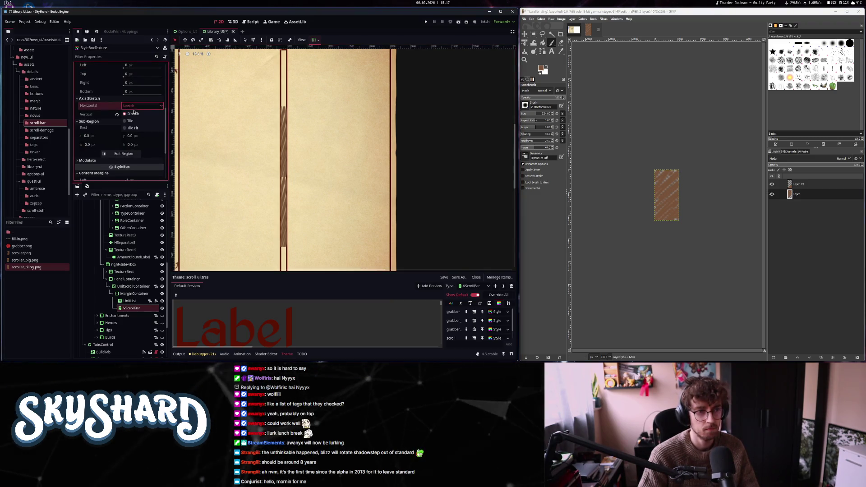
{"action": "left_click", "coordinate": [133, 113]}
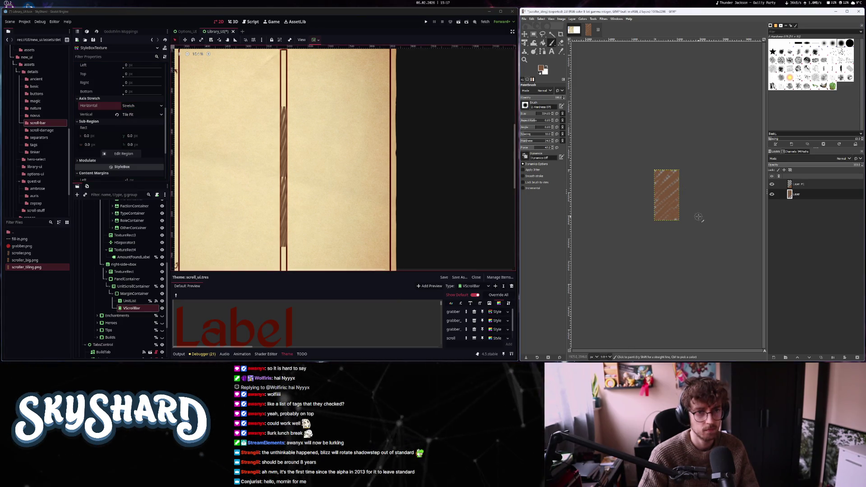
{"action": "scroll", "coordinate": [109, 124], "scroll_direction": "up", "scroll_amount": 5}
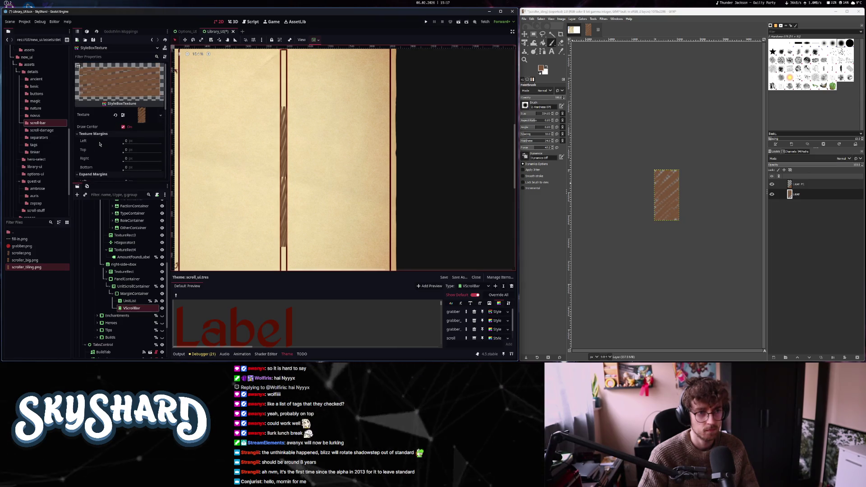
{"action": "scroll", "coordinate": [109, 125], "scroll_direction": "down", "scroll_amount": 3}
{"action": "left_click", "coordinate": [134, 309]}
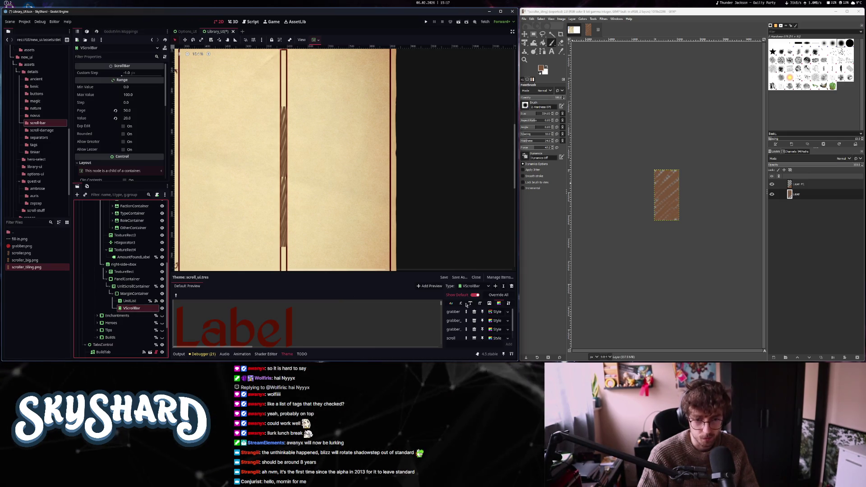
- Review the VScrollBar theme styles, check the scroll StyleBoxFlat, then open the grabber's StyleBoxTexture
{"action": "left_click", "coordinate": [498, 303]}
{"action": "scroll", "coordinate": [498, 327], "scroll_direction": "down", "scroll_amount": 1}
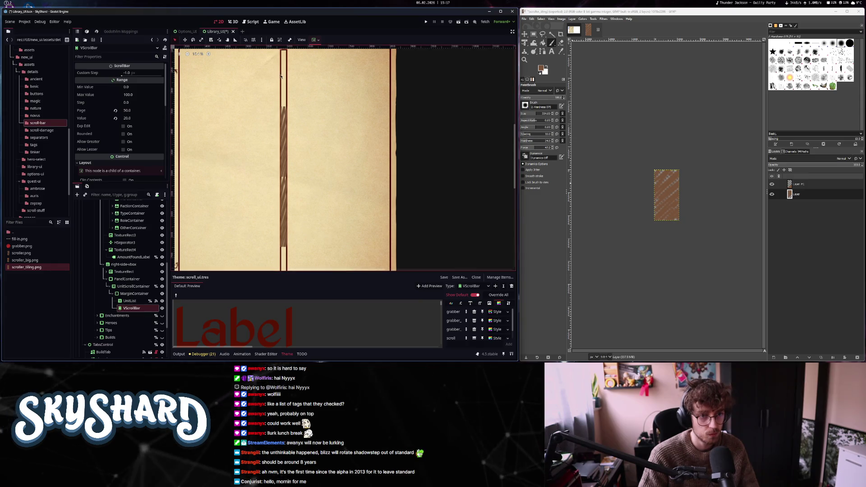
{"action": "scroll", "coordinate": [107, 170], "scroll_direction": "down", "scroll_amount": 5}
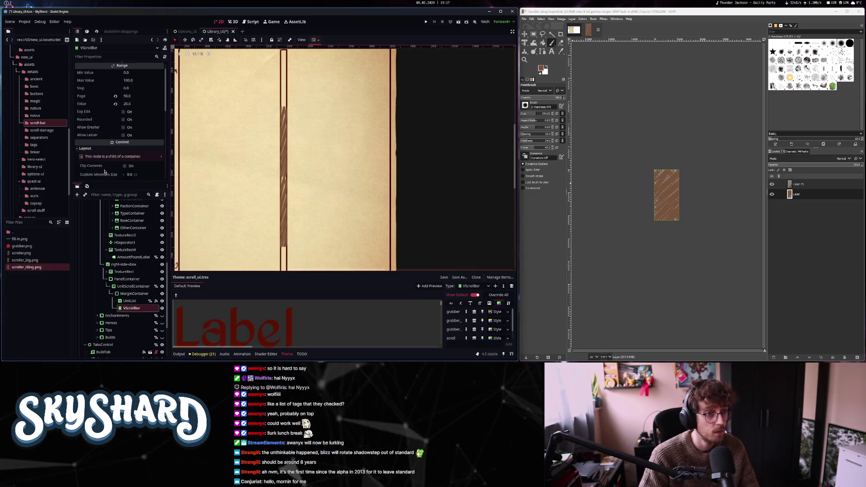
{"action": "scroll", "coordinate": [105, 172], "scroll_direction": "up", "scroll_amount": 5}
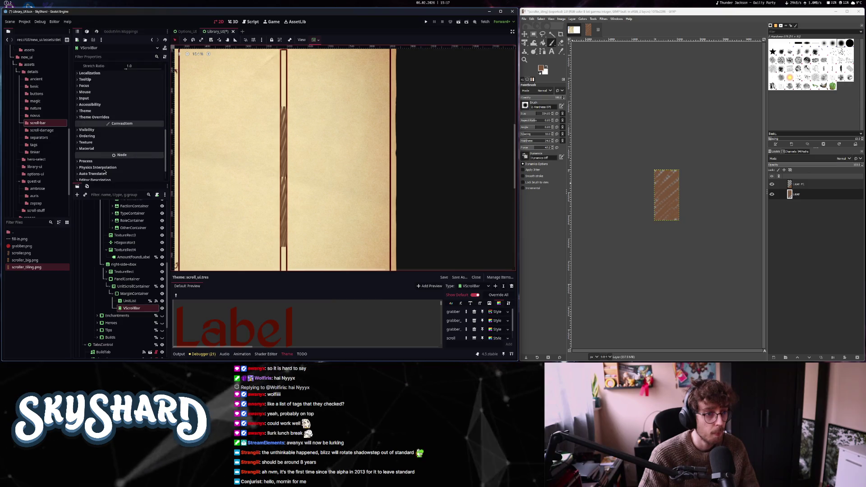
{"action": "scroll", "coordinate": [484, 337], "scroll_direction": "down", "scroll_amount": 1}
{"action": "scroll", "coordinate": [487, 337], "scroll_direction": "down", "scroll_amount": 1}
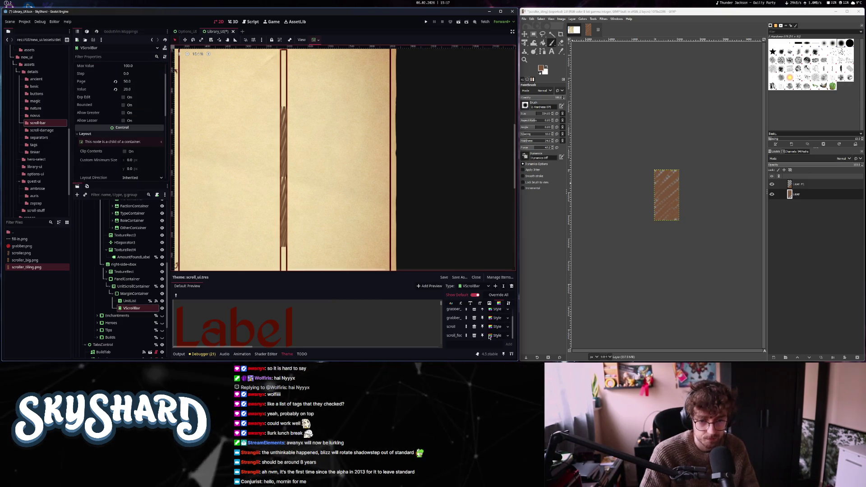
{"action": "left_click", "coordinate": [496, 328]}
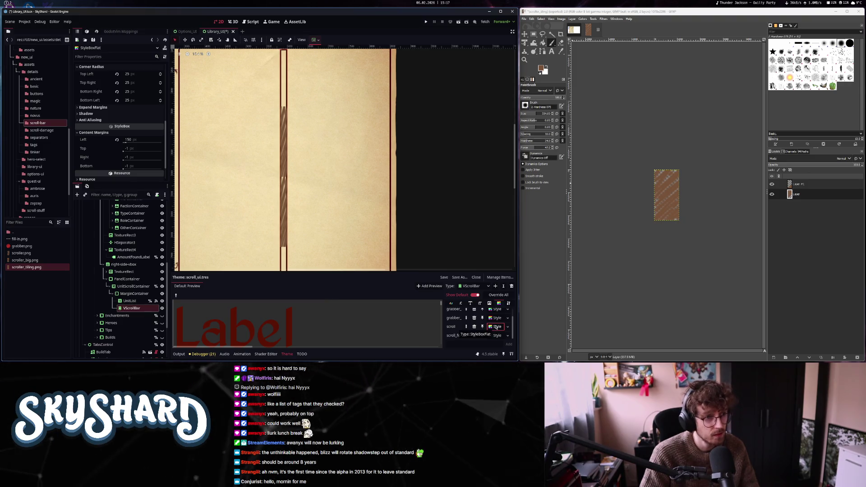
{"action": "scroll", "coordinate": [496, 327], "scroll_direction": "up", "scroll_amount": 1}
{"action": "left_click", "coordinate": [496, 311]}
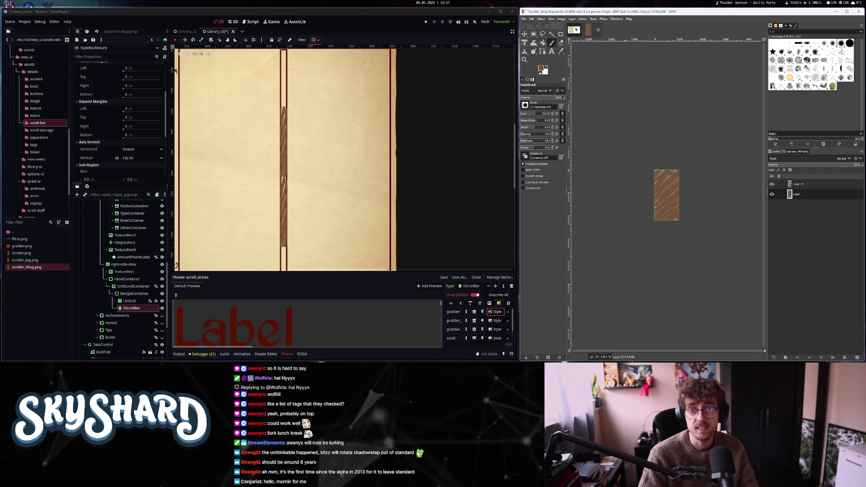
- Scale the striped image down to 150×307 px
{"action": "key", "text": "shift+2"}
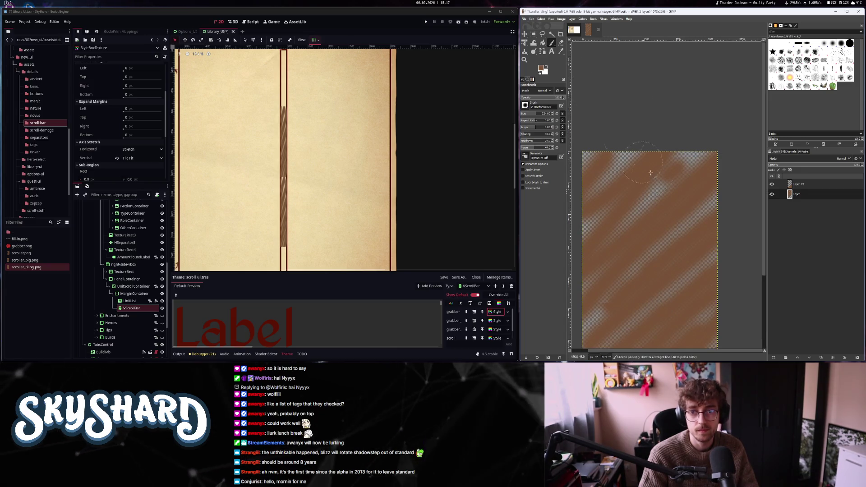
{"action": "left_click_drag", "start_coordinate": [650, 173], "coordinate": [698, 176]}
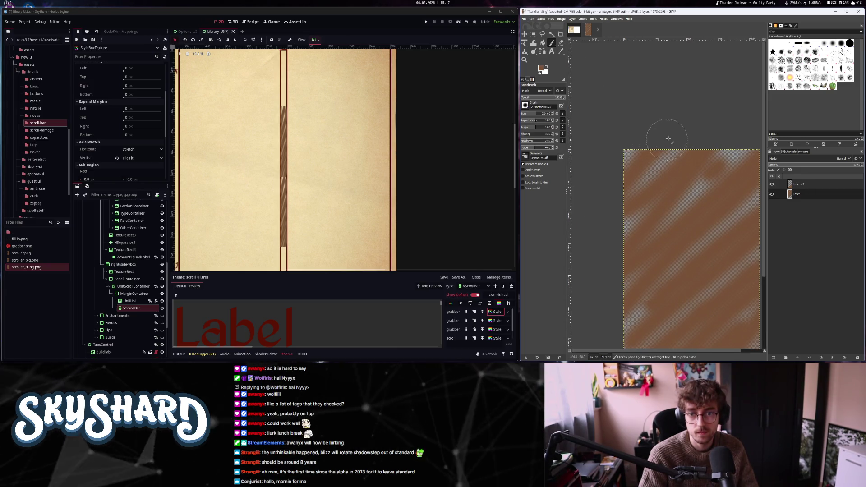
{"action": "left_click_drag", "start_coordinate": [703, 151], "coordinate": [619, 169]}
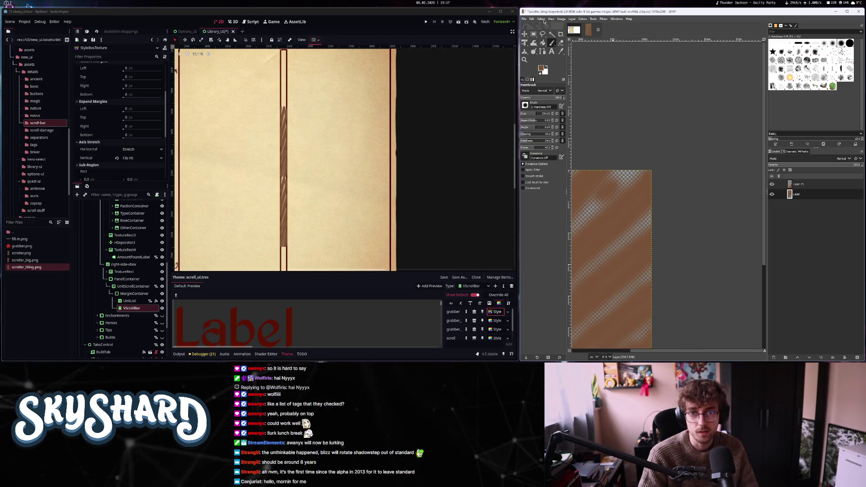
{"action": "left_click", "coordinate": [561, 19]}
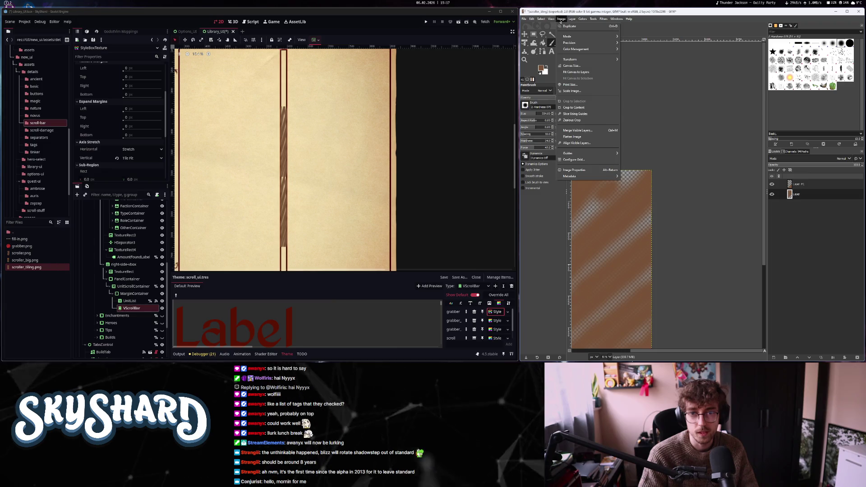
{"action": "left_click", "coordinate": [582, 92]}
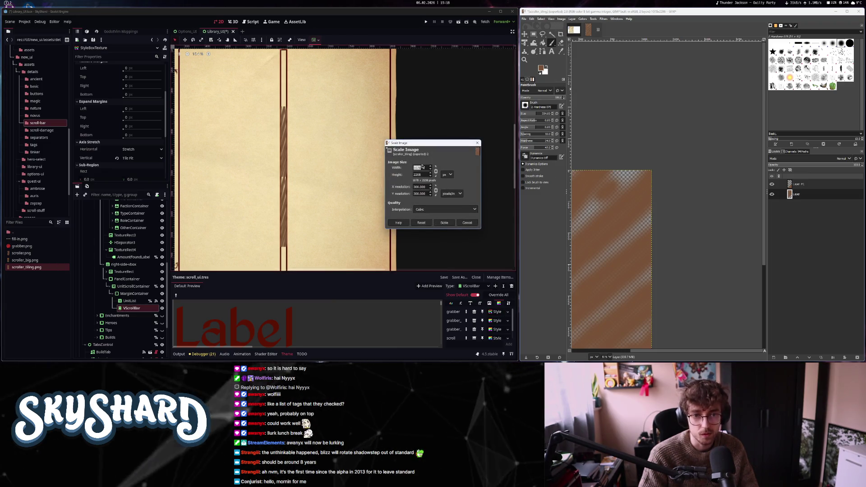
{"action": "type", "text": "1"}
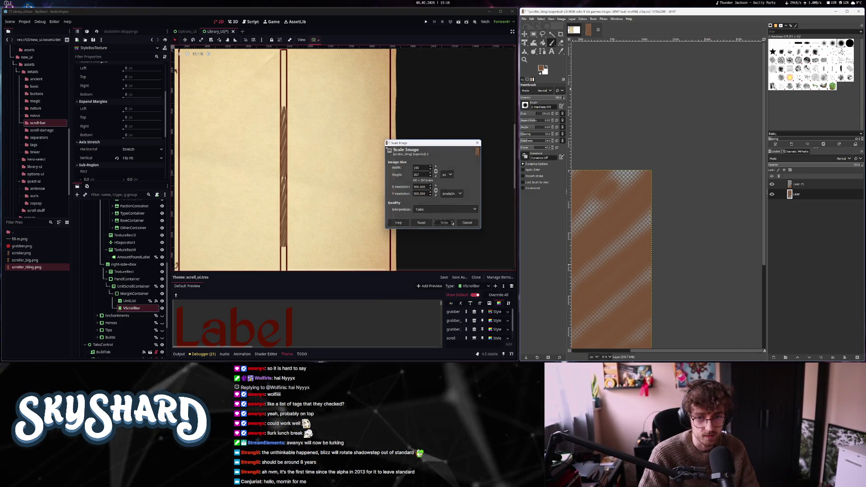
{"action": "key", "text": "Return"}
- Re-export the image over scroller_tiling.png and return to Godot
{"action": "left_click", "coordinate": [523, 19]}
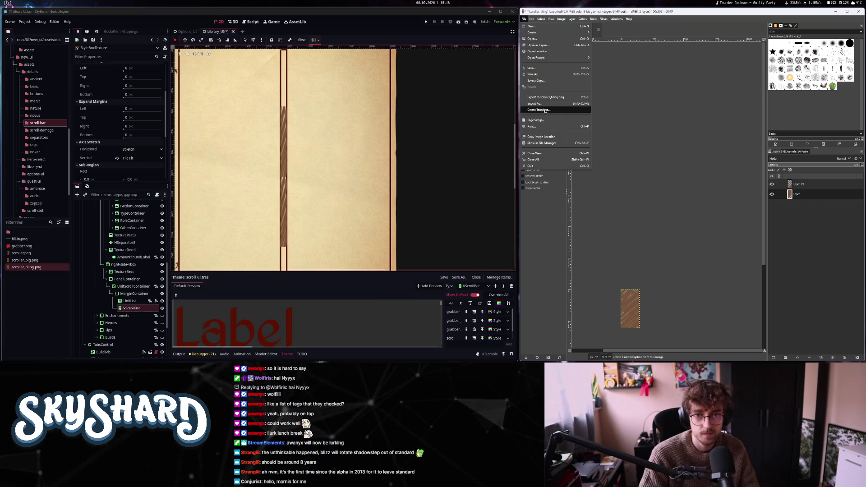
{"action": "left_click", "coordinate": [553, 97]}
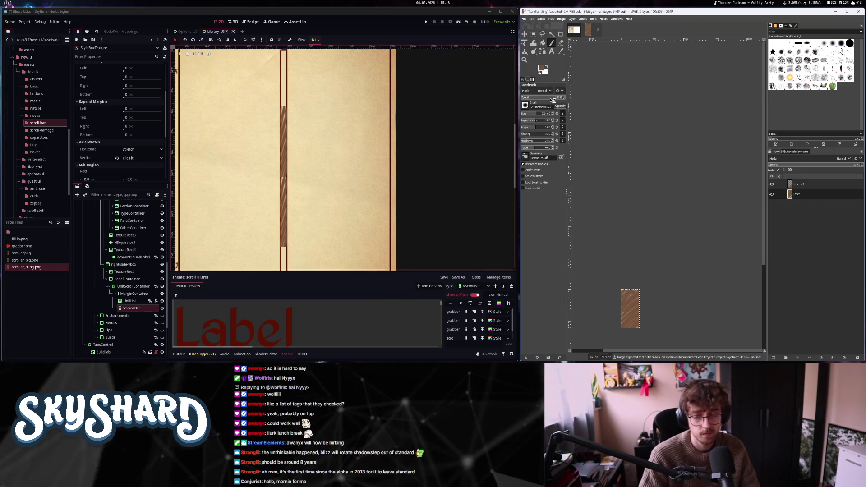
{"action": "left_click", "coordinate": [317, 119]}
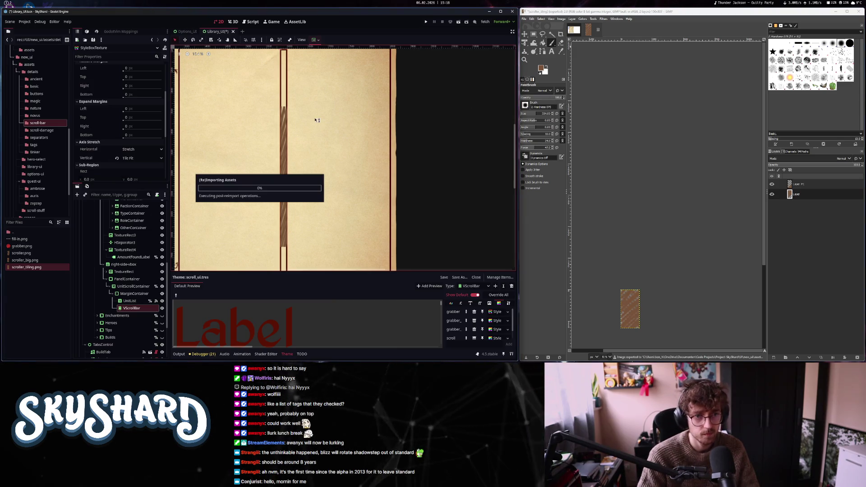
{"action": "scroll", "coordinate": [293, 140], "scroll_direction": "up", "scroll_amount": 6}
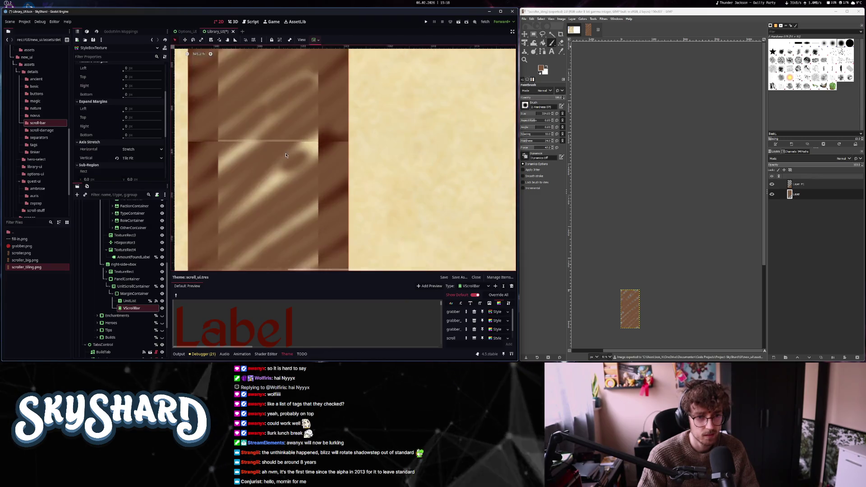
{"action": "scroll", "coordinate": [285, 155], "scroll_direction": "up", "scroll_amount": 1}
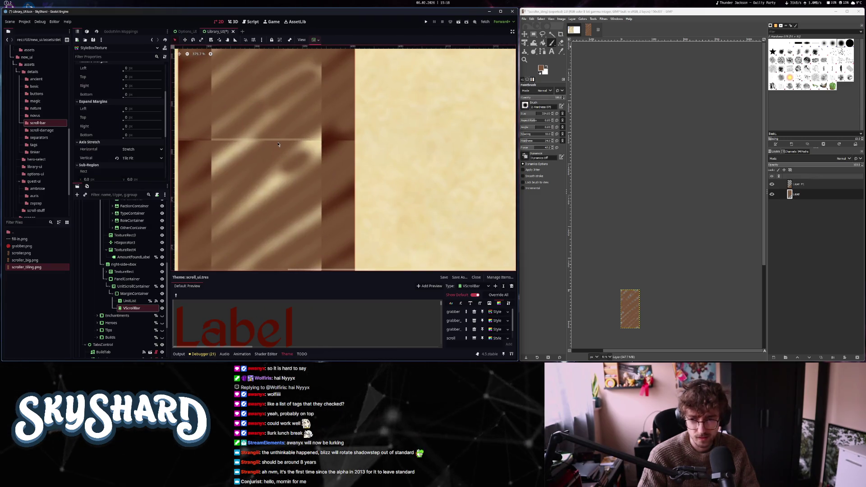
{"action": "left_click_drag", "start_coordinate": [635, 280], "coordinate": [644, 240]}
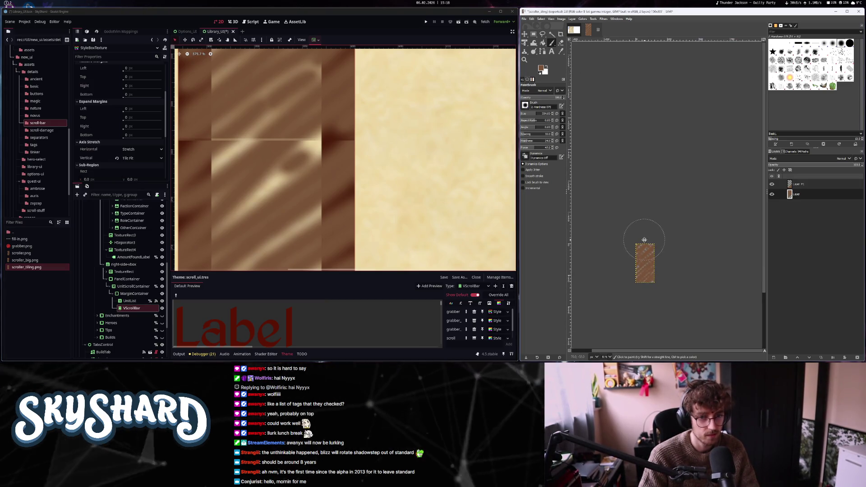
{"action": "scroll", "coordinate": [648, 253], "scroll_direction": "up", "scroll_amount": 5}
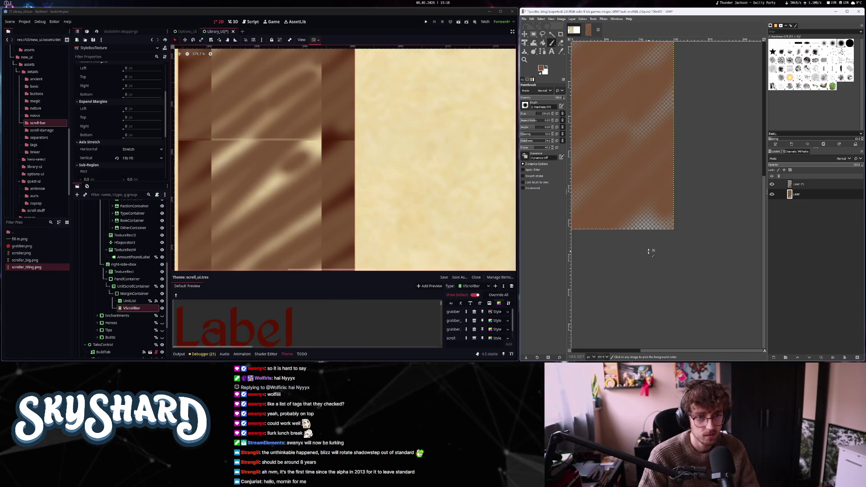
{"action": "scroll", "coordinate": [648, 251], "scroll_direction": "down", "scroll_amount": 5}
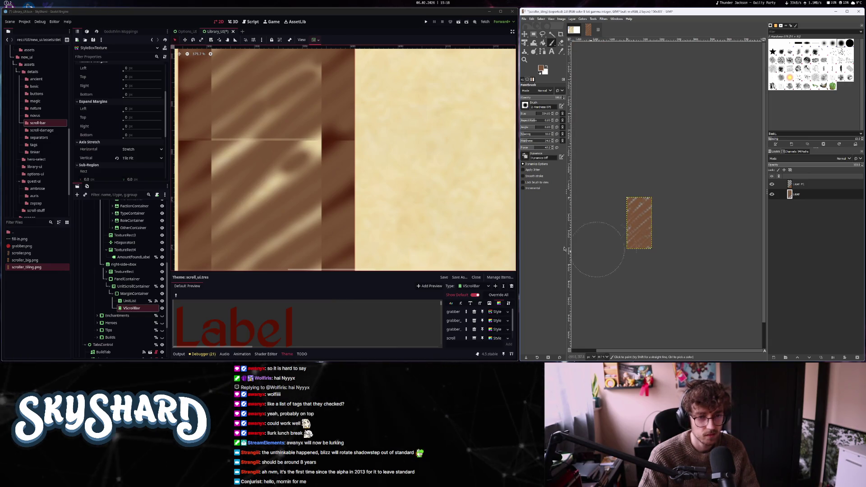
{"action": "scroll", "coordinate": [341, 203], "scroll_direction": "down", "scroll_amount": 10}
{"action": "scroll", "coordinate": [342, 203], "scroll_direction": "down", "scroll_amount": 10}
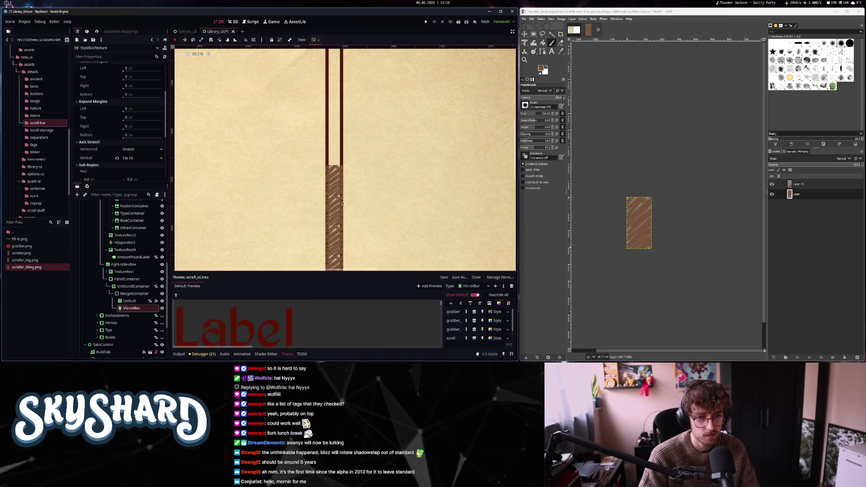
{"action": "scroll", "coordinate": [341, 205], "scroll_direction": "down", "scroll_amount": 3}
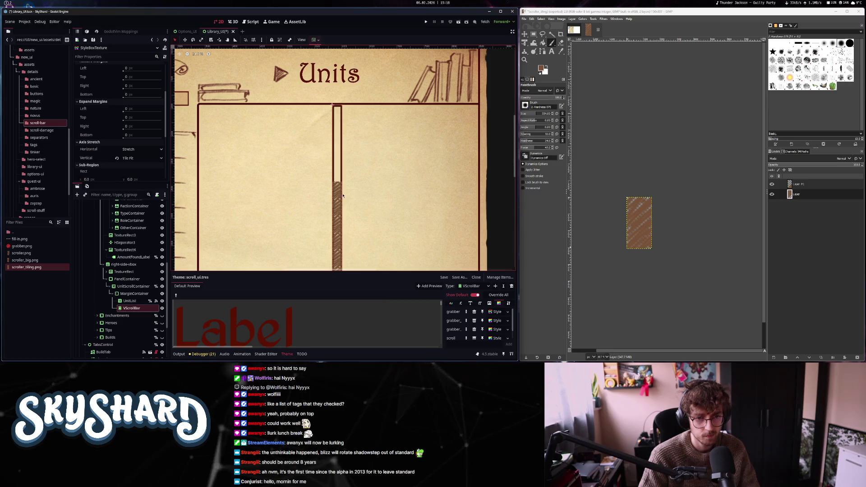
{"action": "scroll", "coordinate": [335, 203], "scroll_direction": "up", "scroll_amount": 4}
{"action": "scroll", "coordinate": [335, 201], "scroll_direction": "up", "scroll_amount": 2}
{"action": "scroll", "coordinate": [343, 196], "scroll_direction": "down", "scroll_amount": 2}
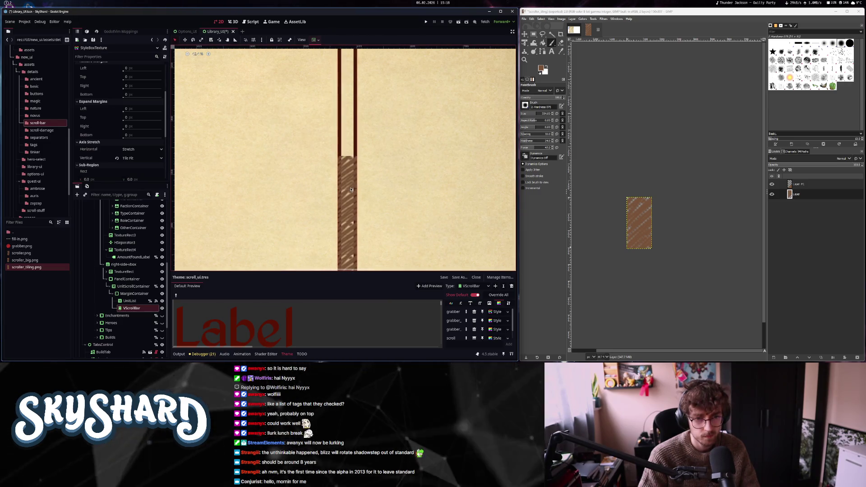
{"action": "scroll", "coordinate": [351, 192], "scroll_direction": "down", "scroll_amount": 3}
{"action": "scroll", "coordinate": [352, 192], "scroll_direction": "down", "scroll_amount": 2}
{"action": "scroll", "coordinate": [360, 197], "scroll_direction": "up", "scroll_amount": 7}
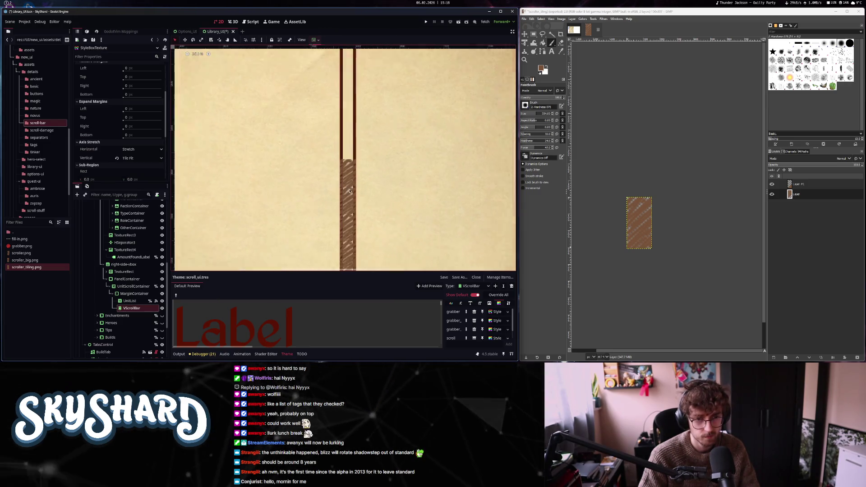
{"action": "scroll", "coordinate": [366, 200], "scroll_direction": "up", "scroll_amount": 6}
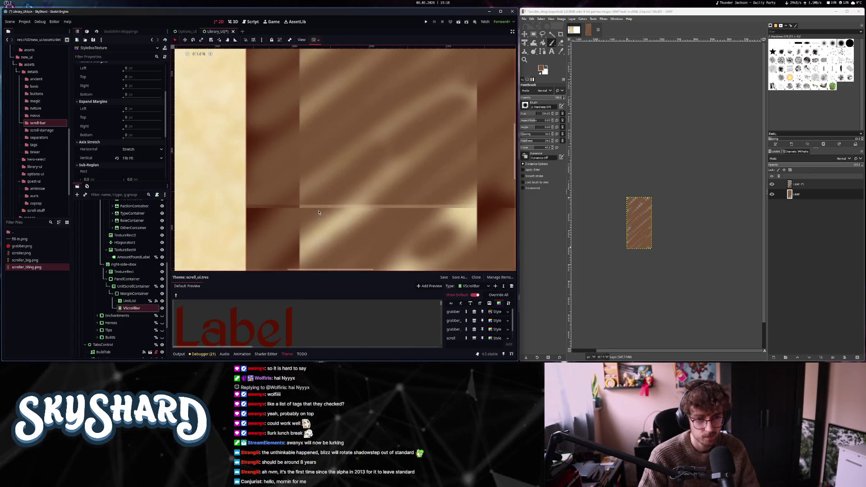
- Export the texture to scroller_tiling.png again
{"action": "scroll", "coordinate": [644, 199], "scroll_direction": "up", "scroll_amount": 4}
{"action": "scroll", "coordinate": [642, 205], "scroll_direction": "down", "scroll_amount": 3}
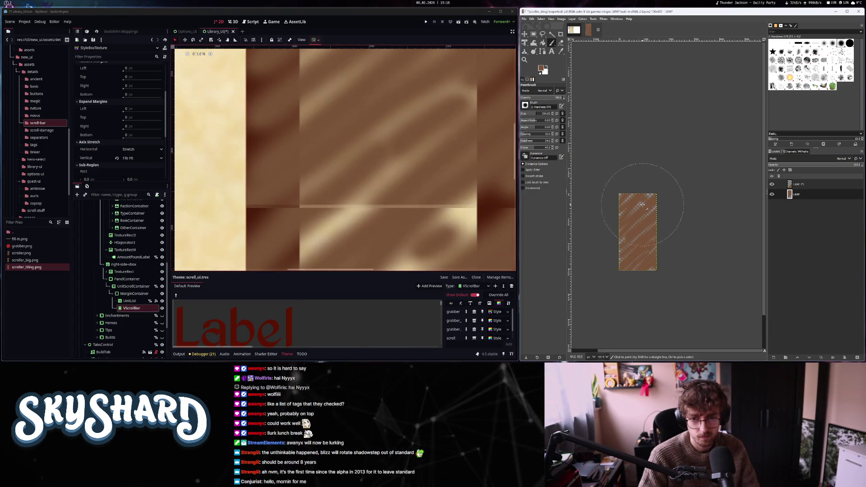
{"action": "left_click", "coordinate": [524, 35]}
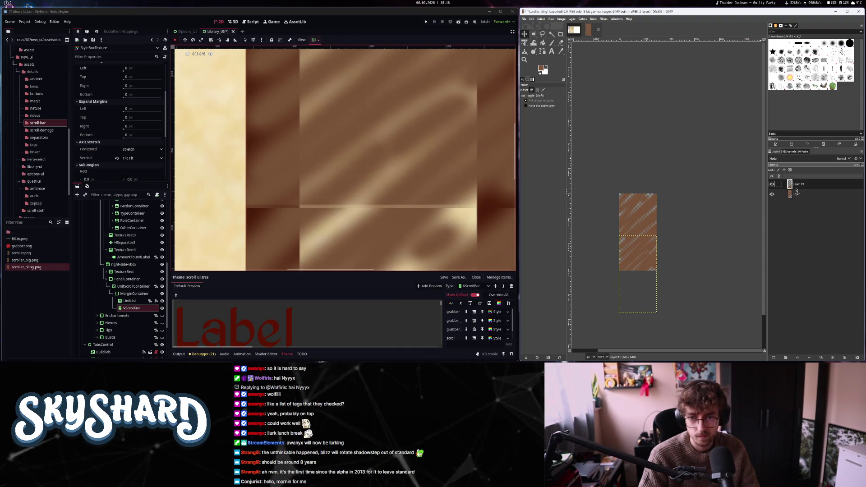
{"action": "scroll", "coordinate": [639, 263], "scroll_direction": "up", "scroll_amount": 5}
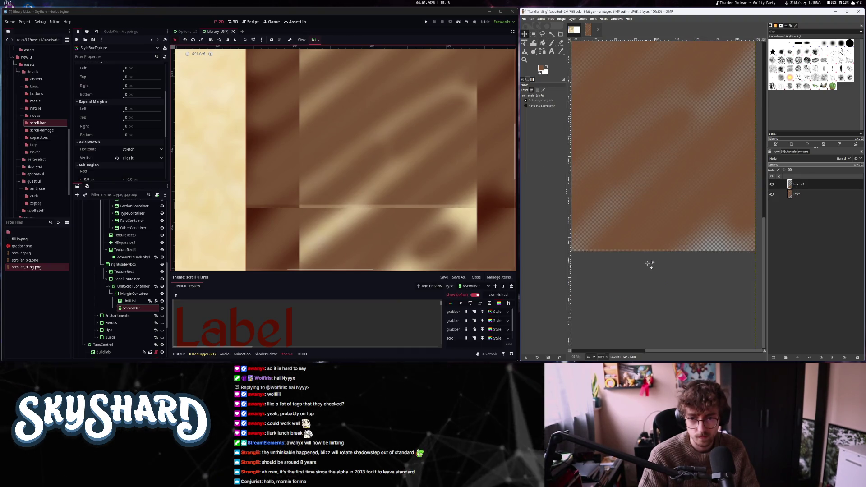
{"action": "scroll", "coordinate": [648, 263], "scroll_direction": "down", "scroll_amount": 2}
{"action": "scroll", "coordinate": [695, 213], "scroll_direction": "down", "scroll_amount": 1}
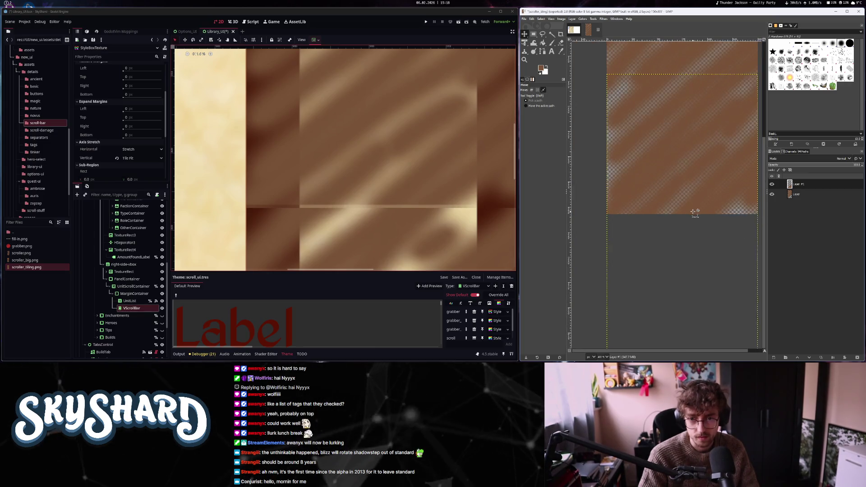
{"action": "scroll", "coordinate": [695, 213], "scroll_direction": "down", "scroll_amount": 1}
{"action": "left_click", "coordinate": [524, 19]}
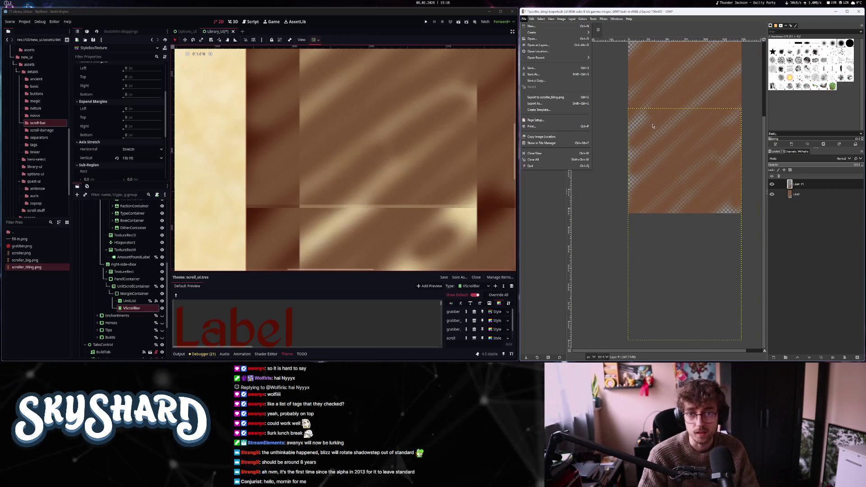
{"action": "left_click", "coordinate": [548, 97]}
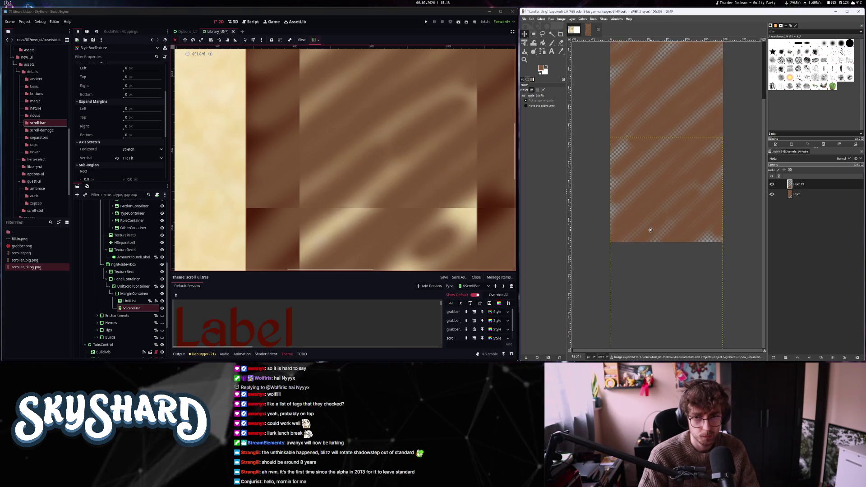
- Merge the stripe layers, shift the result down, and duplicate it as Layer copy
{"action": "right_click", "coordinate": [799, 185]}
{"action": "left_click", "coordinate": [817, 65]}
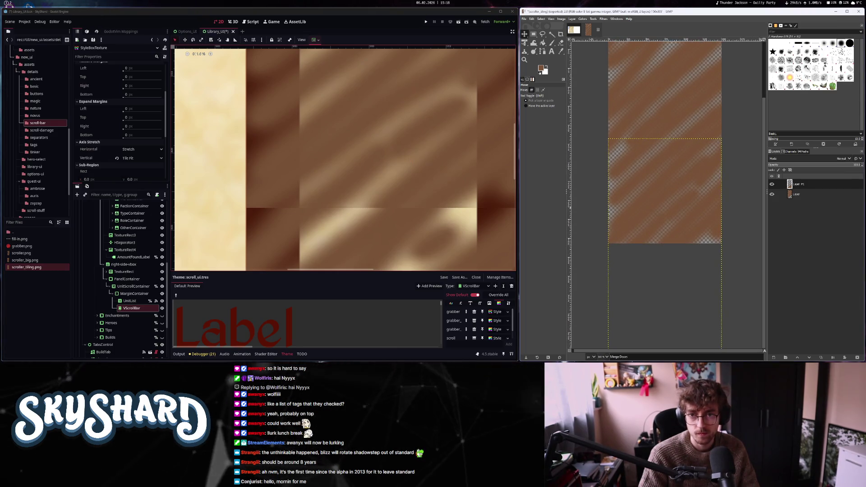
{"action": "mouse_move", "coordinate": [640, 109]}
{"action": "left_mouse_down"}
{"action": "mouse_move", "coordinate": [641, 178]}
{"action": "mouse_move", "coordinate": [690, 160]}
{"action": "mouse_move", "coordinate": [680, 149]}
{"action": "mouse_move", "coordinate": [680, 72]}
{"action": "mouse_move", "coordinate": [679, 80]}
{"action": "left_mouse_up"}
{"action": "right_click", "coordinate": [797, 185]}
{"action": "left_click", "coordinate": [817, 45]}
{"action": "scroll", "coordinate": [660, 142], "scroll_direction": "up", "scroll_amount": 3}
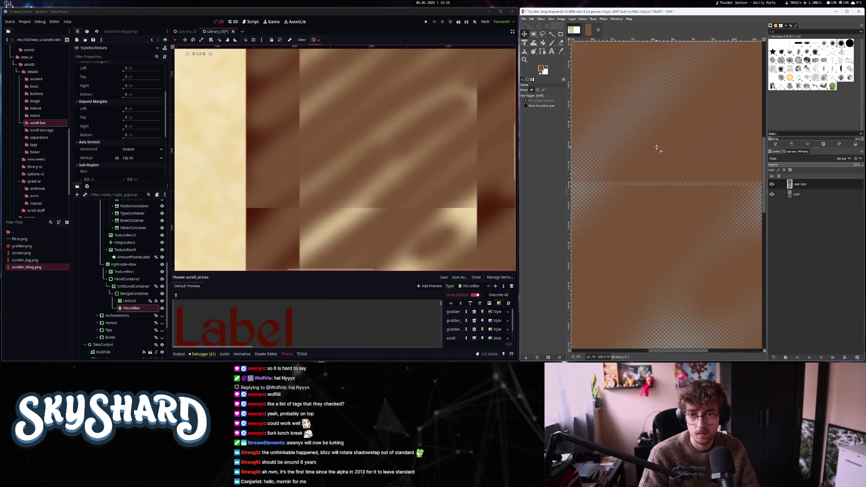
{"action": "scroll", "coordinate": [651, 160], "scroll_direction": "down", "scroll_amount": 3}
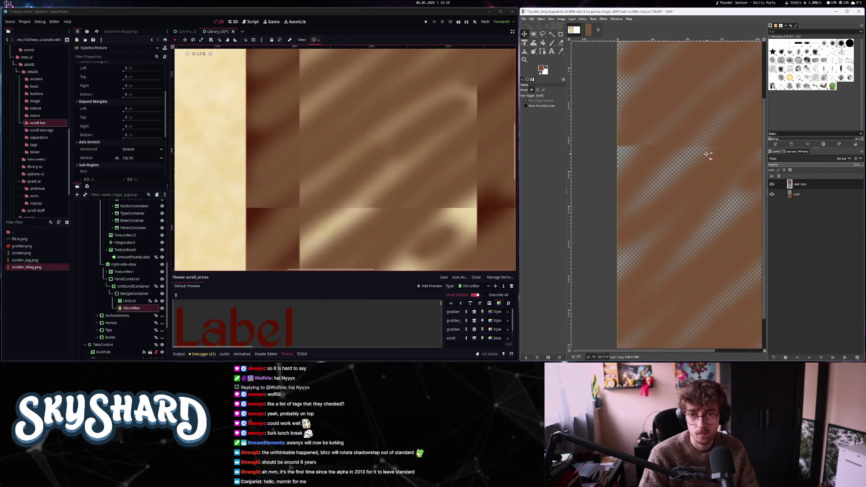
{"action": "left_click", "coordinate": [560, 43]}
{"action": "scroll", "coordinate": [634, 145], "scroll_direction": "up", "scroll_amount": 2}
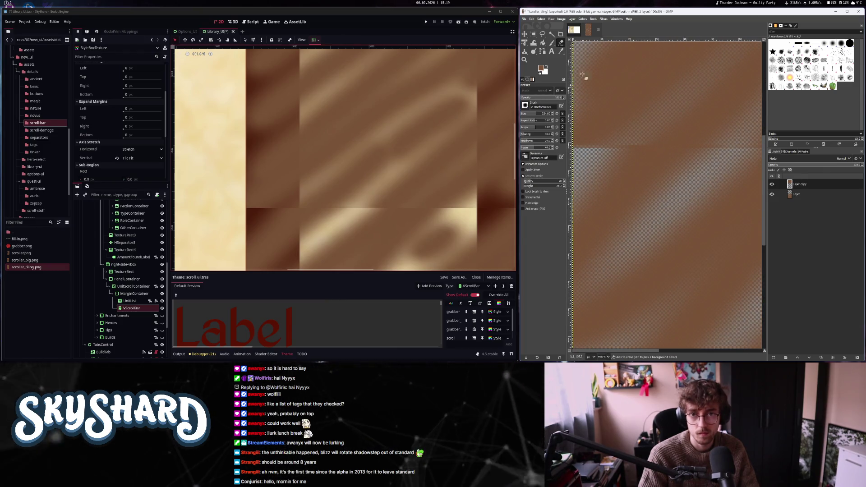
- Undo the oversized eraser stroke on Layer copy and set the eraser size to 20
{"action": "left_click_drag", "start_coordinate": [618, 137], "coordinate": [611, 155]}
{"action": "key", "text": "ctrl+z"}
{"action": "scroll", "coordinate": [634, 162], "scroll_direction": "down", "scroll_amount": 2}
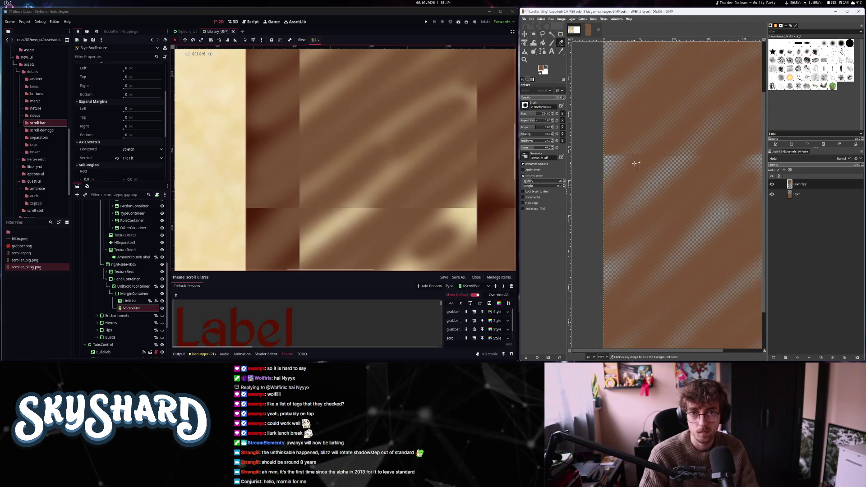
{"action": "scroll", "coordinate": [663, 158], "scroll_direction": "down", "scroll_amount": 3}
{"action": "left_click", "coordinate": [546, 113]}
{"action": "type", "text": "20"}
- Inspect the seam between the layers and make Layer copy the active layer
{"action": "scroll", "coordinate": [666, 186], "scroll_direction": "up", "scroll_amount": 4}
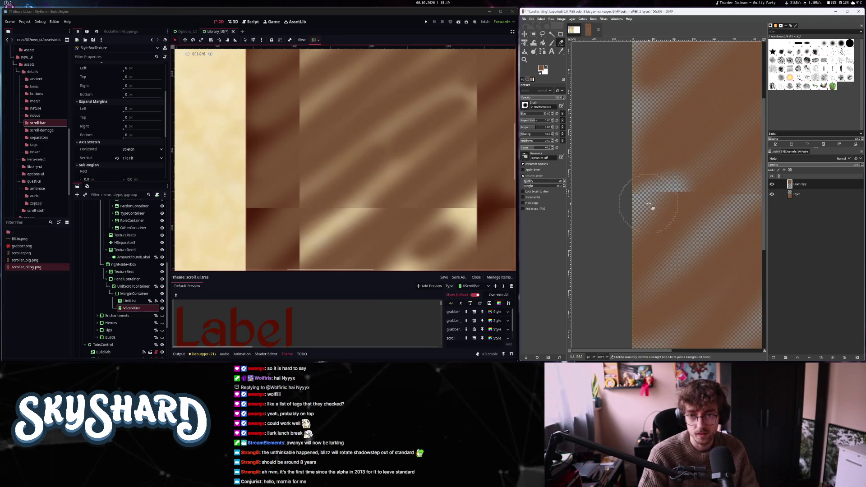
{"action": "scroll", "coordinate": [672, 203], "scroll_direction": "right", "scroll_amount": 2}
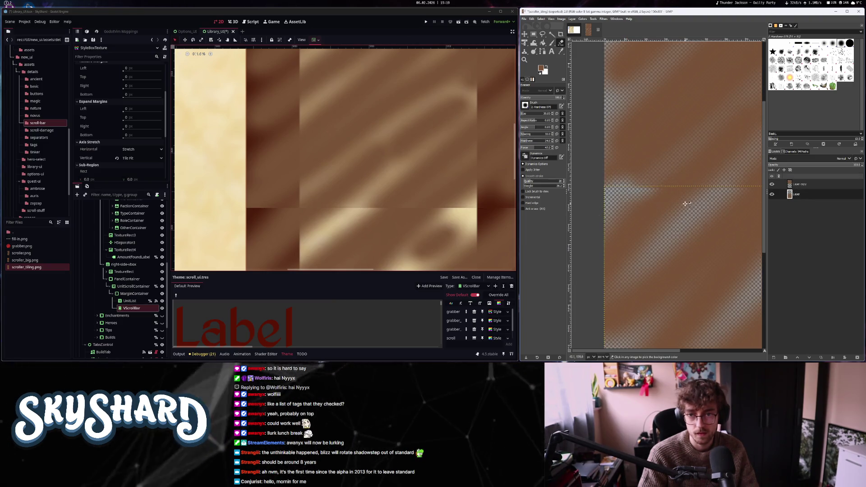
{"action": "scroll", "coordinate": [694, 201], "scroll_direction": "down", "scroll_amount": 4}
{"action": "scroll", "coordinate": [676, 203], "scroll_direction": "up", "scroll_amount": 6}
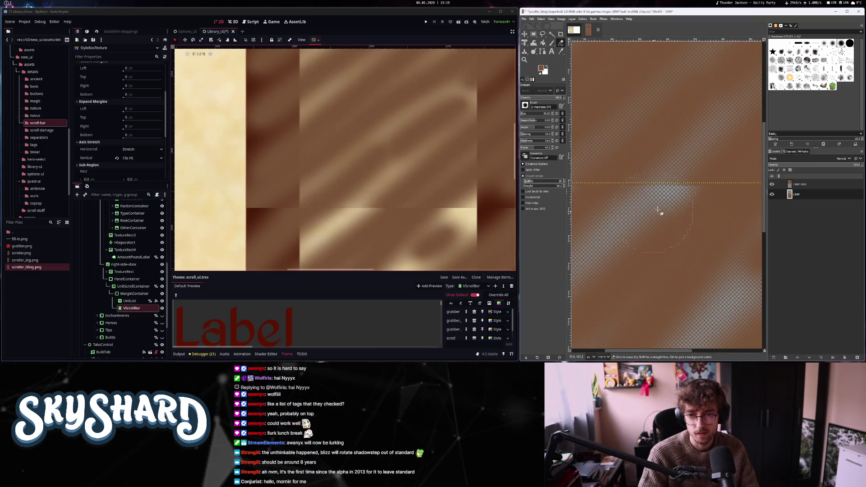
{"action": "scroll", "coordinate": [685, 201], "scroll_direction": "down", "scroll_amount": 3}
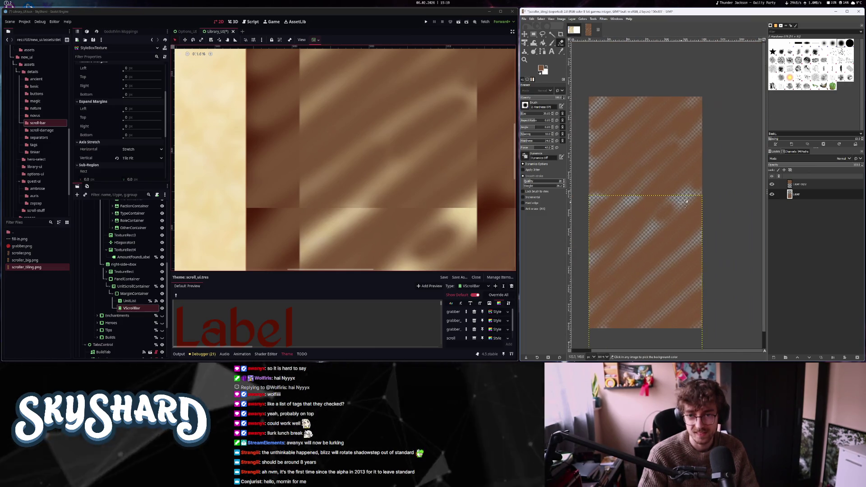
{"action": "scroll", "coordinate": [685, 201], "scroll_direction": "up", "scroll_amount": 3}
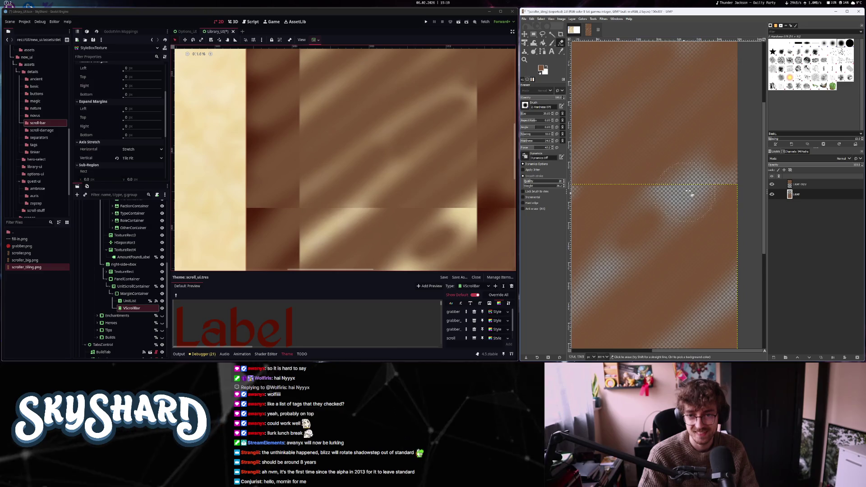
{"action": "left_click", "coordinate": [800, 184]}
{"action": "scroll", "coordinate": [606, 220], "scroll_direction": "down", "scroll_amount": 2}
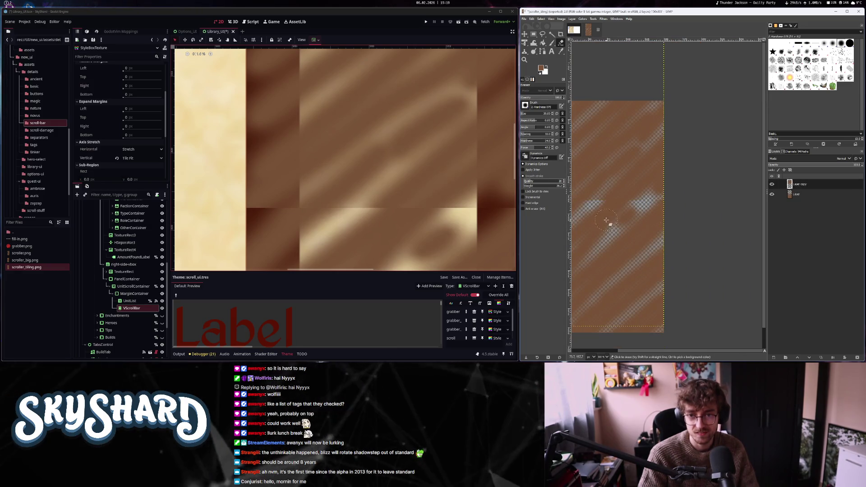
{"action": "scroll", "coordinate": [606, 220], "scroll_direction": "up", "scroll_amount": 2}
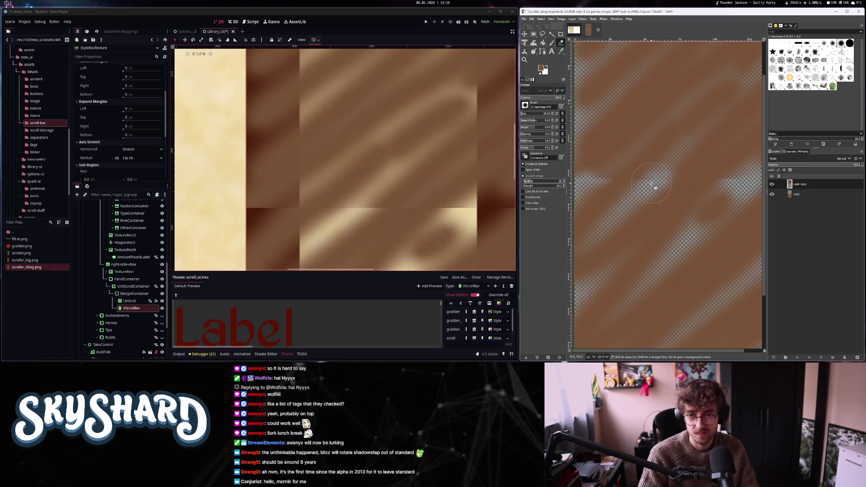
{"action": "scroll", "coordinate": [523, 115], "scroll_direction": "down", "scroll_amount": 6}
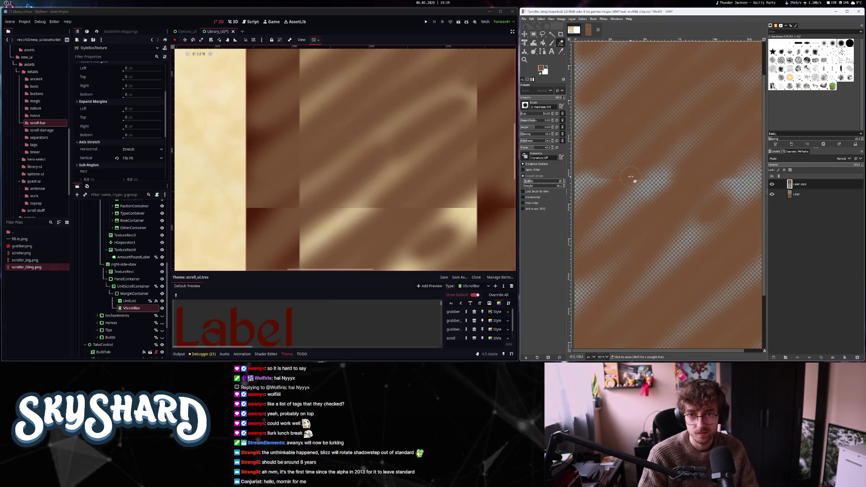
{"action": "scroll", "coordinate": [640, 189], "scroll_direction": "up", "scroll_amount": 2}
{"action": "scroll", "coordinate": [630, 191], "scroll_direction": "down", "scroll_amount": 2}
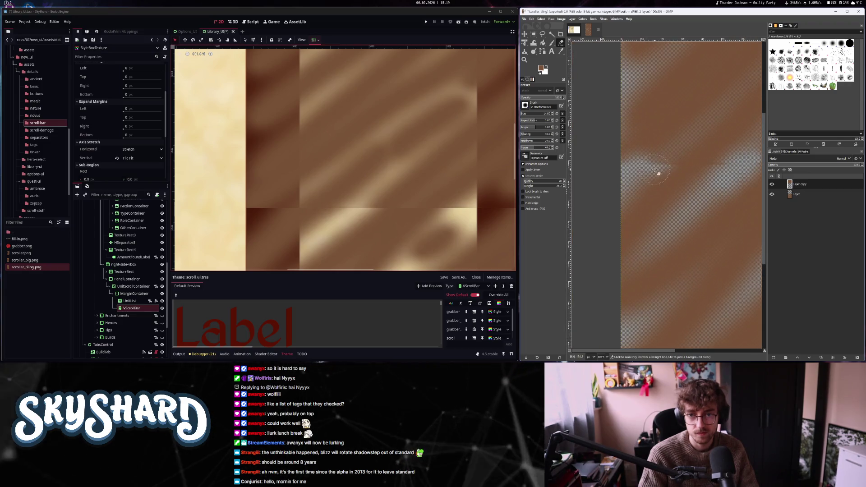
{"action": "scroll", "coordinate": [640, 190], "scroll_direction": "down", "scroll_amount": 2}
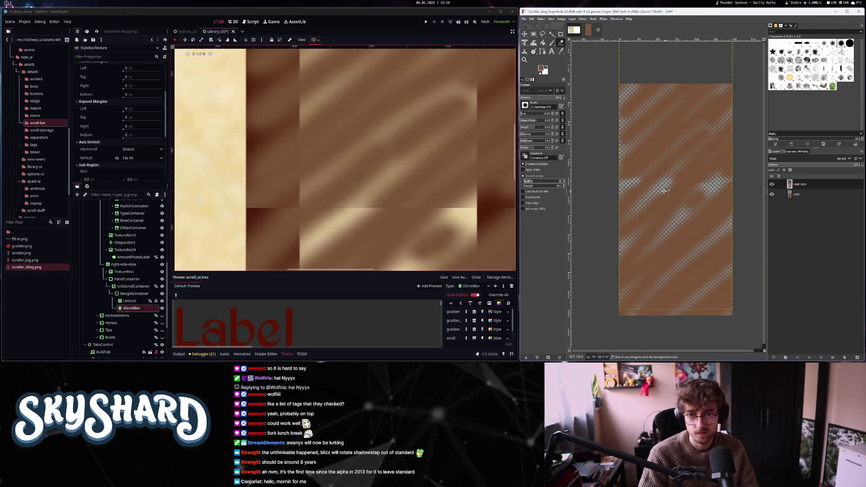
{"action": "scroll", "coordinate": [639, 191], "scroll_direction": "up", "scroll_amount": 2}
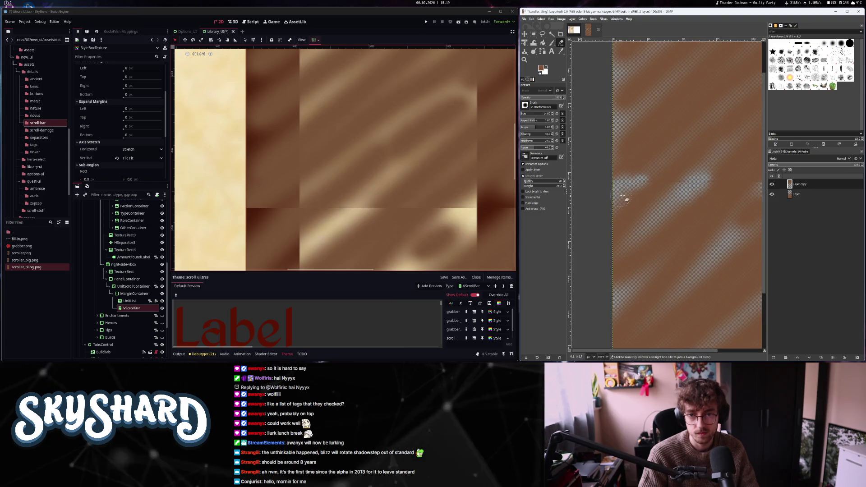
{"action": "scroll", "coordinate": [631, 199], "scroll_direction": "right", "scroll_amount": 3}
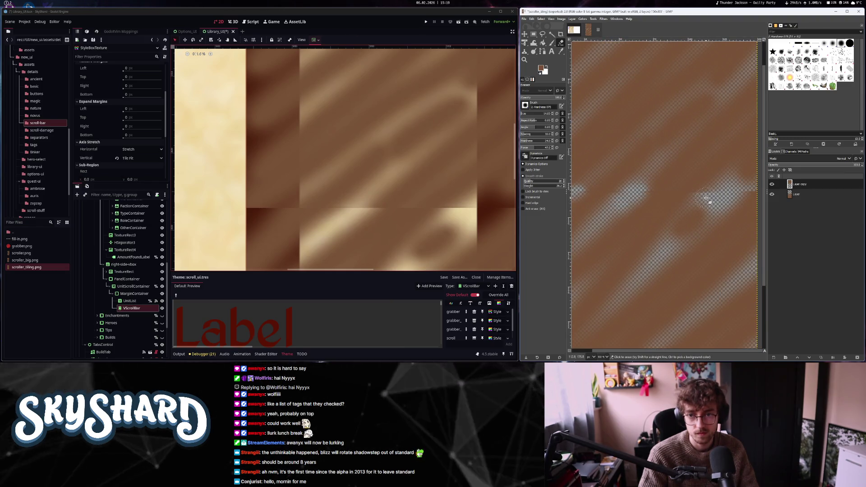
{"action": "scroll", "coordinate": [703, 194], "scroll_direction": "right", "scroll_amount": 3}
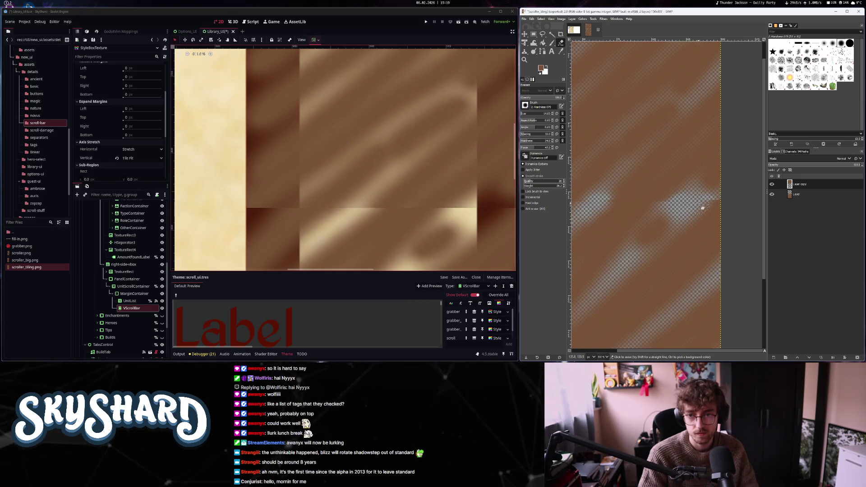
{"action": "scroll", "coordinate": [669, 196], "scroll_direction": "up", "scroll_amount": 1}
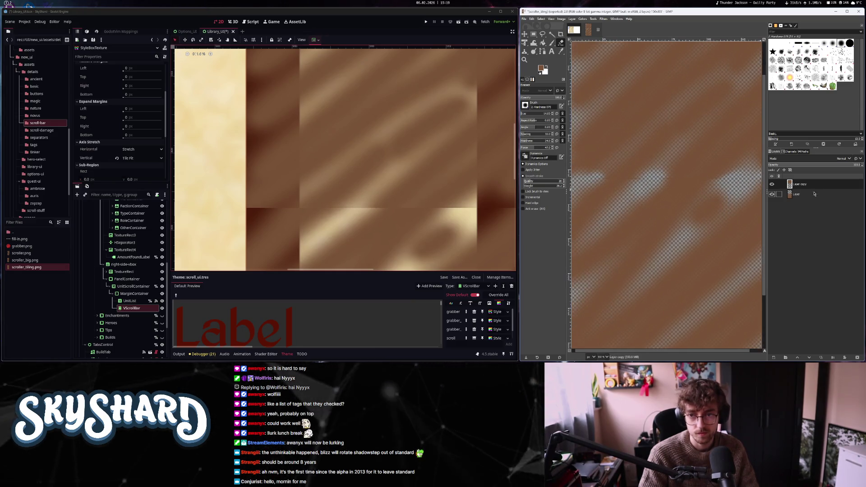
- Zoom out to view the whole tall image with Layer copy active again
{"action": "key", "text": "Page_Down"}
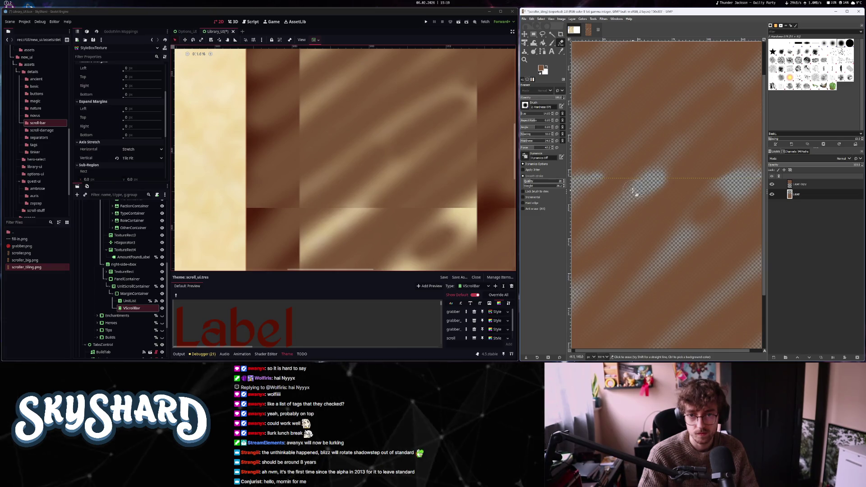
{"action": "scroll", "coordinate": [654, 180], "scroll_direction": "left", "scroll_amount": 3}
{"action": "scroll", "coordinate": [676, 166], "scroll_direction": "down", "scroll_amount": 1}
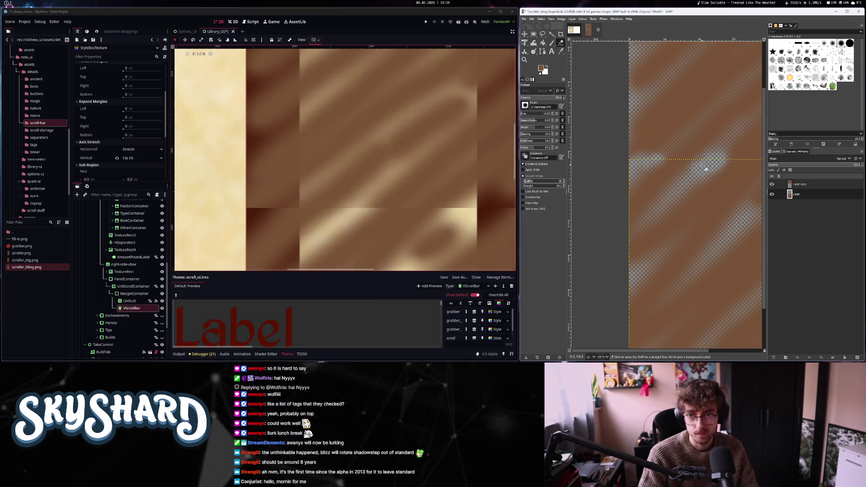
{"action": "scroll", "coordinate": [705, 169], "scroll_direction": "right", "scroll_amount": 5}
{"action": "scroll", "coordinate": [706, 169], "scroll_direction": "up", "scroll_amount": 1}
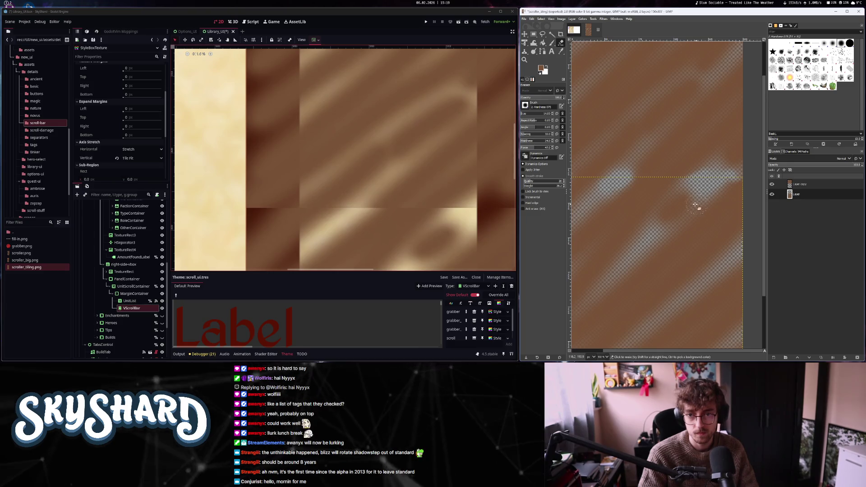
{"action": "key", "text": "minus"}
{"action": "key", "text": "minus"}
{"action": "key", "text": "minus"}
{"action": "left_click", "coordinate": [800, 185]}
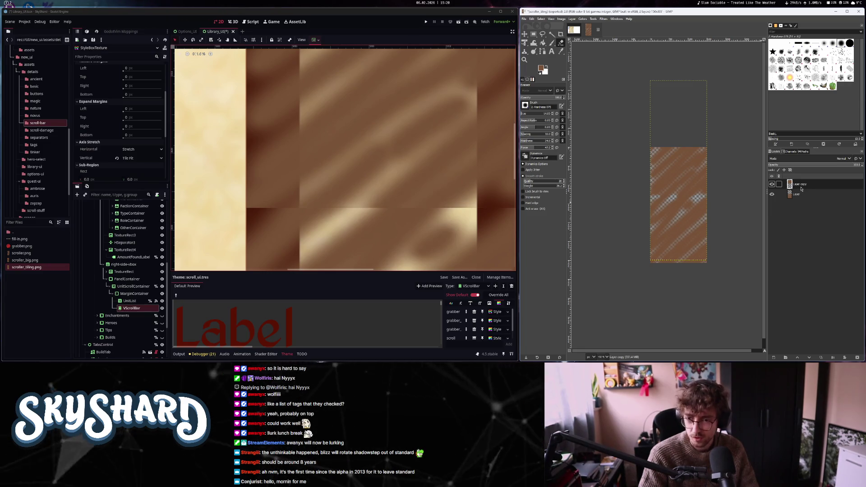
- Move Layer copy up near the top of the image with the Move tool
{"action": "left_click", "coordinate": [801, 194]}
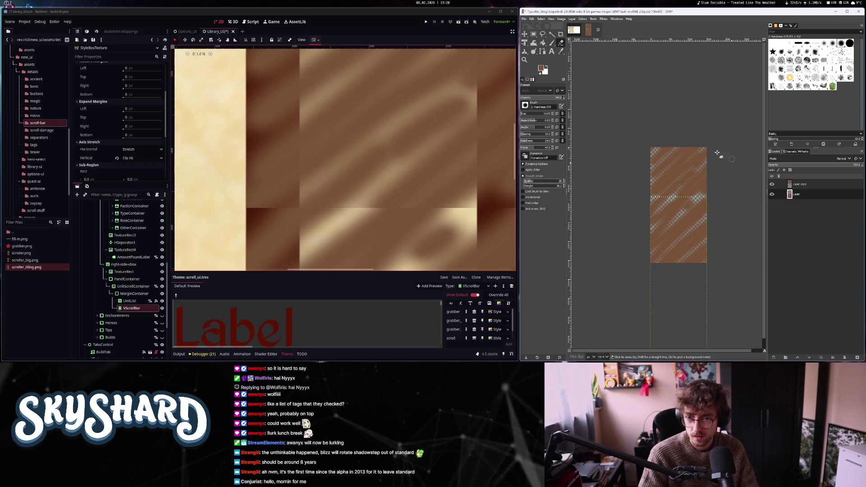
{"action": "key", "text": "m"}
{"action": "key", "text": "plus"}
{"action": "key", "text": "plus"}
{"action": "key", "text": "plus"}
{"action": "left_click_drag", "start_coordinate": [665, 207], "coordinate": [674, 82]}
{"action": "key", "text": "plus"}
{"action": "key", "text": "plus"}
{"action": "scroll", "coordinate": [664, 175], "scroll_direction": "up", "scroll_amount": 1}
{"action": "mouse_move", "coordinate": [689, 208]}
{"action": "left_mouse_down"}
{"action": "mouse_move", "coordinate": [702, 183]}
{"action": "mouse_move", "coordinate": [709, 352]}
{"action": "left_mouse_up"}
{"action": "left_click", "coordinate": [789, 194]}
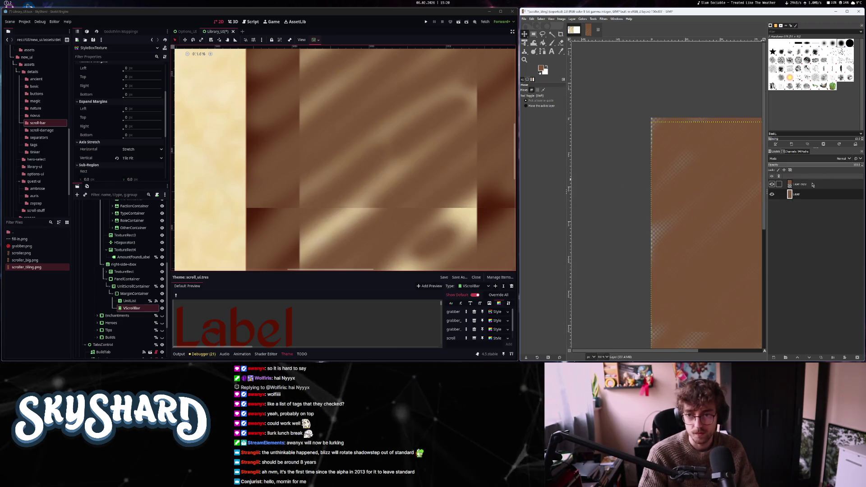
{"action": "left_click", "coordinate": [640, 193]}
- Reposition Layer copy slightly upward and to the right until it lines up
{"action": "scroll", "coordinate": [670, 132], "scroll_direction": "down", "scroll_amount": 3, "text": "ctrl"}
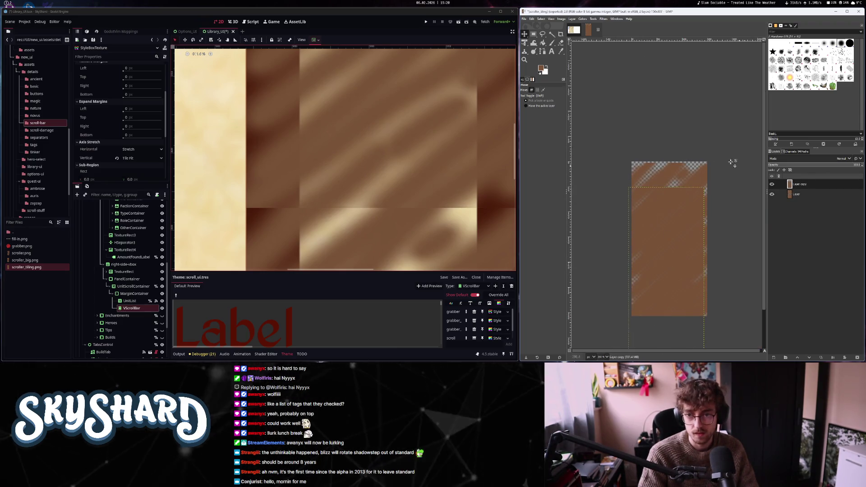
{"action": "scroll", "coordinate": [669, 163], "scroll_direction": "up", "scroll_amount": 5, "text": "ctrl"}
{"action": "scroll", "coordinate": [631, 176], "scroll_direction": "up", "scroll_amount": 4, "text": "ctrl"}
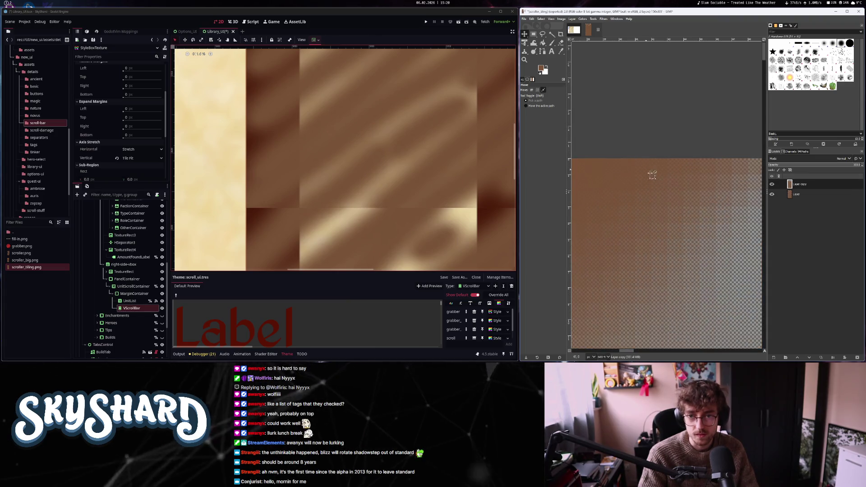
{"action": "scroll", "coordinate": [661, 183], "scroll_direction": "down", "scroll_amount": 10, "text": "ctrl"}
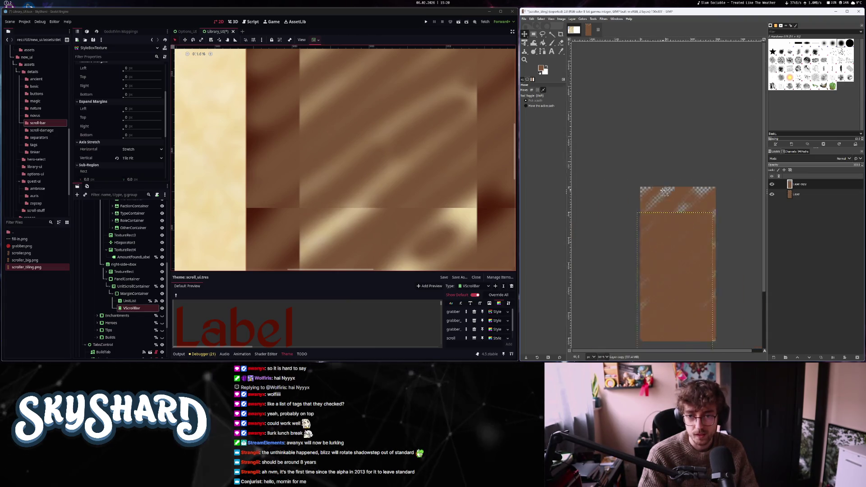
{"action": "scroll", "coordinate": [669, 261], "scroll_direction": "up", "scroll_amount": 4, "text": "ctrl"}
{"action": "mouse_move", "coordinate": [680, 312]}
{"action": "left_mouse_down"}
{"action": "mouse_move", "coordinate": [674, 131]}
{"action": "mouse_move", "coordinate": [667, 305]}
{"action": "mouse_move", "coordinate": [681, 174]}
{"action": "left_mouse_up"}
{"action": "left_click_drag", "start_coordinate": [672, 219], "coordinate": [663, 268]}
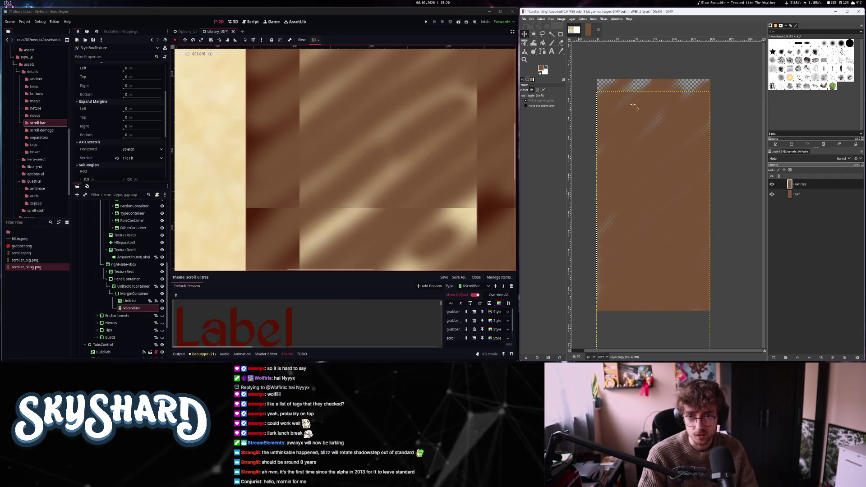
{"action": "scroll", "coordinate": [638, 113], "scroll_direction": "up", "scroll_amount": 3}
{"action": "left_click_drag", "start_coordinate": [640, 151], "coordinate": [647, 122]}
{"action": "scroll", "coordinate": [646, 122], "scroll_direction": "down", "scroll_amount": 2}
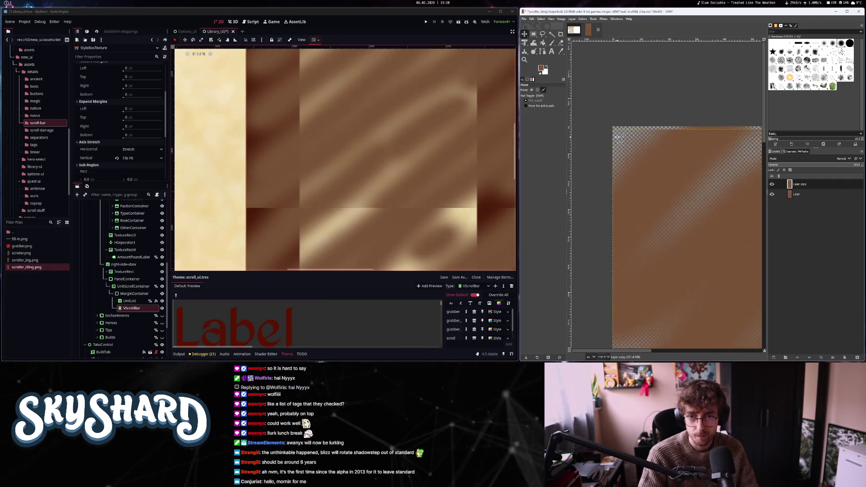
{"action": "scroll", "coordinate": [625, 135], "scroll_direction": "up", "scroll_amount": 3}
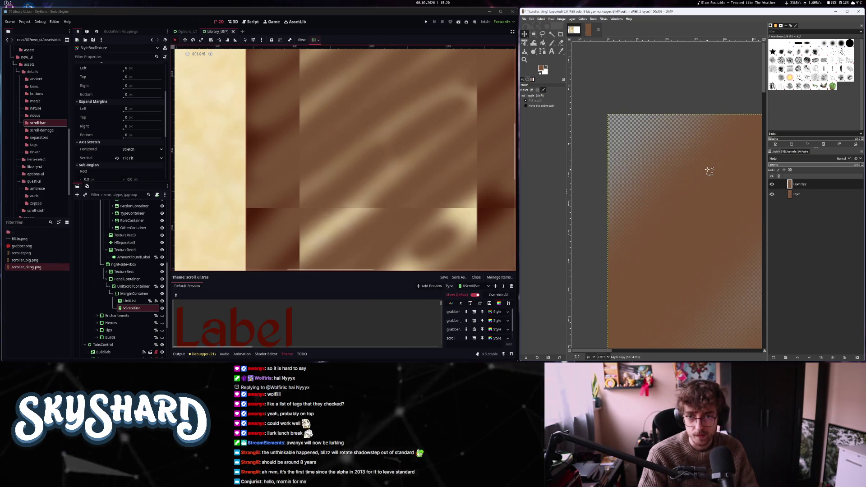
{"action": "scroll", "coordinate": [721, 174], "scroll_direction": "down", "scroll_amount": 3}
- Fit the narrow image in view and draw a rectangular selection over its lower part
{"action": "key", "text": "Page_Down"}
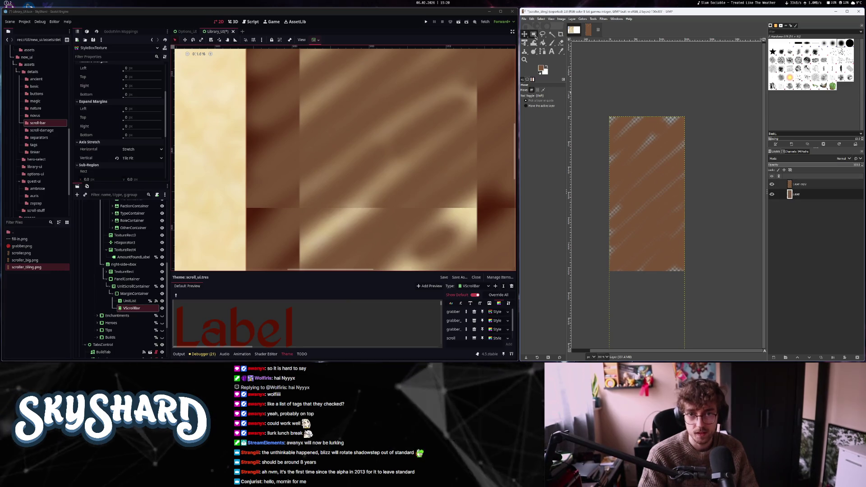
{"action": "key", "text": "r"}
{"action": "left_click_drag", "start_coordinate": [591, 193], "coordinate": [675, 254]}
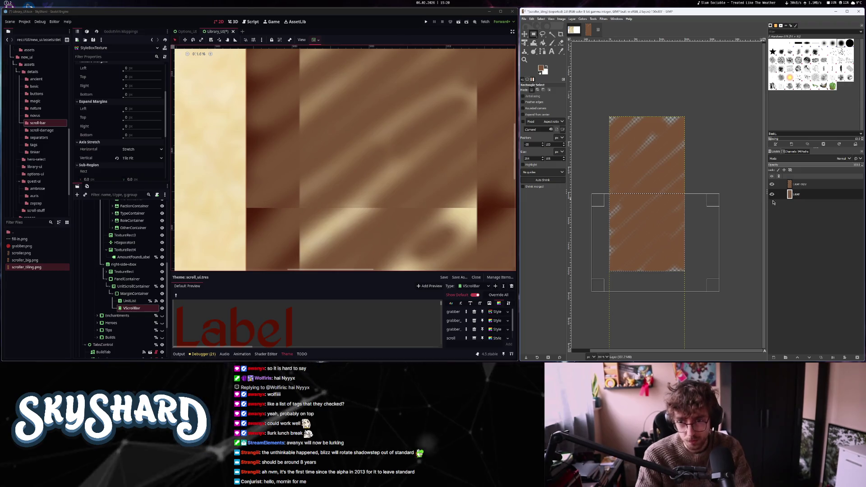
- Move the selection onto the stripes, deselect, and export over scroller_tiling.png
{"action": "left_click_drag", "start_coordinate": [656, 291], "coordinate": [656, 83]}
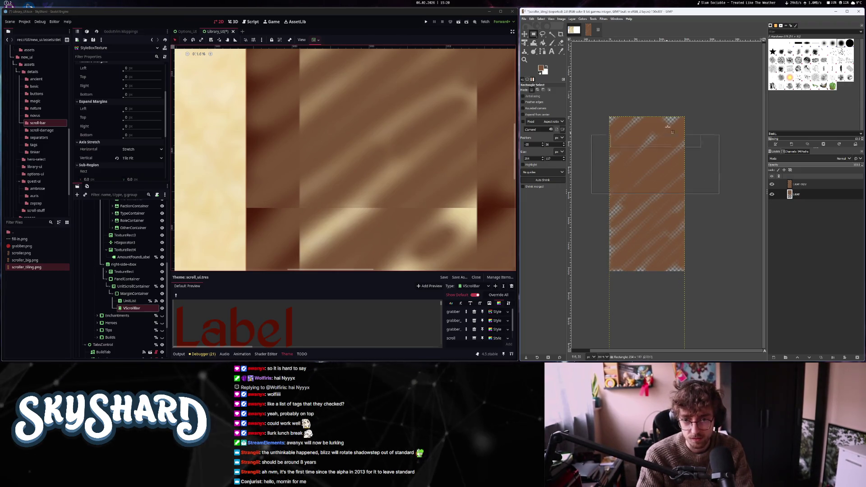
{"action": "left_click", "coordinate": [720, 258]}
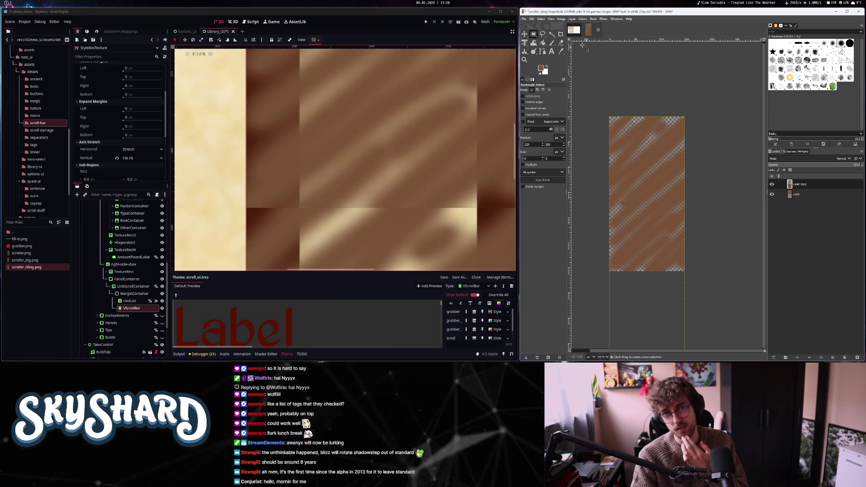
{"action": "left_click", "coordinate": [523, 19]}
{"action": "left_click", "coordinate": [556, 98]}
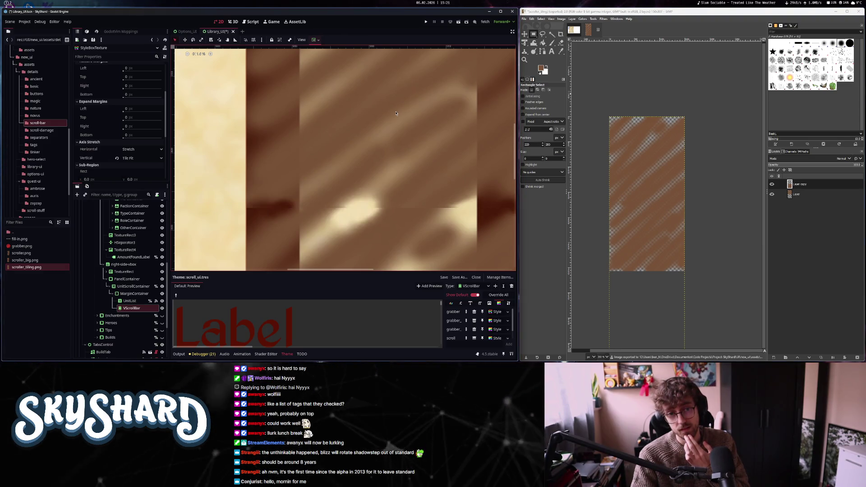
- Zoom the Godot viewport in and out to inspect the scrollbar's updated striped texture
{"action": "scroll", "coordinate": [454, 168], "scroll_direction": "down", "scroll_amount": 10}
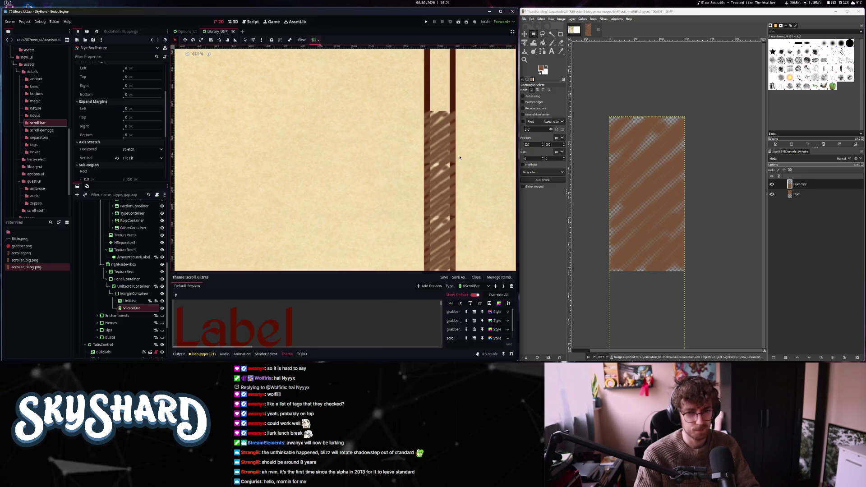
{"action": "scroll", "coordinate": [427, 220], "scroll_direction": "up", "scroll_amount": 15}
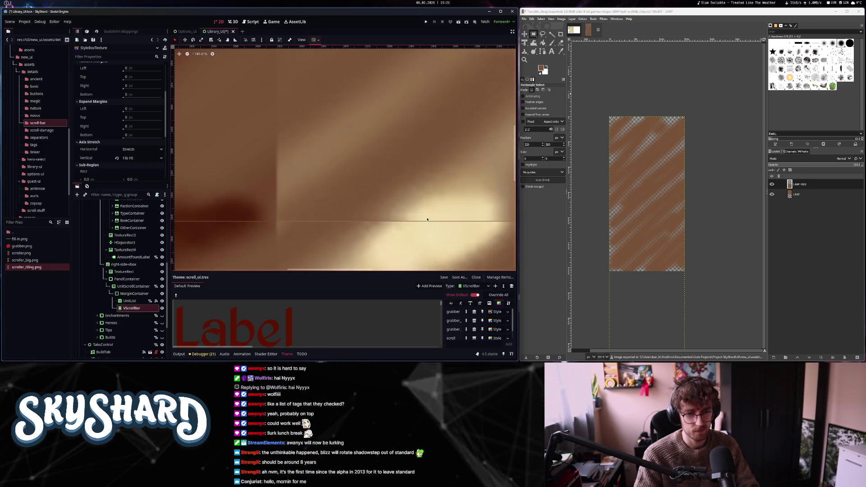
{"action": "scroll", "coordinate": [422, 221], "scroll_direction": "up", "scroll_amount": 4}
{"action": "scroll", "coordinate": [656, 246], "scroll_direction": "up", "scroll_amount": 2}
{"action": "scroll", "coordinate": [656, 247], "scroll_direction": "down", "scroll_amount": 3}
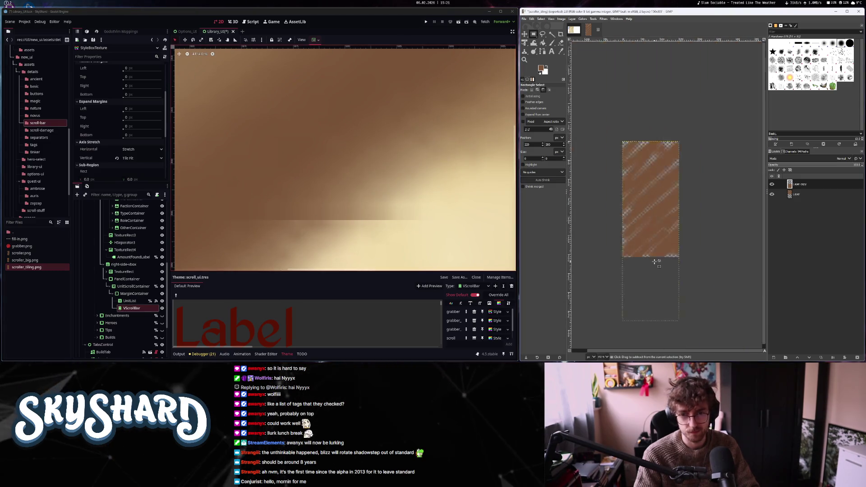
{"action": "scroll", "coordinate": [309, 189], "scroll_direction": "down", "scroll_amount": 4}
{"action": "scroll", "coordinate": [311, 192], "scroll_direction": "down", "scroll_amount": 18}
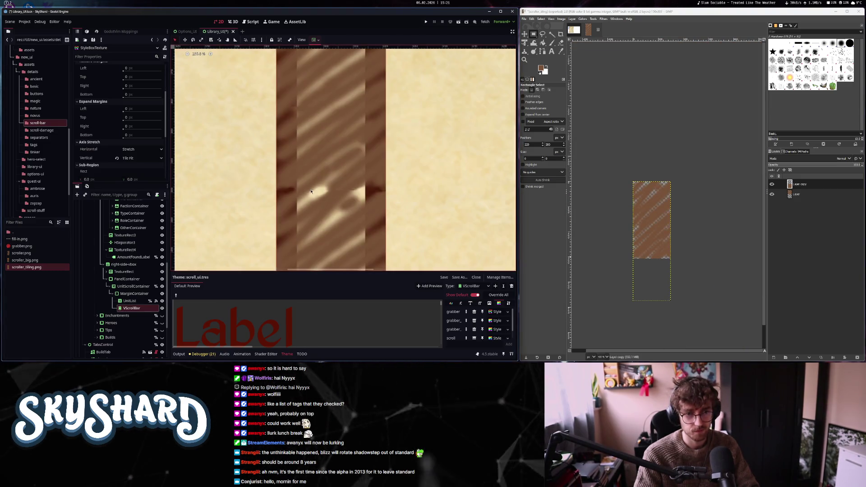
{"action": "scroll", "coordinate": [363, 171], "scroll_direction": "down", "scroll_amount": 2}
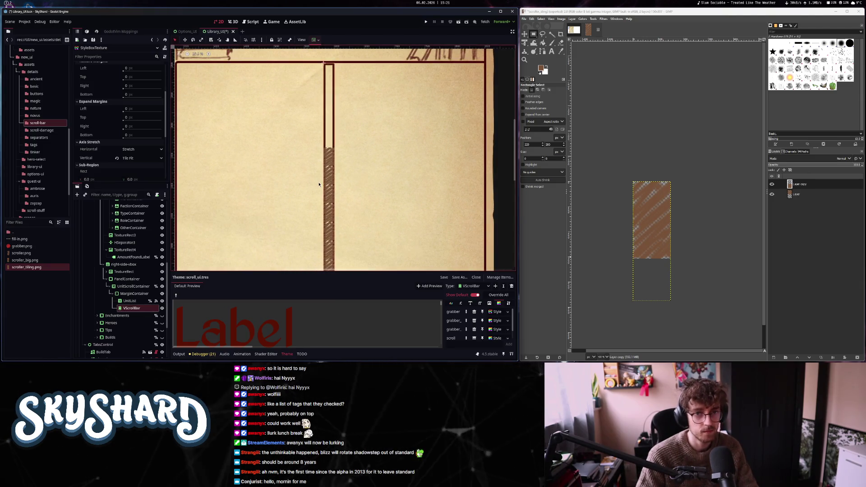
{"action": "scroll", "coordinate": [364, 148], "scroll_direction": "up", "scroll_amount": 3}
{"action": "scroll", "coordinate": [366, 151], "scroll_direction": "down", "scroll_amount": 5}
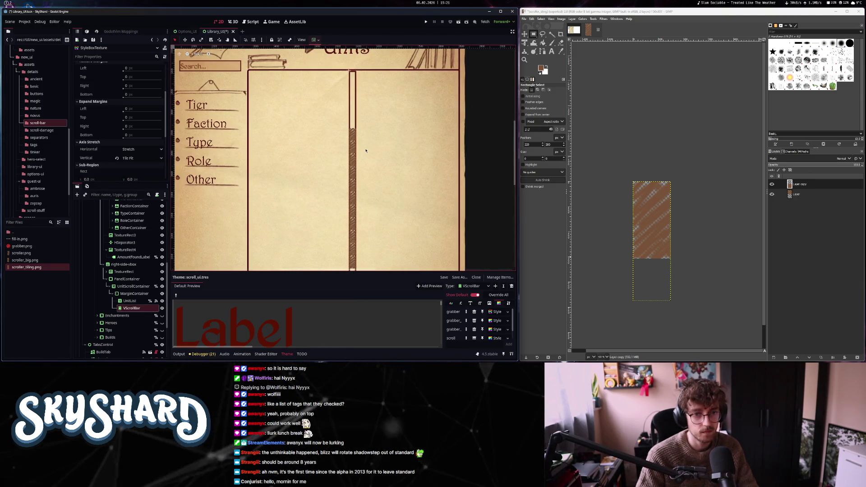
{"action": "scroll", "coordinate": [365, 151], "scroll_direction": "down", "scroll_amount": 2}
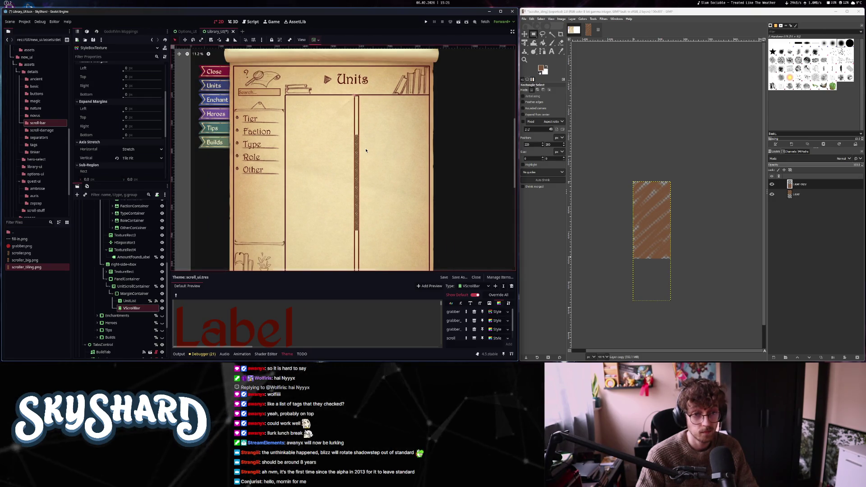
{"action": "scroll", "coordinate": [365, 150], "scroll_direction": "up", "scroll_amount": 2}
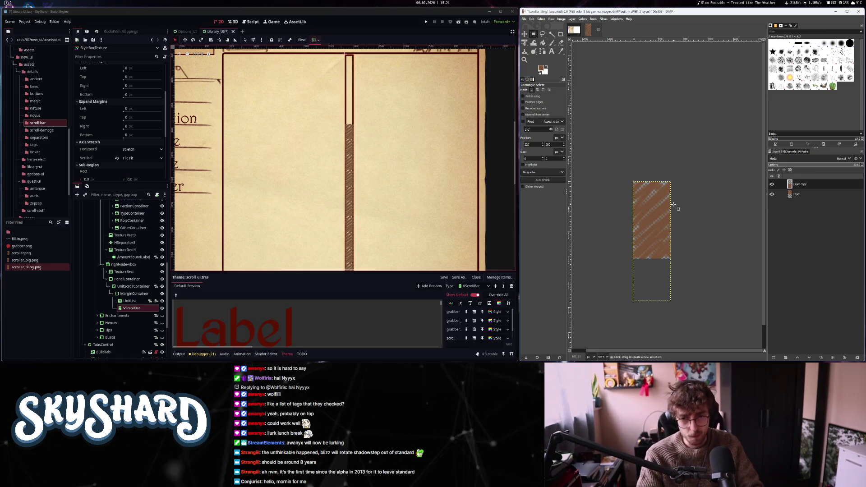
{"action": "scroll", "coordinate": [670, 201], "scroll_direction": "down", "scroll_amount": 1}
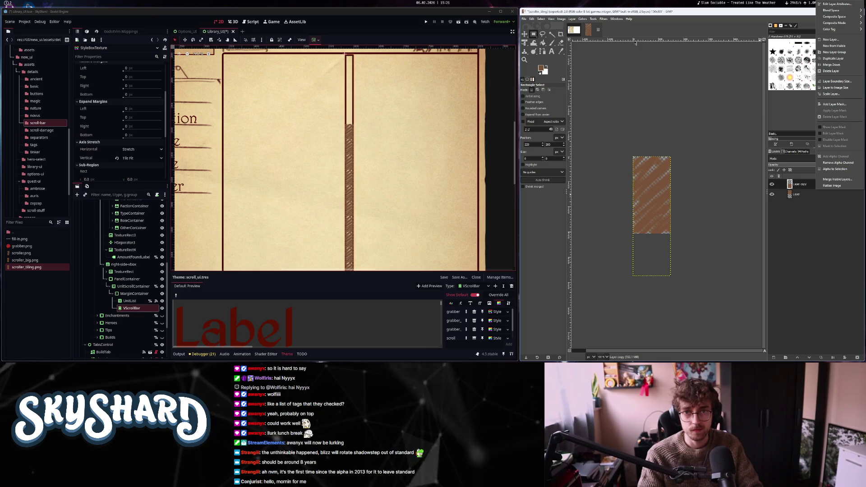
- Close scroller_tiling in GIMP without saving and switch to the ChatGPT conversation
{"action": "left_click", "coordinate": [597, 29]}
{"action": "left_click", "coordinate": [397, 227]}
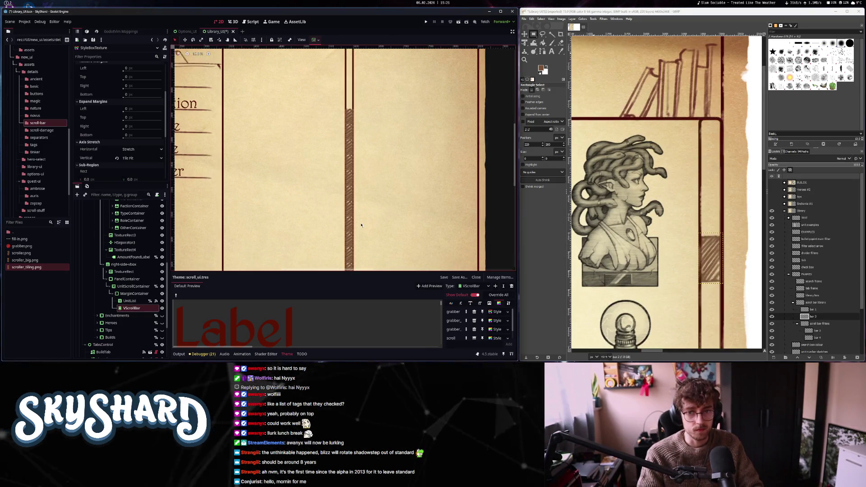
{"action": "scroll", "coordinate": [361, 224], "scroll_direction": "down", "scroll_amount": 10}
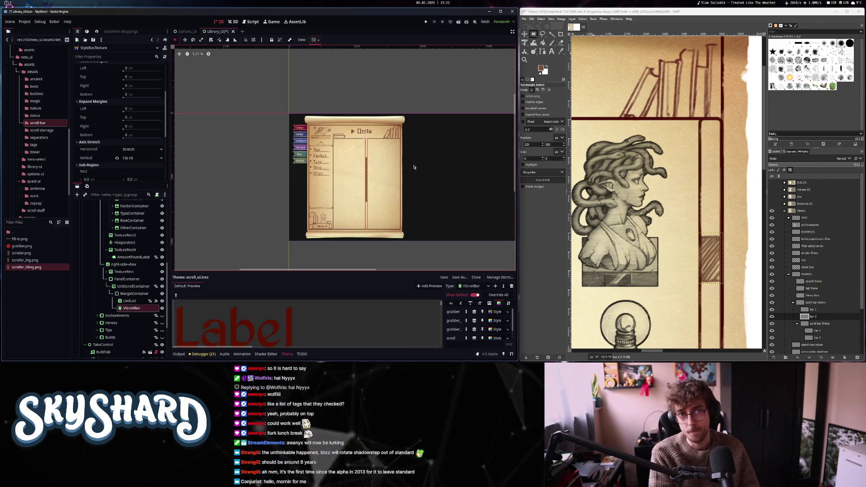
{"action": "left_click", "coordinate": [9, 5]}
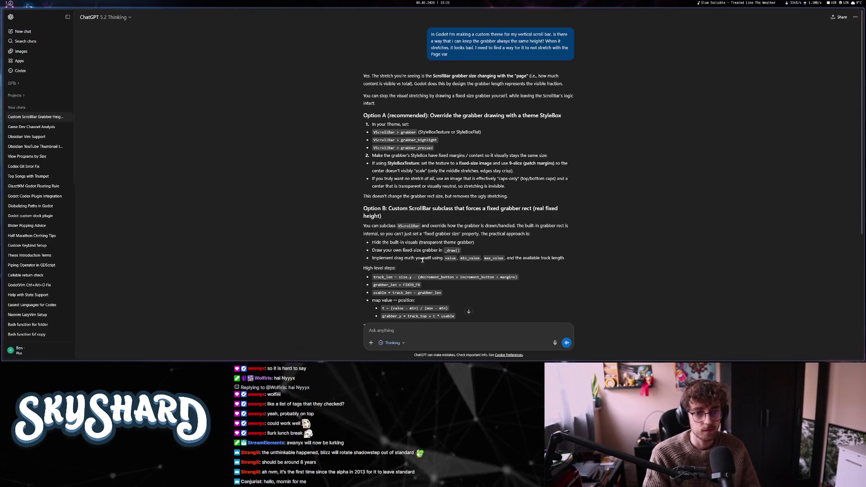
- Ask ChatGPT whether manipulating the page variable can keep the scroll bar a fixed size, and read the reply
{"action": "scroll", "coordinate": [422, 260], "scroll_direction": "down", "scroll_amount": 4}
{"action": "type", "text": "can i j"}
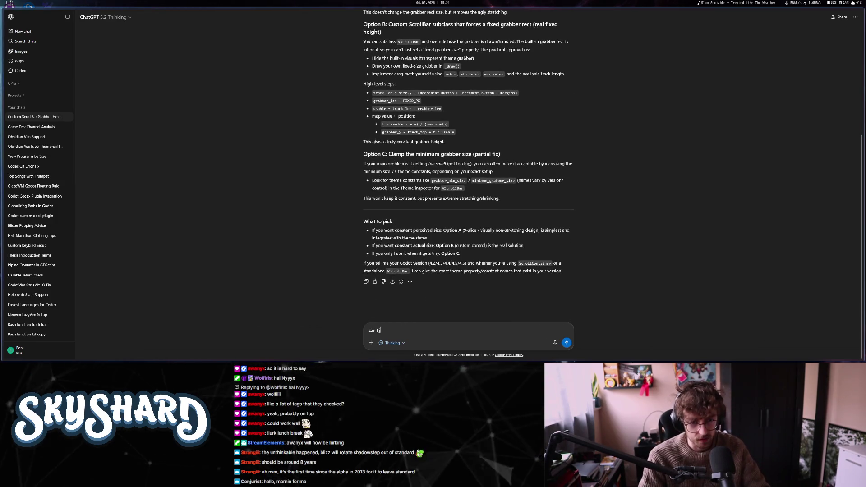
{"action": "type", "text": "ust manipulate the page"}
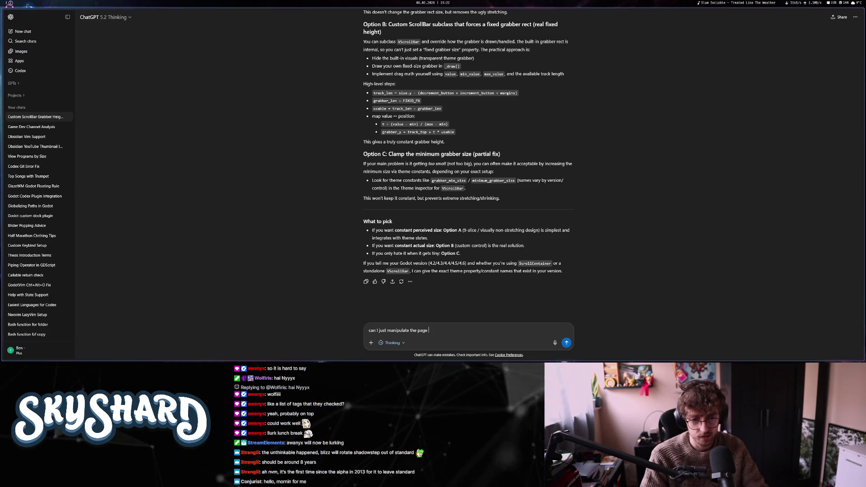
{"action": "type", "text": " variable instead?"}
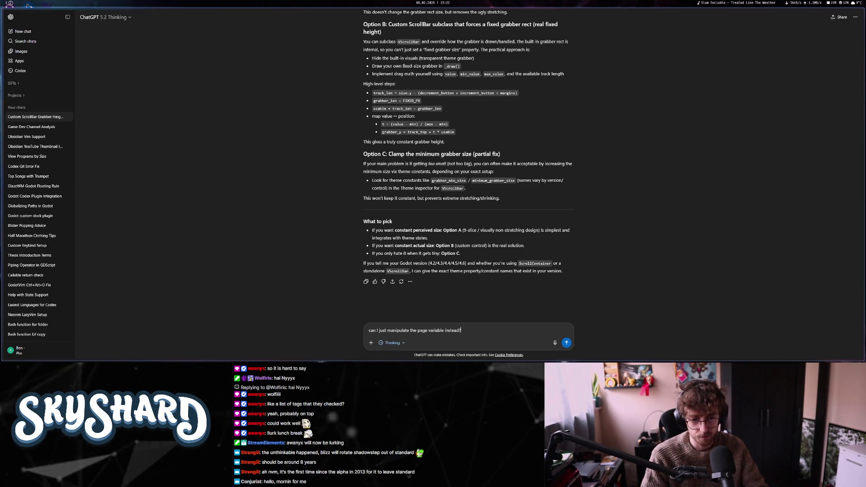
{"action": "type", "text": " I really jus"}
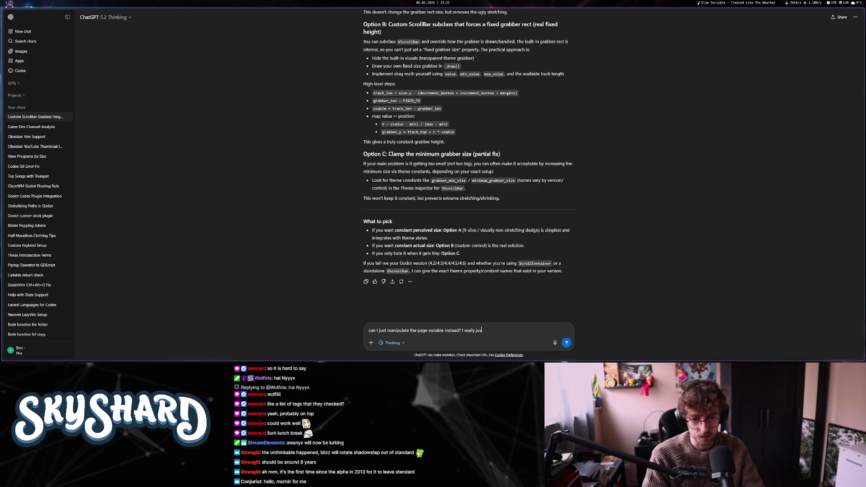
{"action": "type", "text": "t want the scroll bar t"}
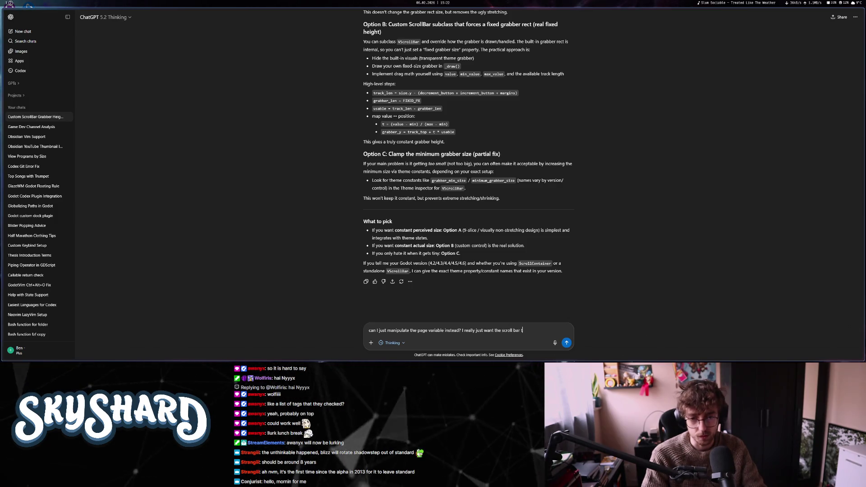
{"action": "type", "text": "o stay the same "}
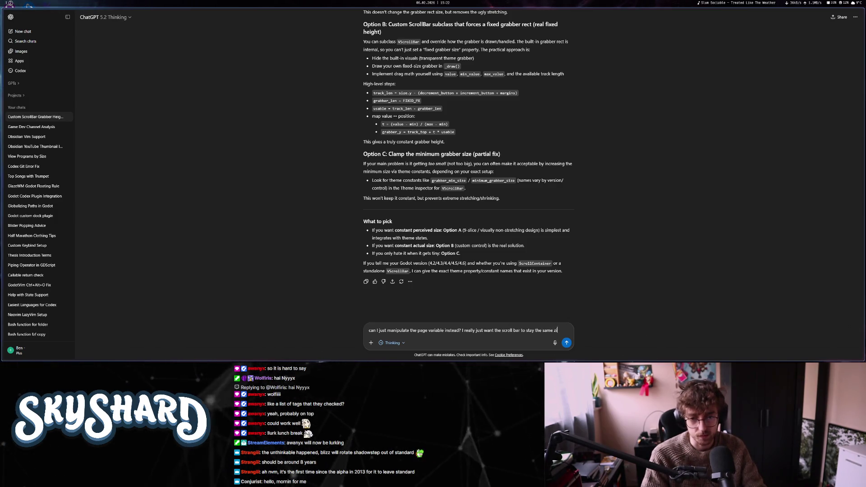
{"action": "type", "text": "size"}
{"action": "key", "text": "Return"}
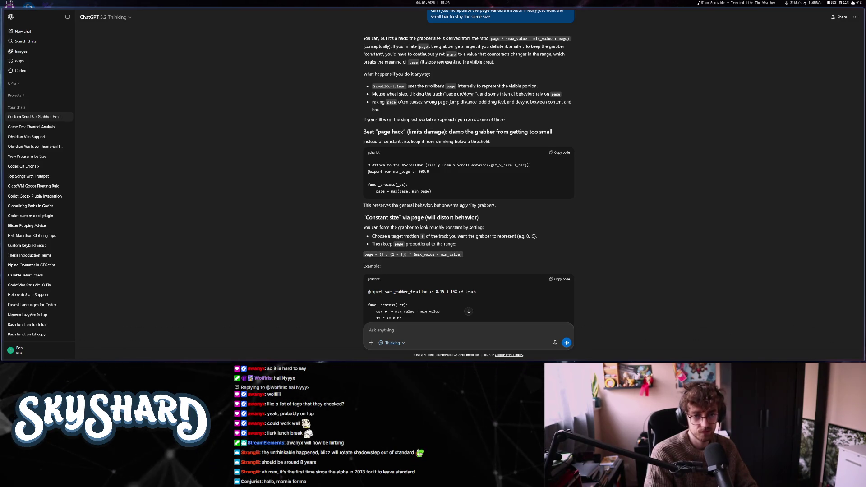
{"action": "scroll", "coordinate": [330, 287], "scroll_direction": "down", "scroll_amount": 3}
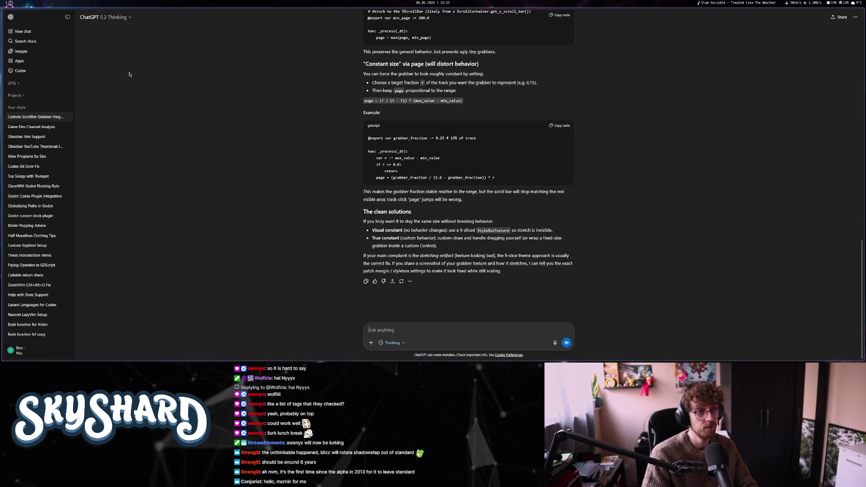
- Back in Godot, copy the brown stripe colour's hex value 795337 from the colour picker
{"action": "left_click", "coordinate": [9, 3]}
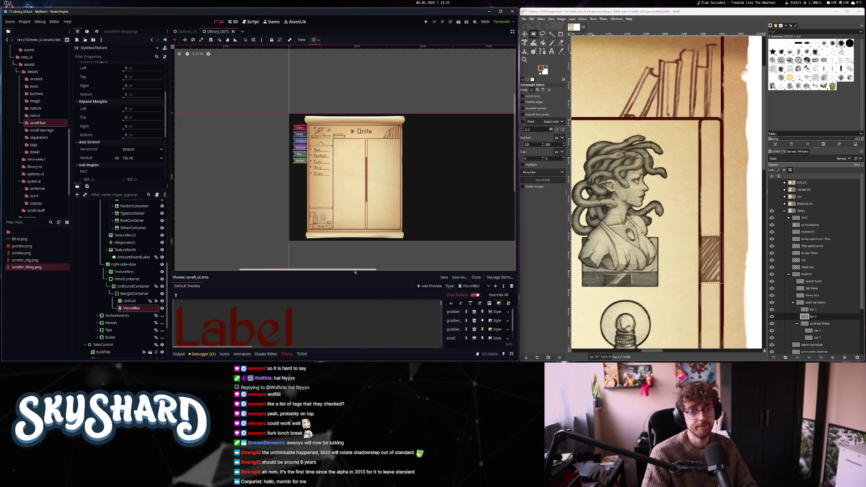
{"action": "scroll", "coordinate": [370, 188], "scroll_direction": "up", "scroll_amount": 5}
{"action": "scroll", "coordinate": [369, 188], "scroll_direction": "down", "scroll_amount": 1}
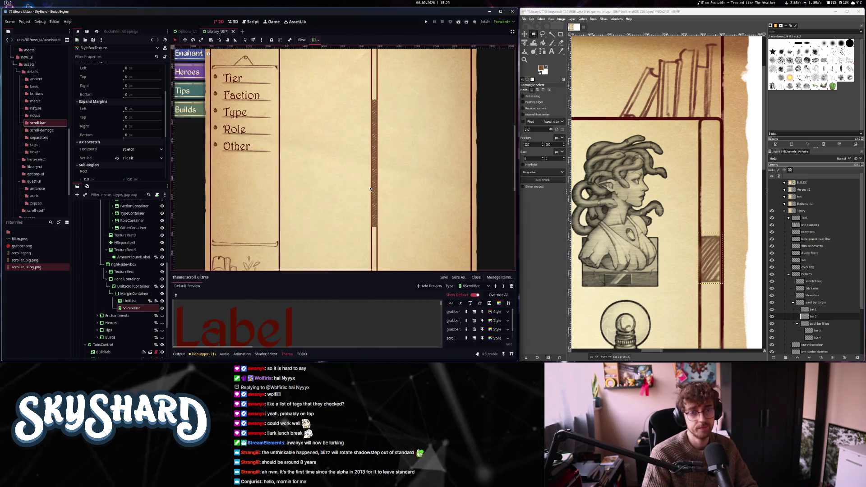
{"action": "scroll", "coordinate": [372, 188], "scroll_direction": "up", "scroll_amount": 6}
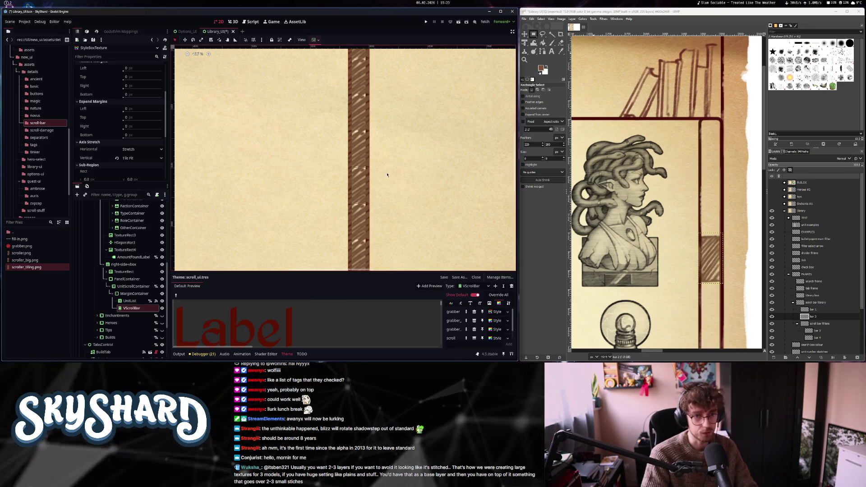
{"action": "scroll", "coordinate": [359, 171], "scroll_direction": "up", "scroll_amount": 8}
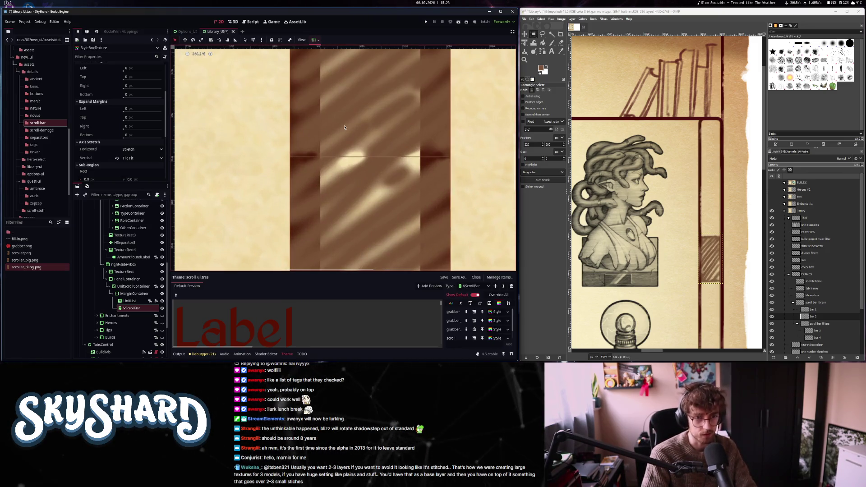
{"action": "left_click", "coordinate": [336, 107]}
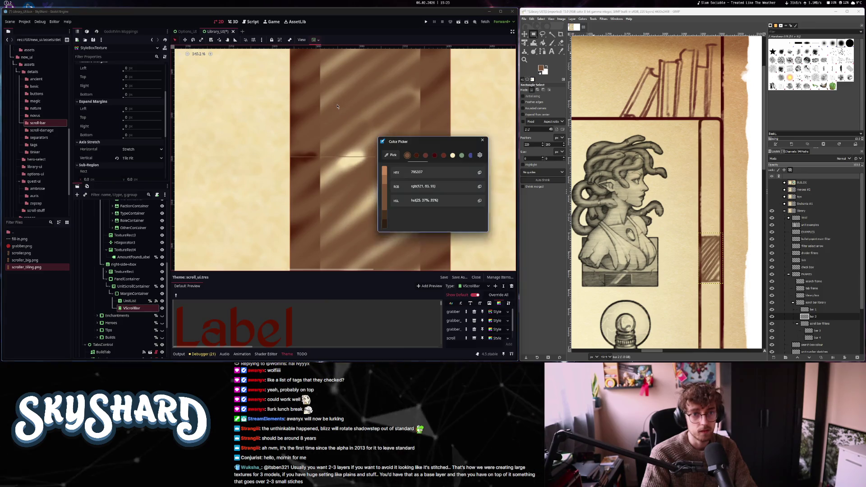
{"action": "left_click", "coordinate": [482, 141]}
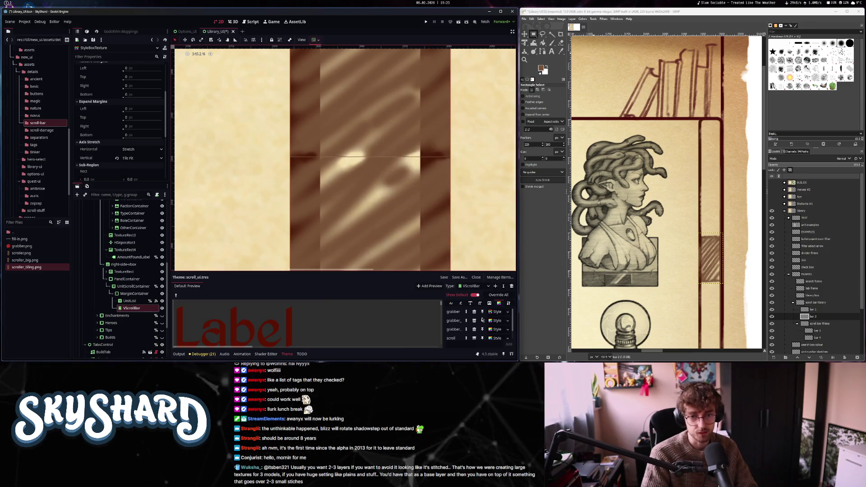
- Delete the unused scroller_big.png and replace the scrollbar style with a New StyleBoxFlat
{"action": "scroll", "coordinate": [495, 335], "scroll_direction": "down", "scroll_amount": 1}
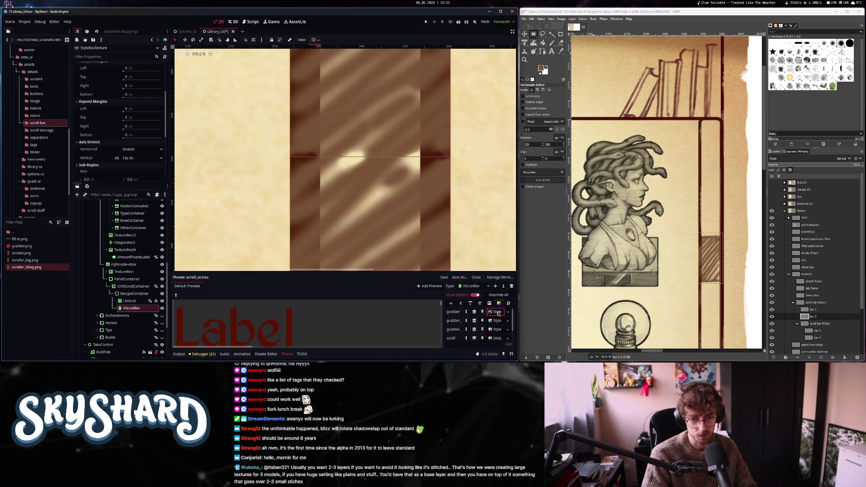
{"action": "left_click", "coordinate": [26, 260]}
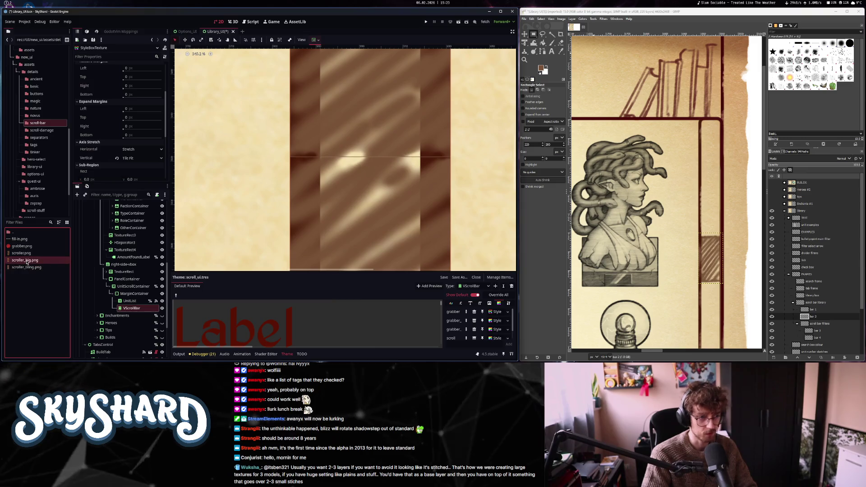
{"action": "key", "text": "Delete"}
{"action": "key", "text": "Return"}
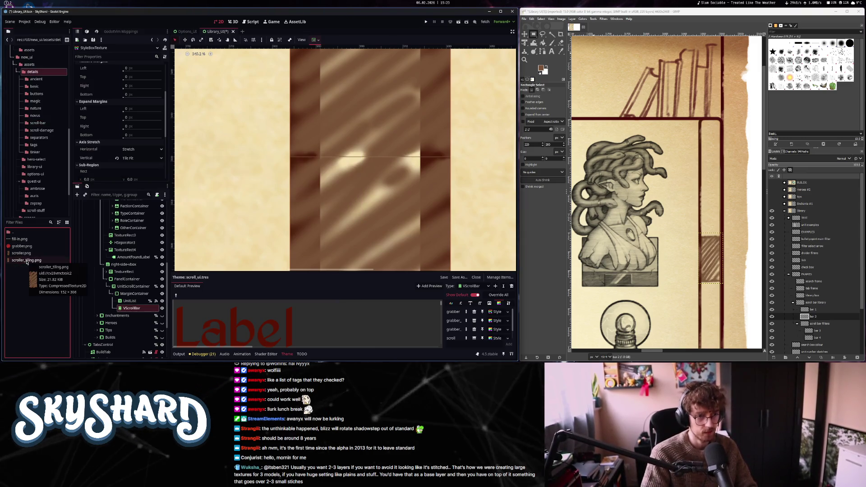
{"action": "left_click", "coordinate": [507, 312]}
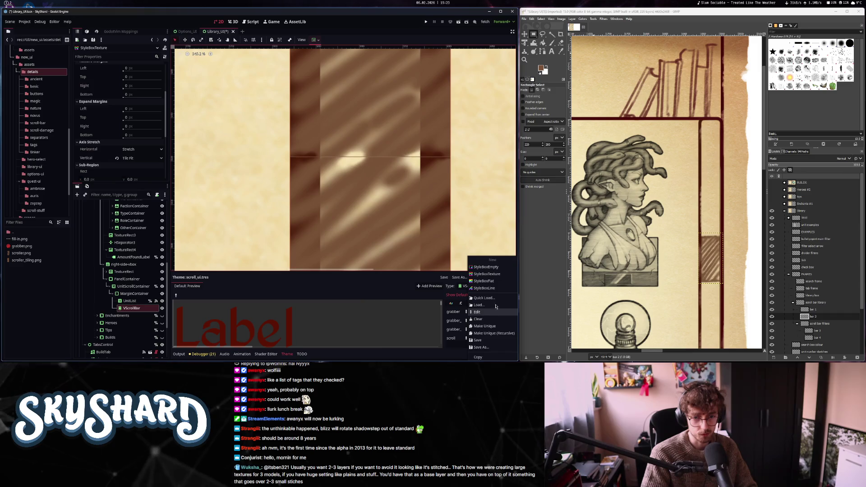
{"action": "left_click", "coordinate": [501, 282]}
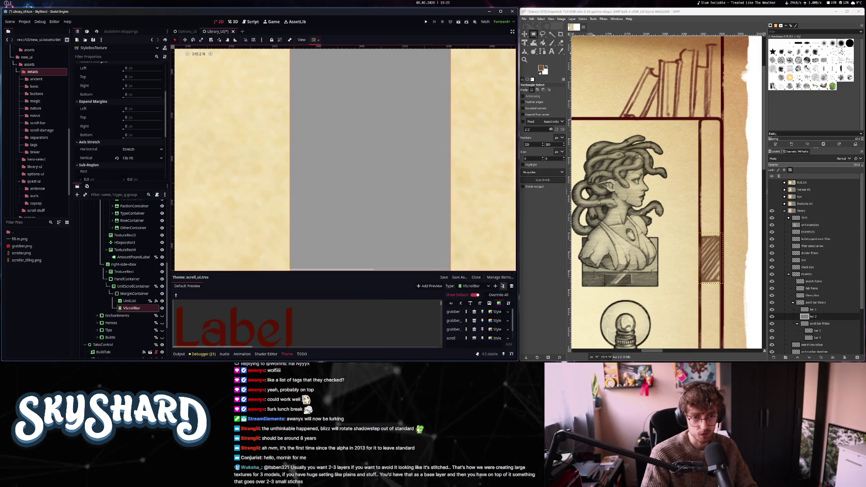
- Set the StyleBoxFlat background colour to the pasted brown #795337
{"action": "scroll", "coordinate": [399, 199], "scroll_direction": "down", "scroll_amount": 4}
{"action": "scroll", "coordinate": [93, 126], "scroll_direction": "up", "scroll_amount": 3}
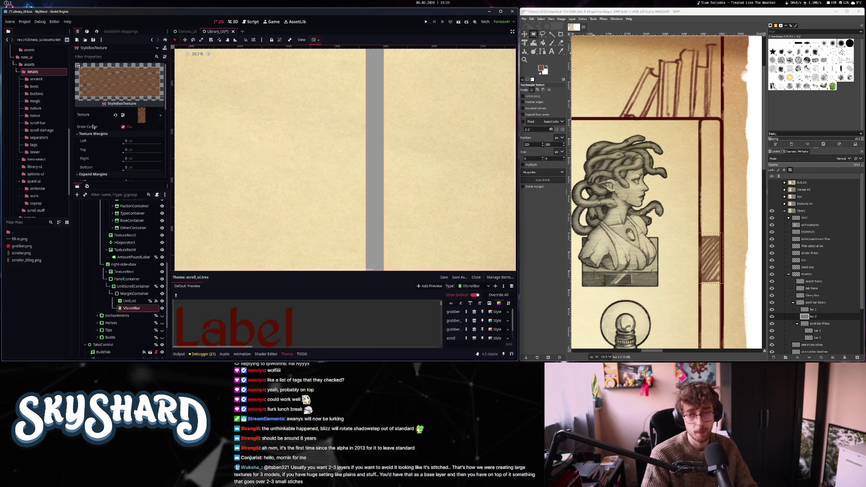
{"action": "left_click", "coordinate": [141, 116]}
{"action": "left_click", "coordinate": [497, 312]}
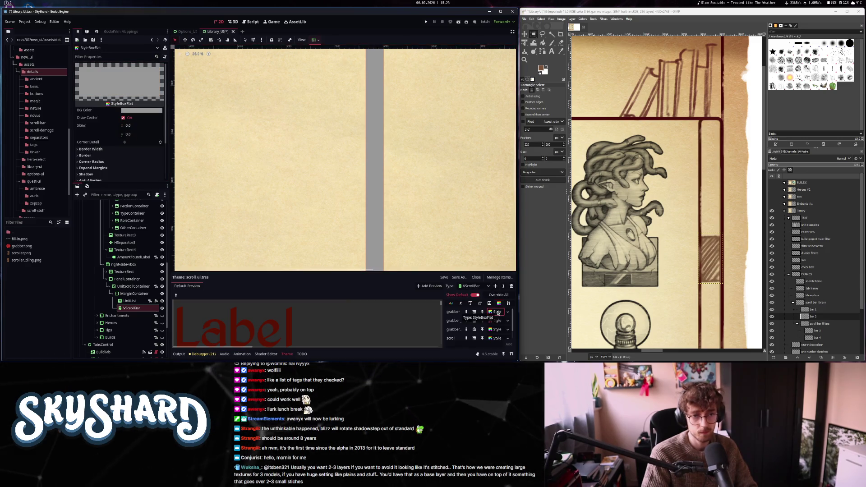
{"action": "left_click", "coordinate": [141, 110]}
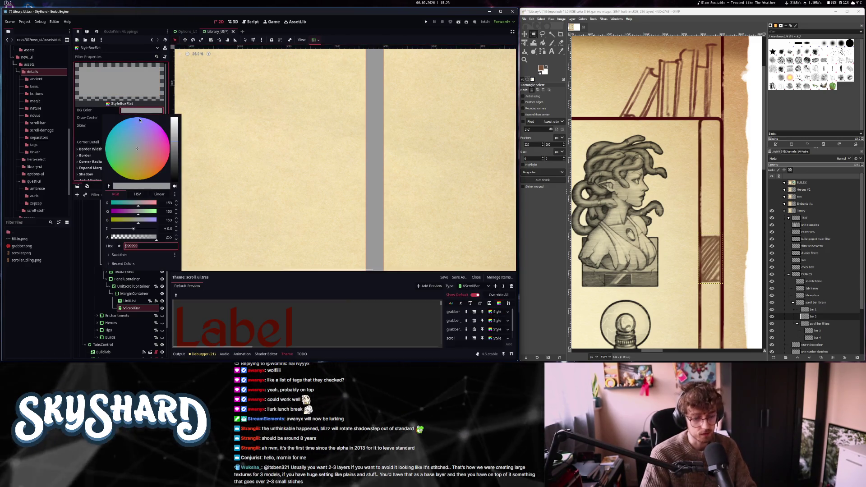
{"action": "key", "text": "ctrl+v"}
{"action": "key", "text": "Return"}
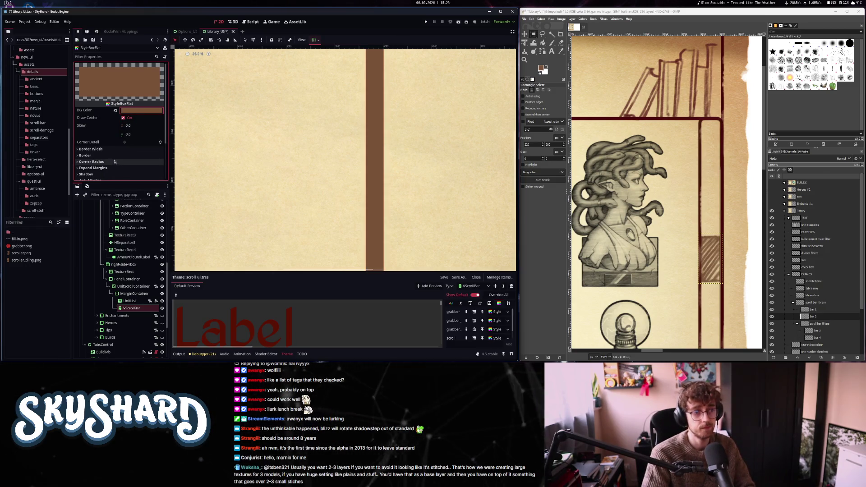
- Set the left, top, right and bottom border widths to 35 px
{"action": "scroll", "coordinate": [110, 151], "scroll_direction": "down", "scroll_amount": 4}
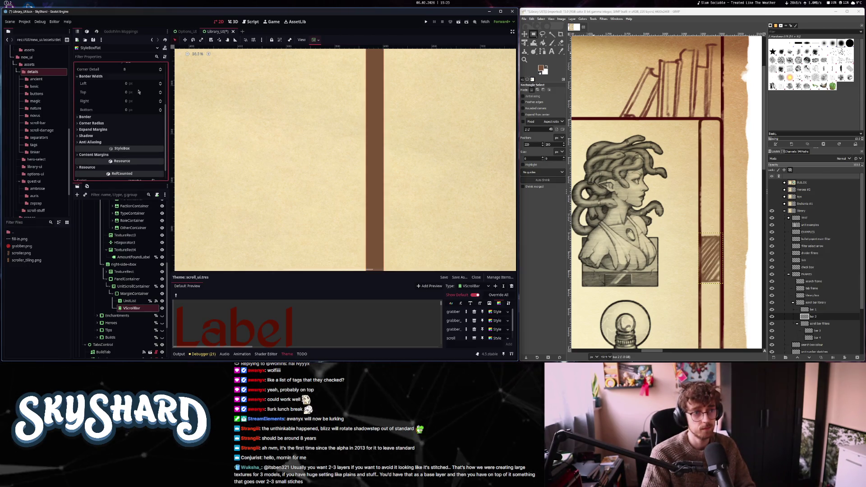
{"action": "type", "text": "35"}
{"action": "left_click", "coordinate": [135, 91]}
{"action": "type", "text": "3"}
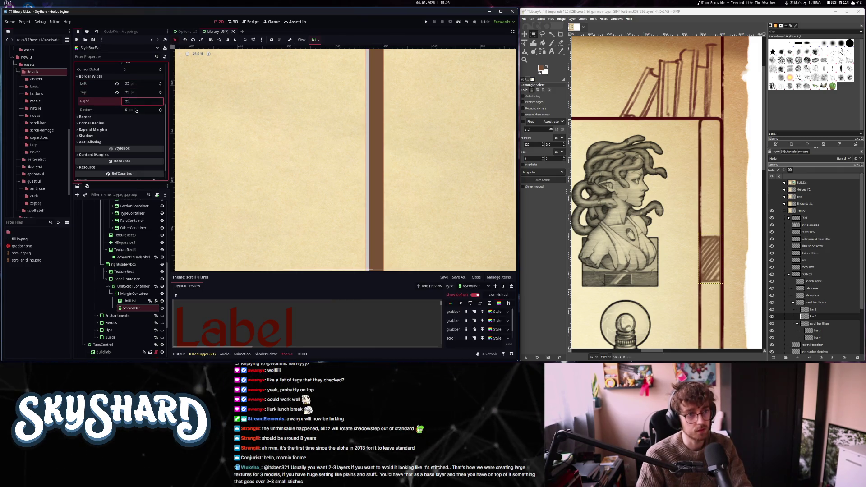
{"action": "left_click", "coordinate": [135, 110]}
{"action": "type", "text": "35"}
{"action": "left_click", "coordinate": [99, 101]}
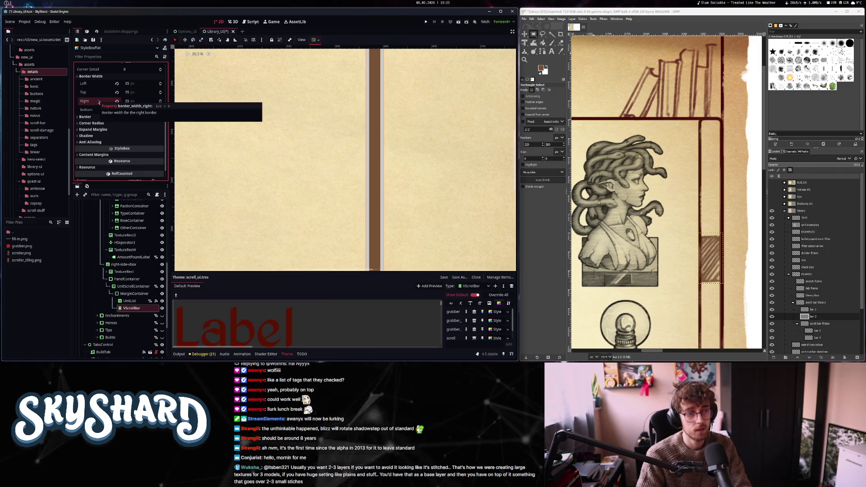
- Darken the border colour to a deeper brown and reopen the flat style settings
{"action": "left_click", "coordinate": [86, 117]}
{"action": "left_click", "coordinate": [131, 124]}
{"action": "left_click", "coordinate": [131, 124]}
{"action": "left_click", "coordinate": [131, 126]}
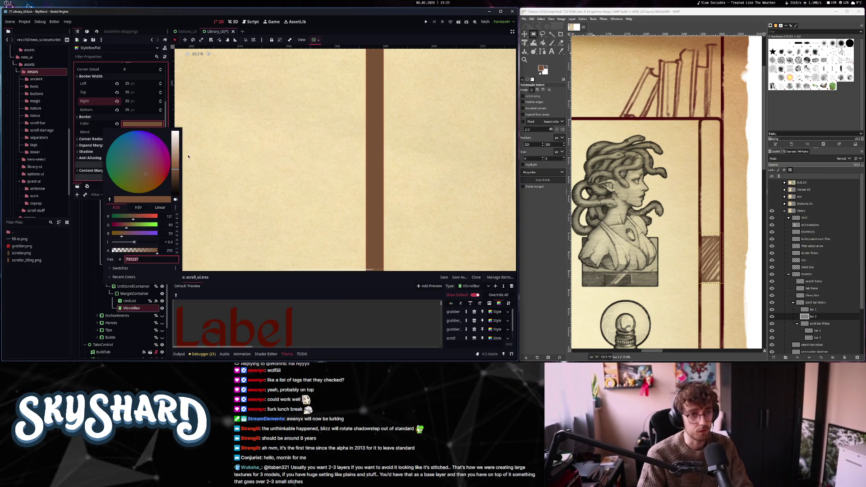
{"action": "left_click", "coordinate": [177, 181]}
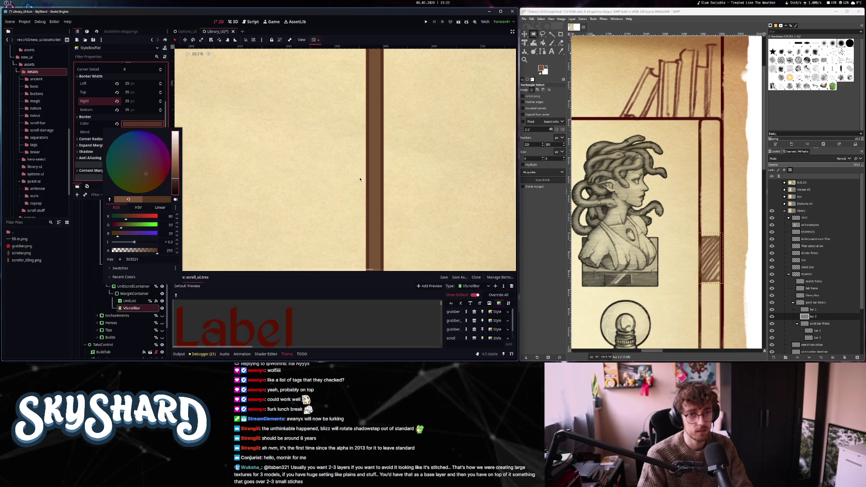
{"action": "left_click", "coordinate": [360, 179]}
{"action": "scroll", "coordinate": [359, 180], "scroll_direction": "down", "scroll_amount": 3}
{"action": "scroll", "coordinate": [359, 180], "scroll_direction": "up", "scroll_amount": 3}
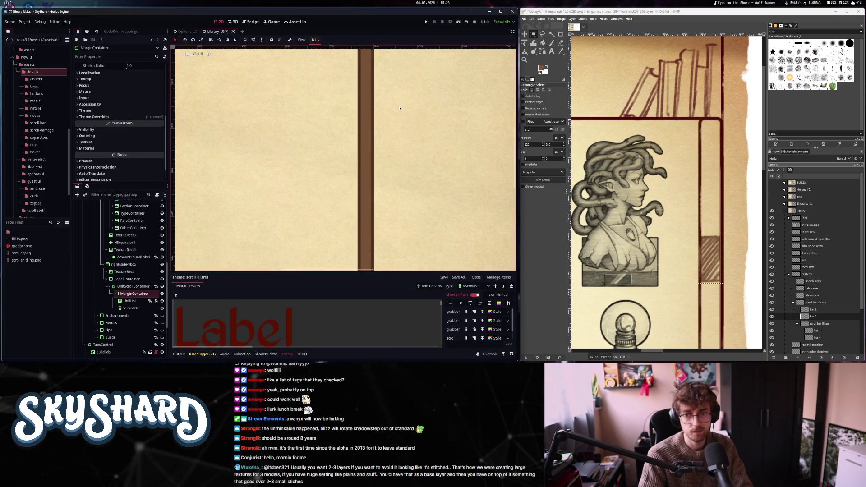
{"action": "scroll", "coordinate": [369, 121], "scroll_direction": "down", "scroll_amount": 3}
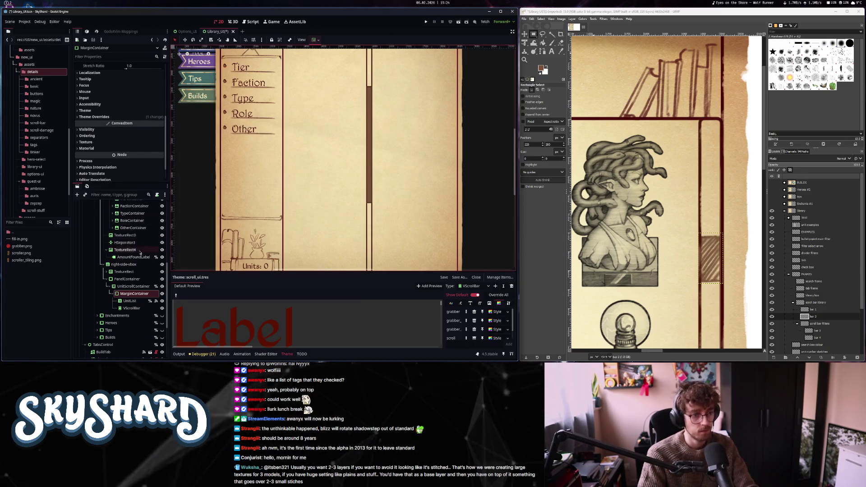
{"action": "left_click", "coordinate": [152, 40]}
- Set the StyleBoxFlat corner radii to 50 for rounded pill-shaped ends
{"action": "scroll", "coordinate": [83, 123], "scroll_direction": "down", "scroll_amount": 1}
{"action": "left_click", "coordinate": [90, 123]}
{"action": "left_click", "coordinate": [131, 132]}
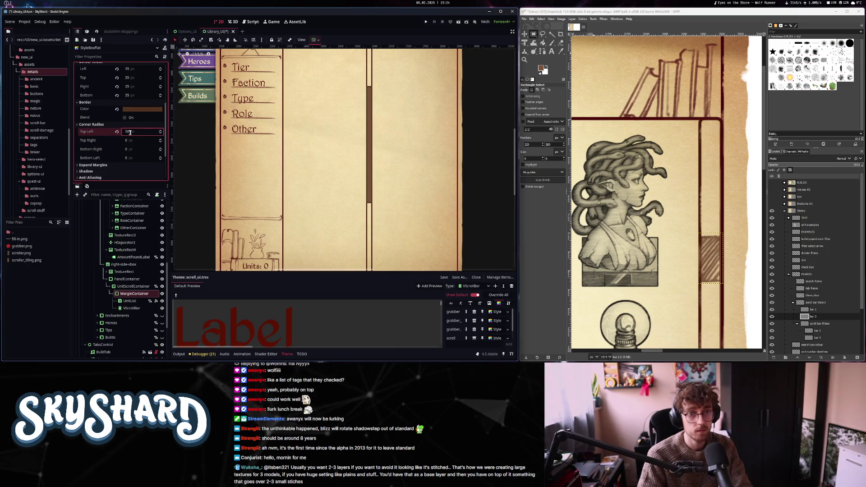
{"action": "left_click", "coordinate": [131, 140]}
{"action": "type", "text": "50"}
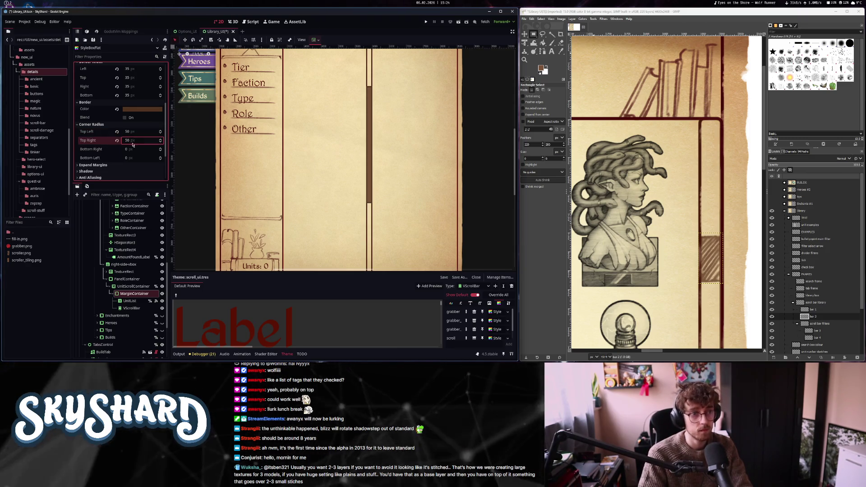
{"action": "left_click", "coordinate": [131, 148]}
{"action": "type", "text": "50"}
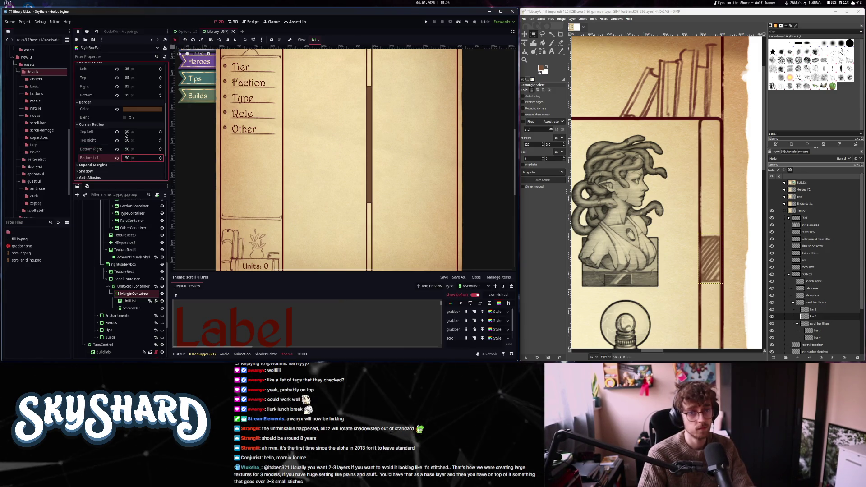
- Make the brown background colour slightly more opaque
{"action": "left_click", "coordinate": [134, 111]}
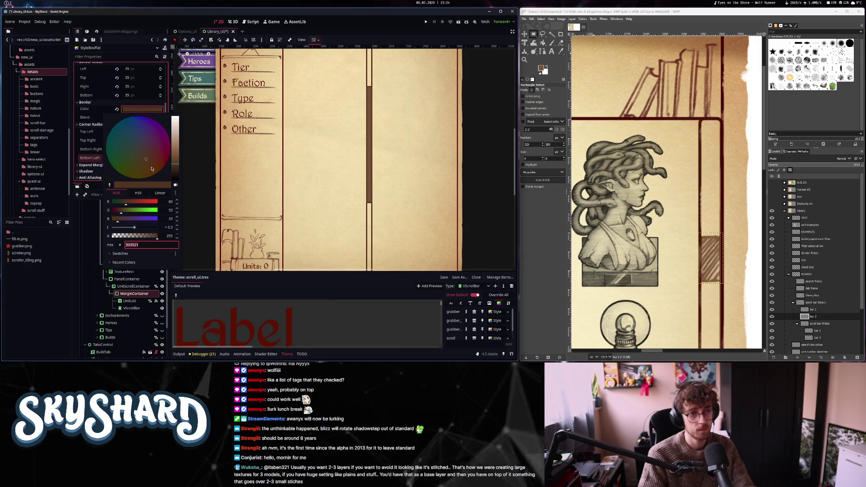
{"action": "scroll", "coordinate": [130, 98], "scroll_direction": "up", "scroll_amount": 5}
{"action": "left_click", "coordinate": [130, 97]}
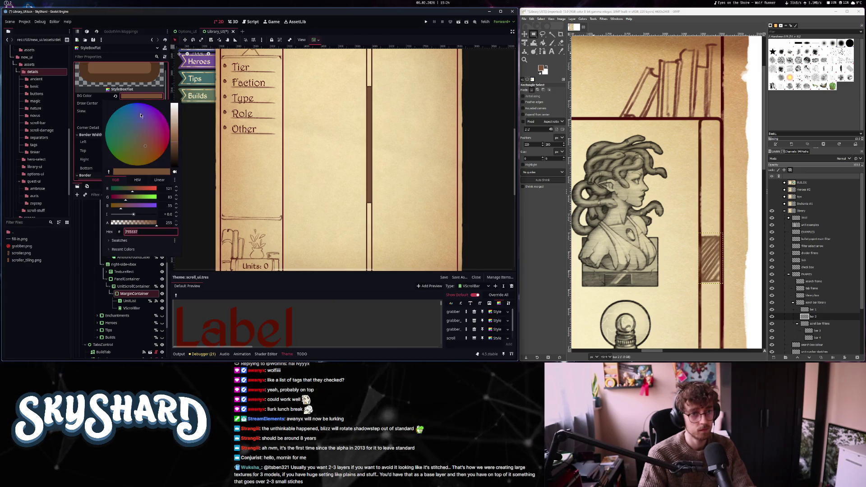
{"action": "left_click_drag", "start_coordinate": [145, 224], "coordinate": [146, 230]}
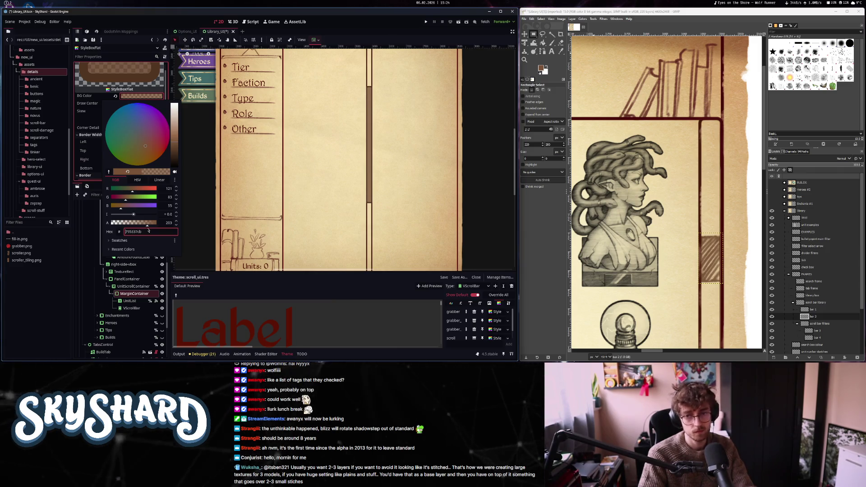
{"action": "left_click", "coordinate": [138, 100]}
{"action": "scroll", "coordinate": [107, 163], "scroll_direction": "down", "scroll_amount": 5}
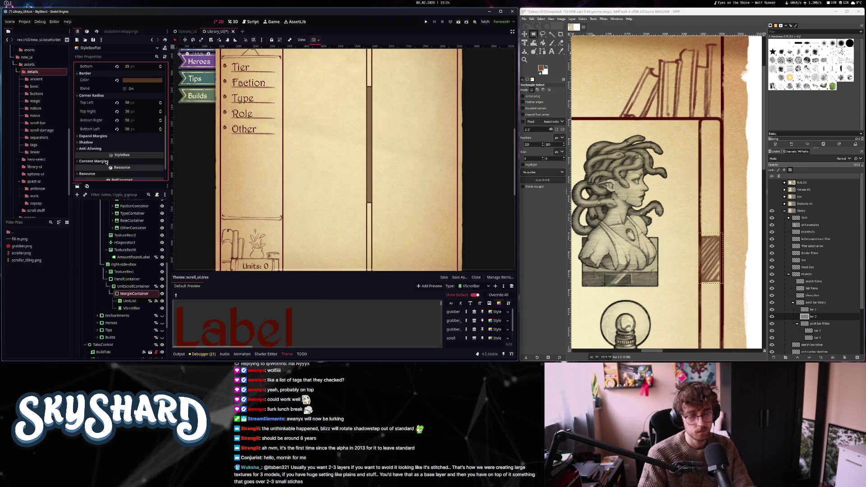
{"action": "scroll", "coordinate": [107, 164], "scroll_direction": "down", "scroll_amount": 2}
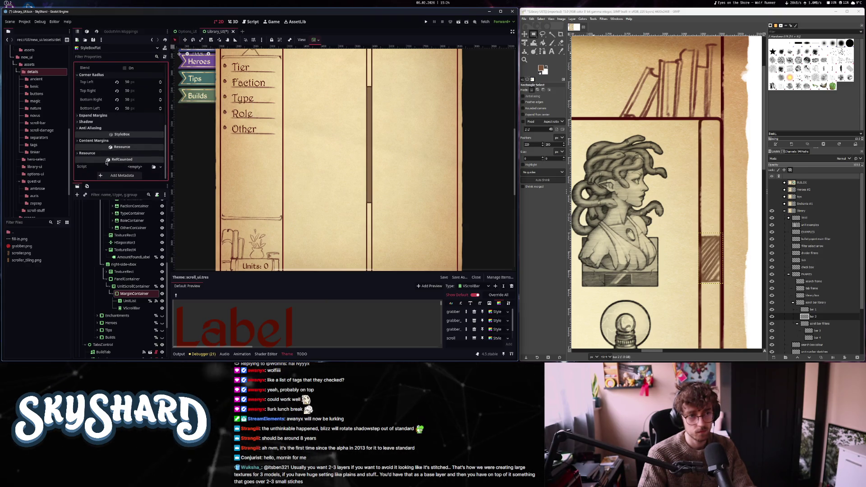
- Adjust the style's left content margin and zoom out to see the whole Units panel
{"action": "left_click", "coordinate": [105, 115]}
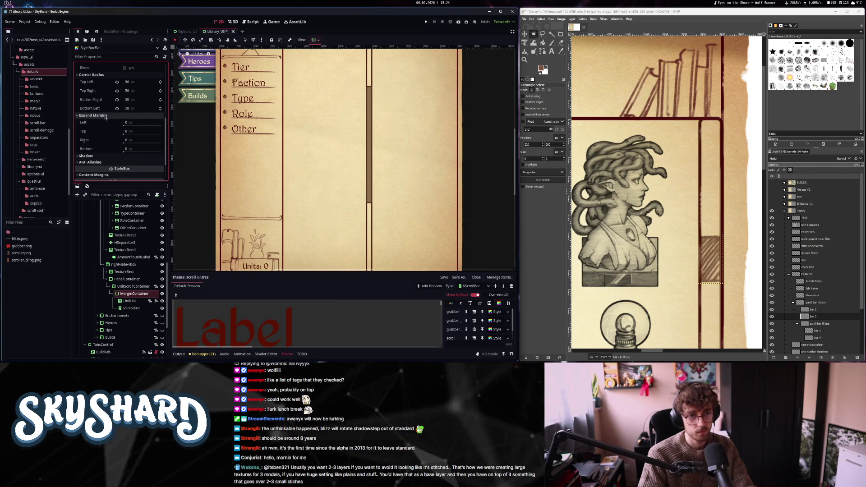
{"action": "left_click", "coordinate": [104, 116]}
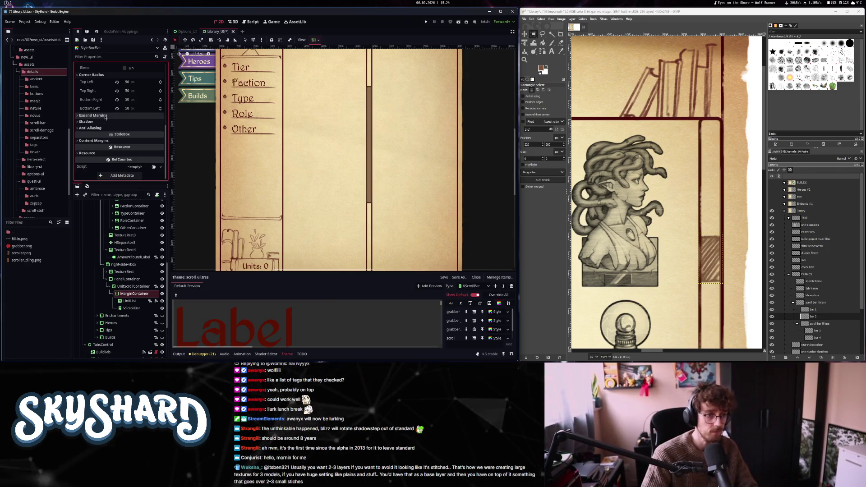
{"action": "left_click", "coordinate": [105, 140]}
{"action": "left_click_drag", "start_coordinate": [131, 151], "coordinate": [153, 159]}
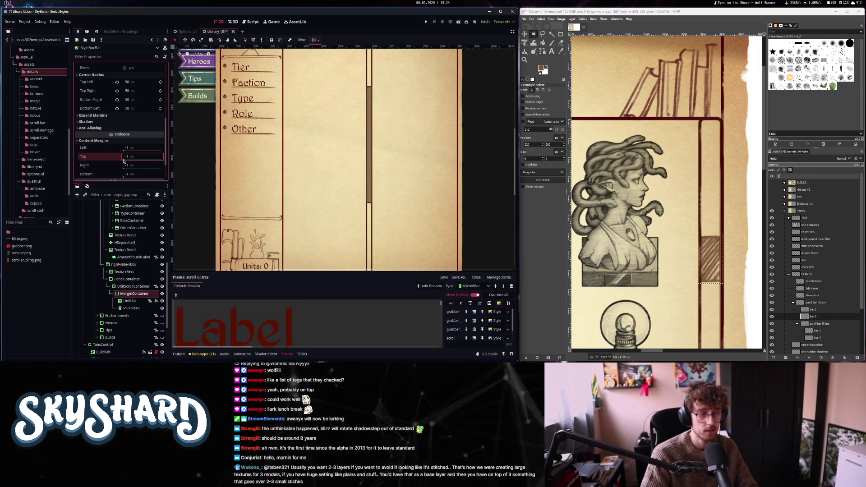
{"action": "scroll", "coordinate": [123, 160], "scroll_direction": "up", "scroll_amount": 5}
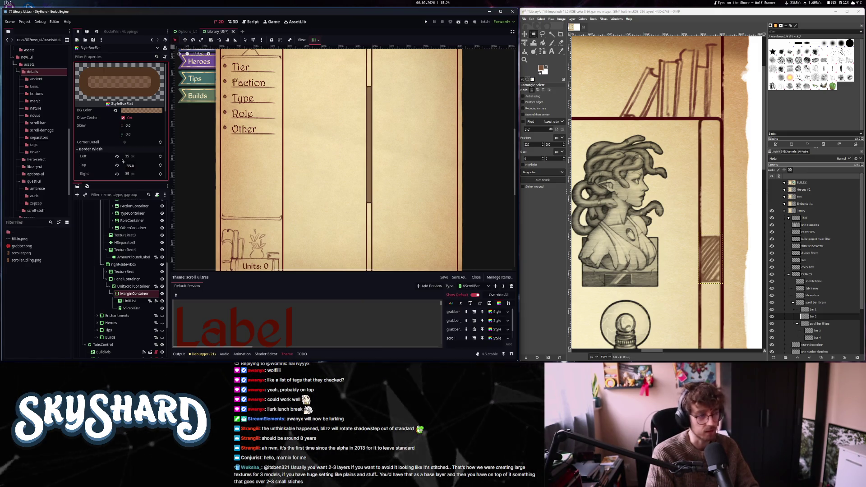
{"action": "key", "text": "shift+f"}
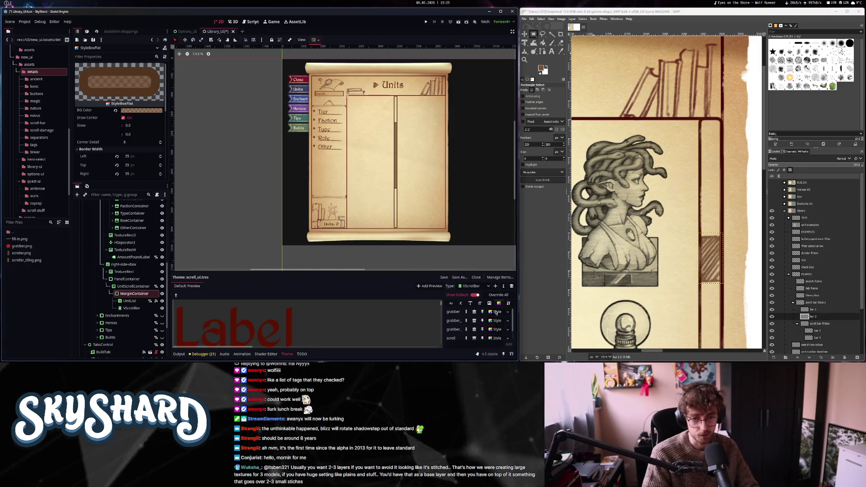
- Copy the rounded StyleBoxFlat into the grabber_highlight slot and make it unique
{"action": "scroll", "coordinate": [494, 335], "scroll_direction": "down", "scroll_amount": 1}
{"action": "scroll", "coordinate": [494, 335], "scroll_direction": "down", "scroll_amount": 1}
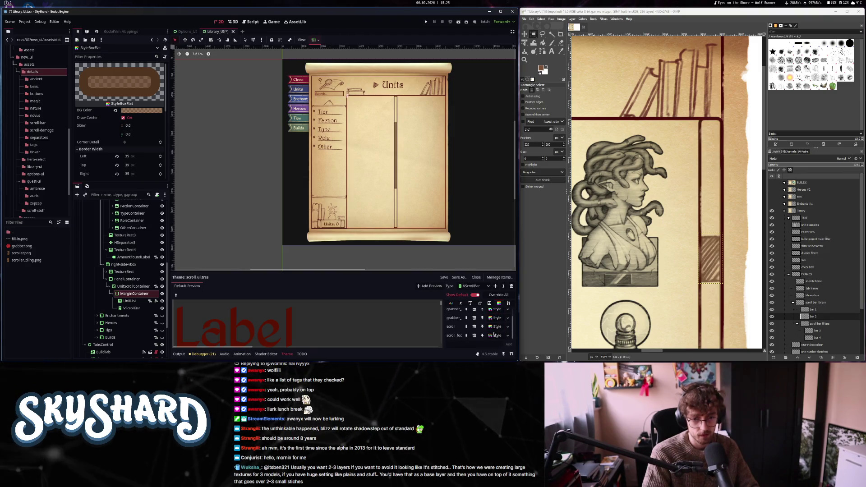
{"action": "left_click_drag", "start_coordinate": [494, 335], "coordinate": [497, 335]}
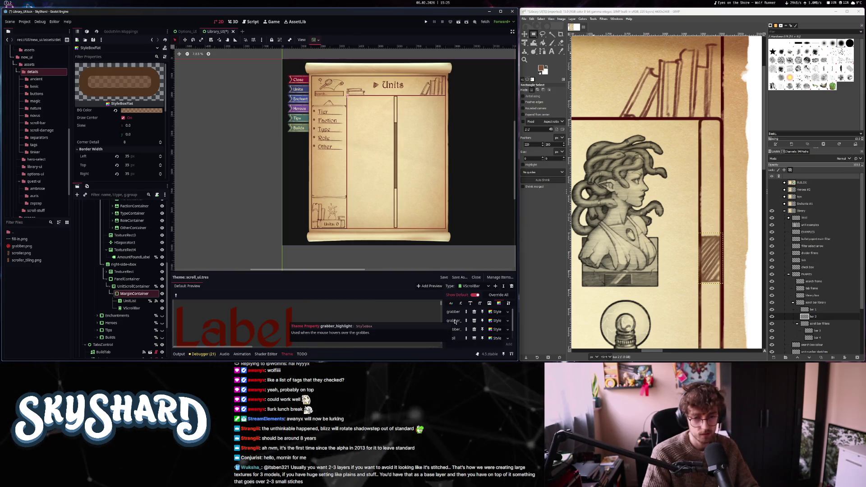
{"action": "left_click", "coordinate": [494, 321]}
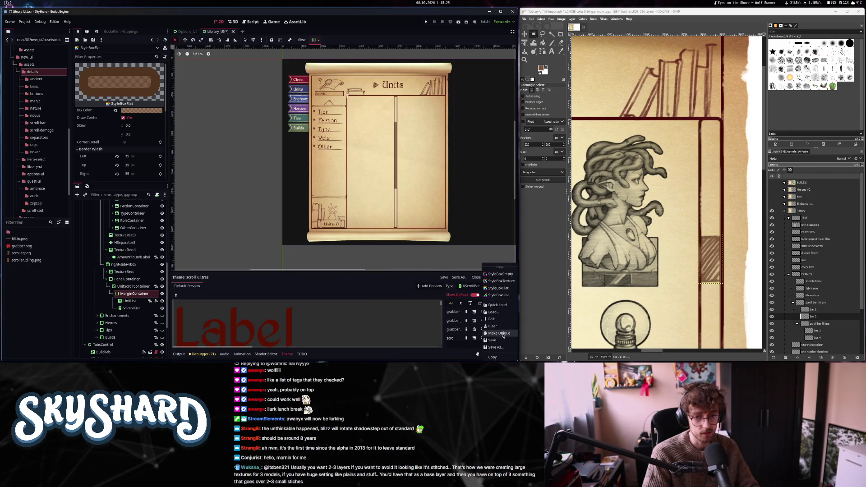
{"action": "left_click", "coordinate": [502, 334]}
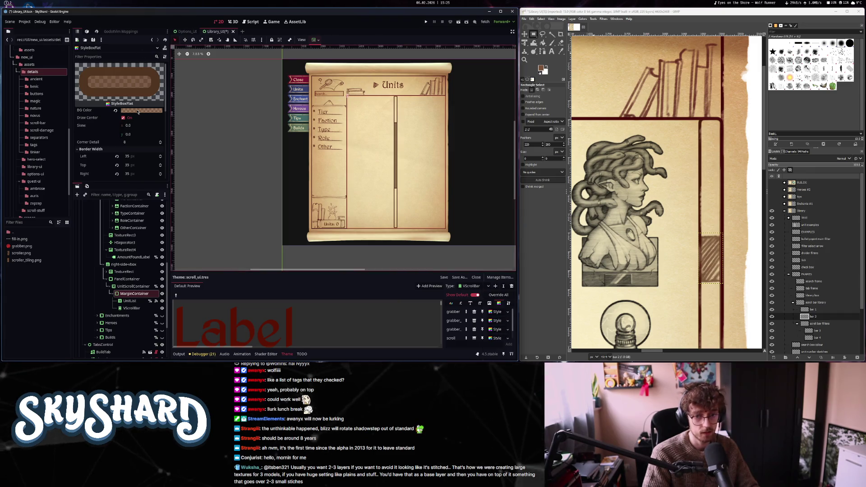
- Set the grabber highlight's background colour to lighter brown a37350cb (RGB 163/115/80)
{"action": "left_click", "coordinate": [90, 148]}
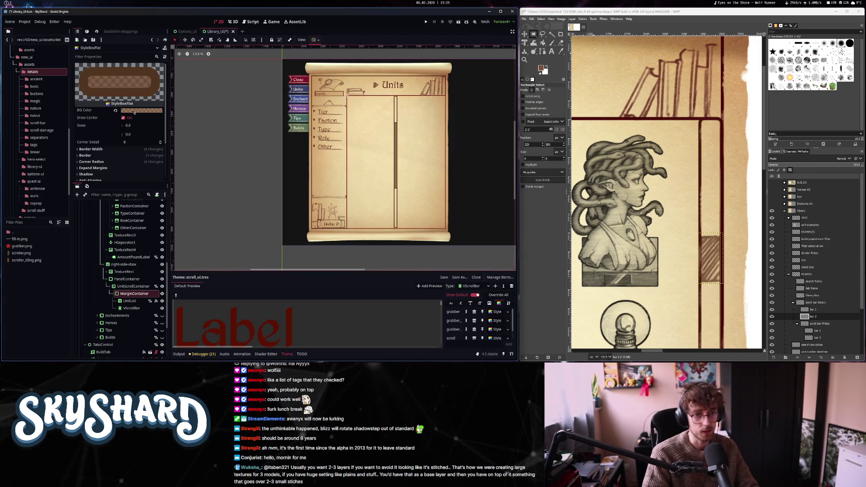
{"action": "left_click", "coordinate": [136, 111]}
{"action": "left_click_drag", "start_coordinate": [174, 155], "coordinate": [174, 112]}
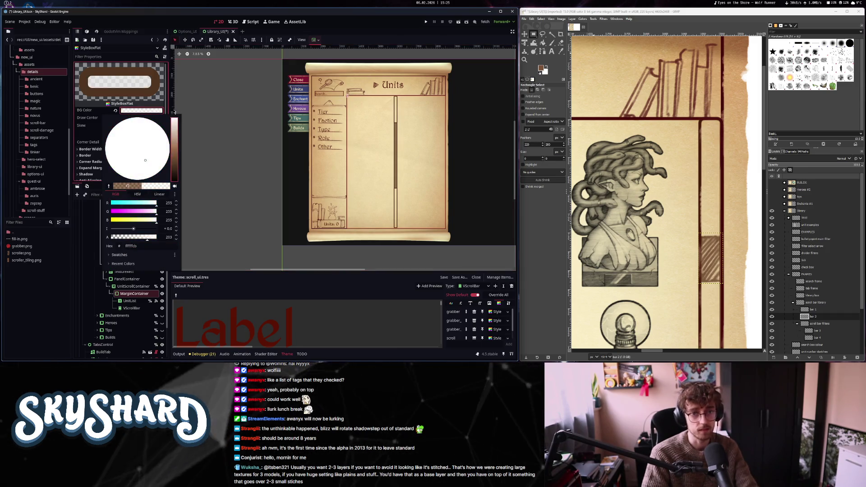
{"action": "key", "text": "Escape"}
{"action": "left_click", "coordinate": [156, 111]}
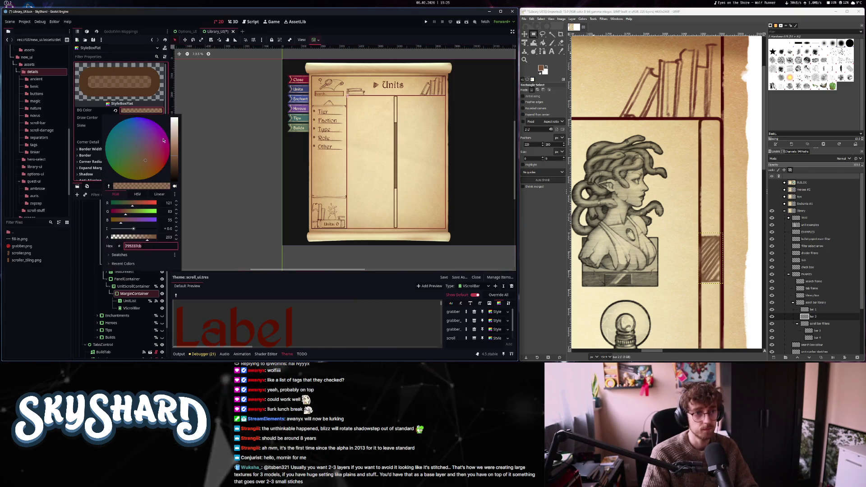
{"action": "left_click", "coordinate": [175, 149]}
{"action": "left_click_drag", "start_coordinate": [175, 149], "coordinate": [177, 150]}
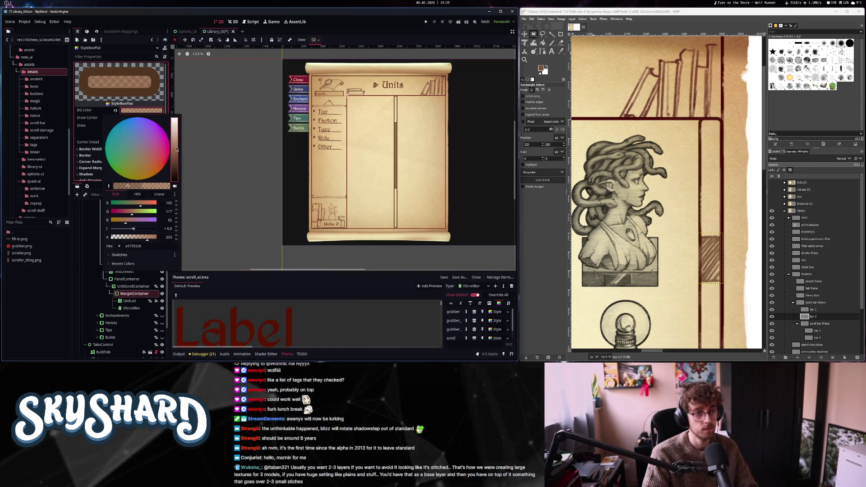
{"action": "left_click", "coordinate": [494, 327]}
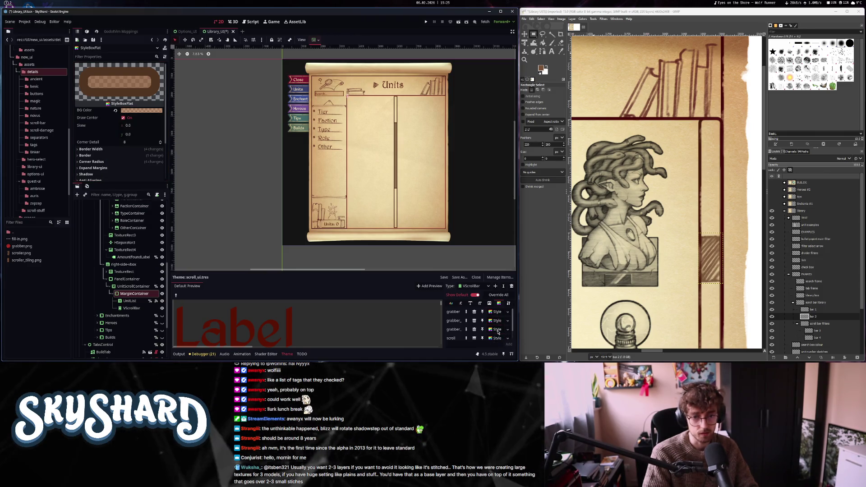
{"action": "scroll", "coordinate": [473, 331], "scroll_direction": "down", "scroll_amount": 1}
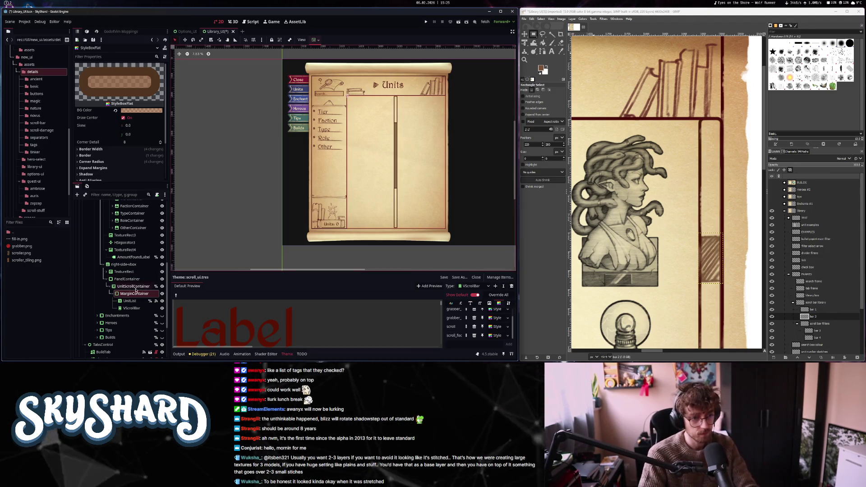
- Delete the extra VScrollBar node, save the scene, and run the SkyShard project
{"action": "left_click", "coordinate": [131, 308]}
{"action": "key", "text": "Return"}
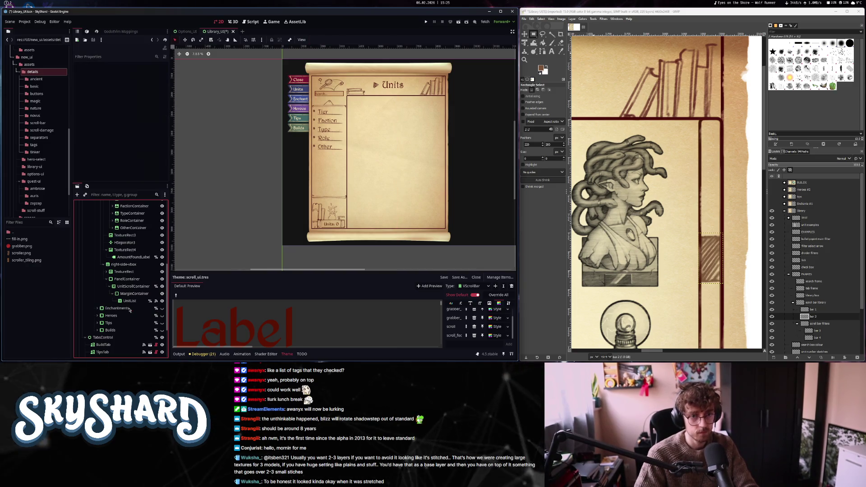
{"action": "key", "text": "ctrl+s"}
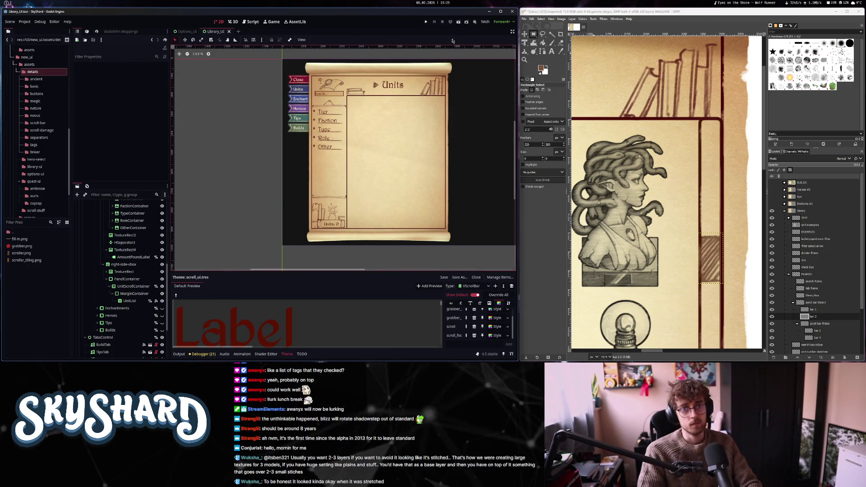
{"action": "left_click", "coordinate": [426, 22]}
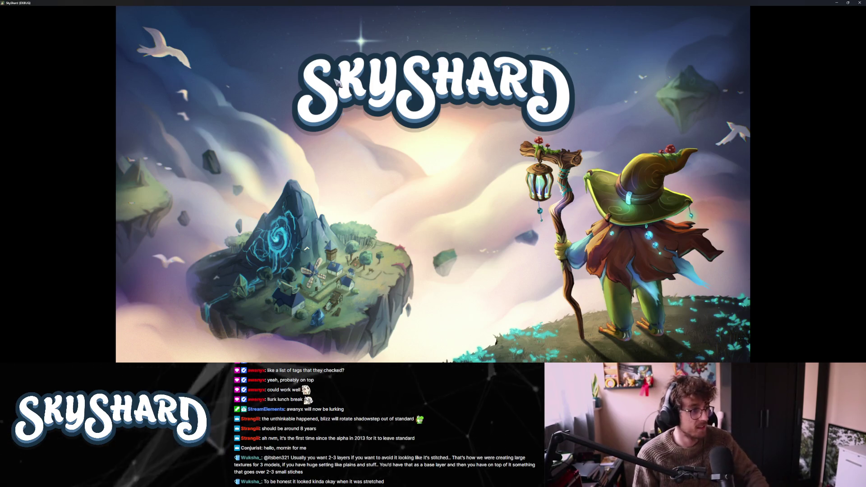
- Window the game, open the Library, and scroll the Units grid down and back up
{"action": "key", "text": "super+Down"}
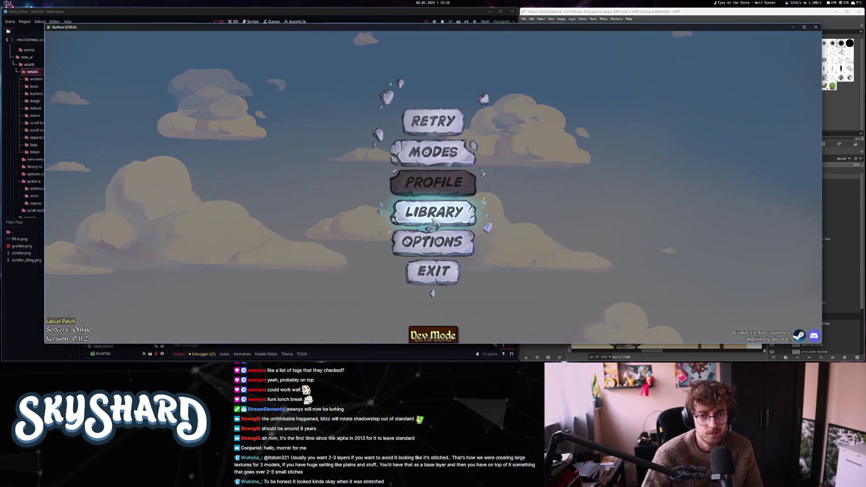
{"action": "left_click", "coordinate": [433, 220]}
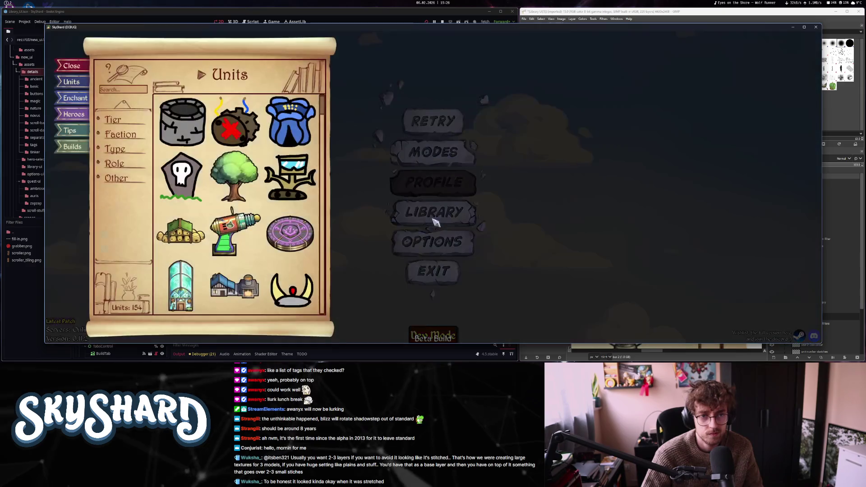
{"action": "scroll", "coordinate": [324, 153], "scroll_direction": "down", "scroll_amount": 5}
{"action": "mouse_move", "coordinate": [324, 153]}
{"action": "left_mouse_down"}
{"action": "mouse_move", "coordinate": [327, 317]}
{"action": "mouse_move", "coordinate": [330, 66]}
{"action": "left_mouse_up"}
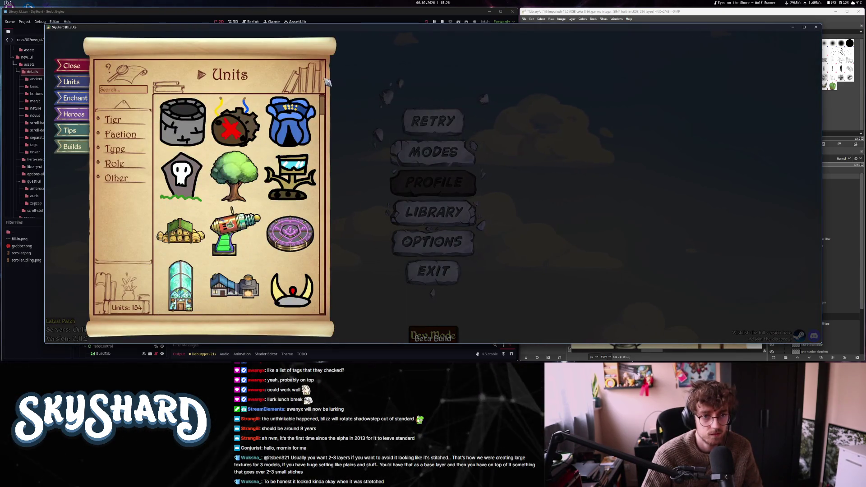
{"action": "mouse_move", "coordinate": [323, 102]}
{"action": "left_mouse_down"}
{"action": "mouse_move", "coordinate": [326, 305]}
{"action": "mouse_move", "coordinate": [322, 205]}
{"action": "left_mouse_up"}
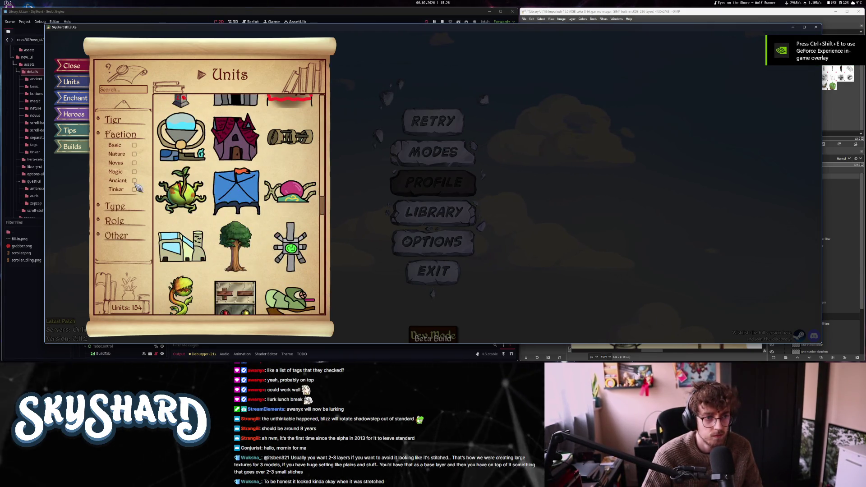
- Toggle the Start of Combat filter on and off, collapse Other, then close the Library and quit
{"action": "left_click", "coordinate": [115, 206]}
{"action": "scroll", "coordinate": [144, 202], "scroll_direction": "down", "scroll_amount": 1}
{"action": "scroll", "coordinate": [144, 181], "scroll_direction": "up", "scroll_amount": 1}
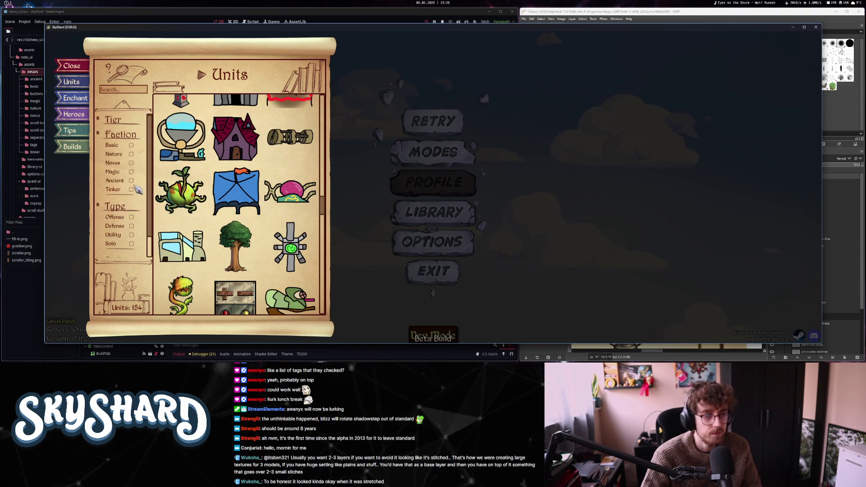
{"action": "scroll", "coordinate": [135, 203], "scroll_direction": "down", "scroll_amount": 3}
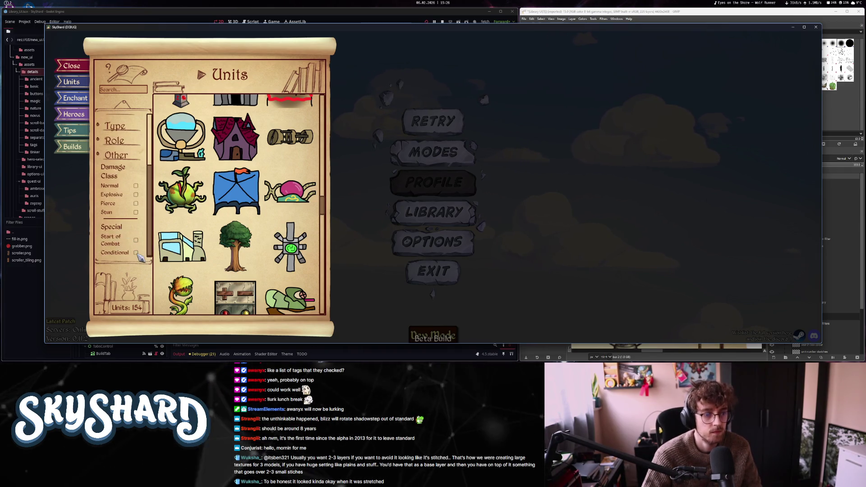
{"action": "left_click", "coordinate": [136, 240]}
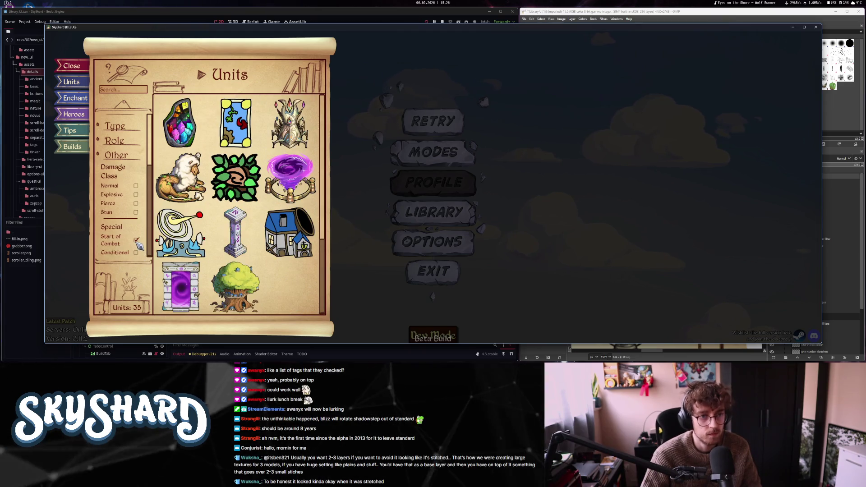
{"action": "left_click", "coordinate": [136, 240]}
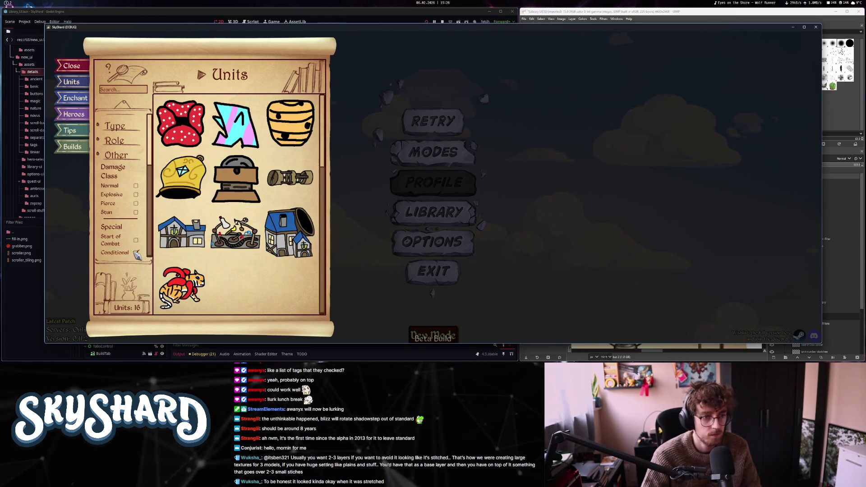
{"action": "scroll", "coordinate": [140, 242], "scroll_direction": "up", "scroll_amount": 3}
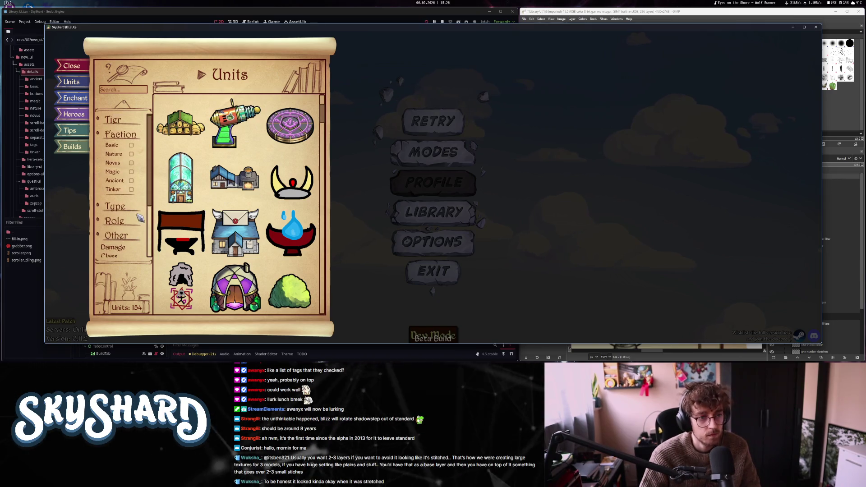
{"action": "left_click", "coordinate": [121, 237]}
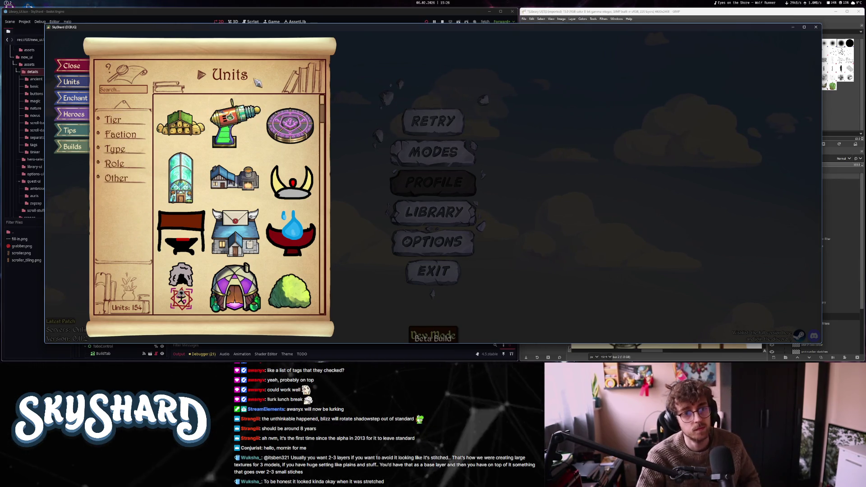
{"action": "left_click", "coordinate": [360, 186]}
{"action": "left_click", "coordinate": [436, 273]}
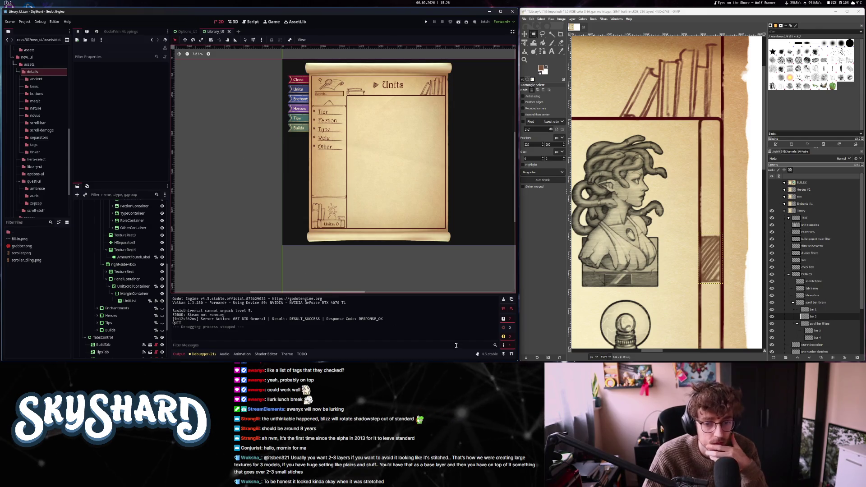
- In the scroll_ui theme editor, select the grabber StyleBoxFlat for editing
{"action": "left_click", "coordinate": [287, 354]}
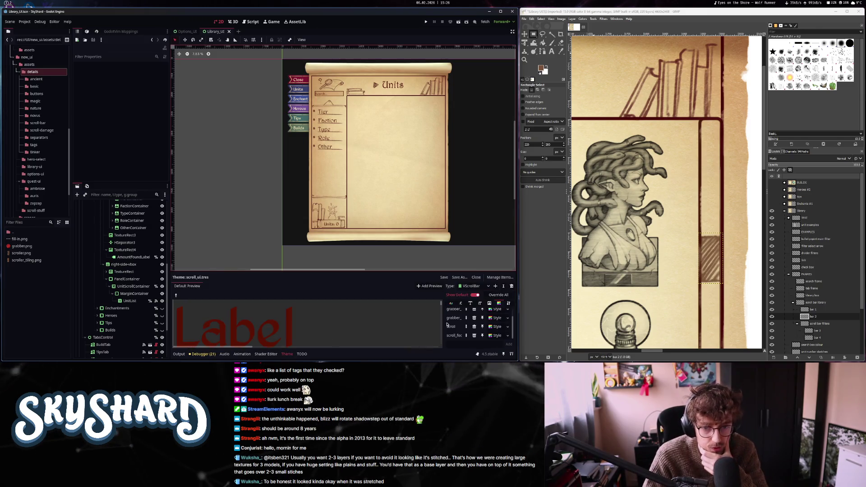
{"action": "left_click", "coordinate": [497, 326]}
{"action": "scroll", "coordinate": [94, 153], "scroll_direction": "up", "scroll_amount": 2}
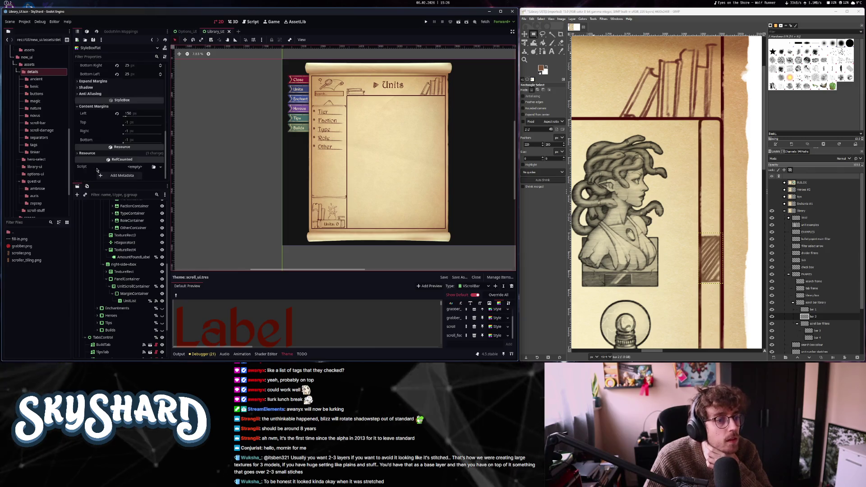
{"action": "scroll", "coordinate": [99, 153], "scroll_direction": "up", "scroll_amount": 5}
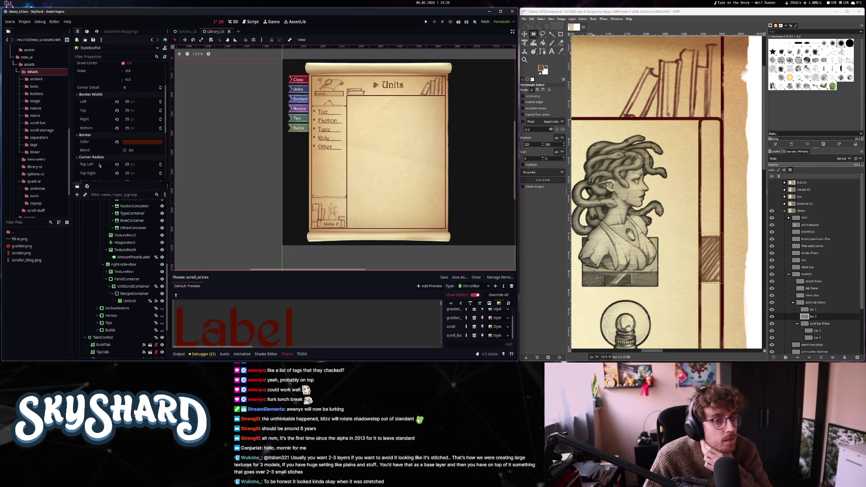
{"action": "scroll", "coordinate": [98, 166], "scroll_direction": "down", "scroll_amount": 10}
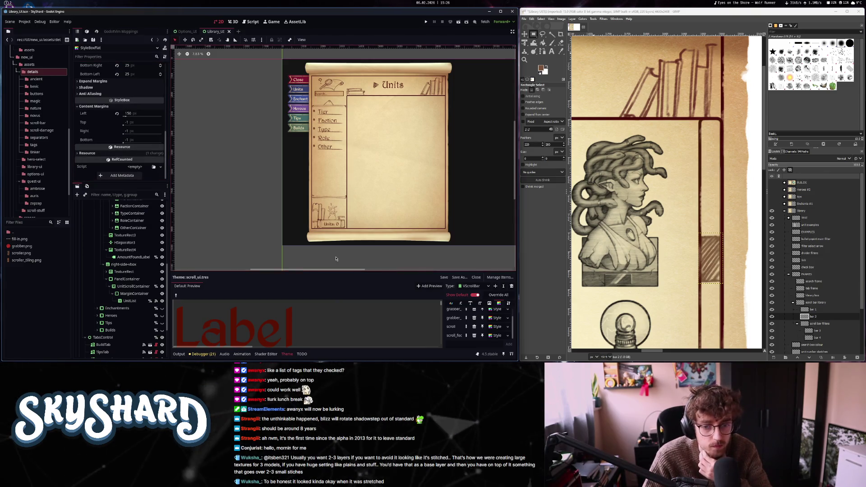
{"action": "scroll", "coordinate": [114, 204], "scroll_direction": "up", "scroll_amount": 5}
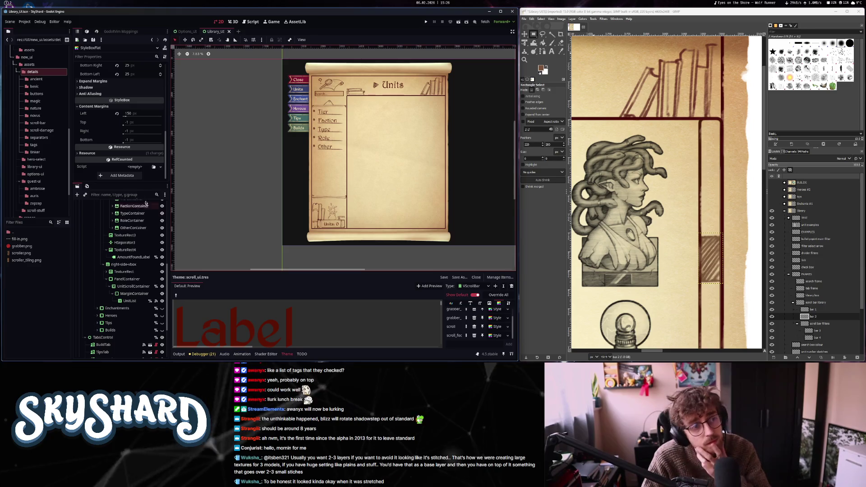
{"action": "scroll", "coordinate": [117, 176], "scroll_direction": "up", "scroll_amount": 8}
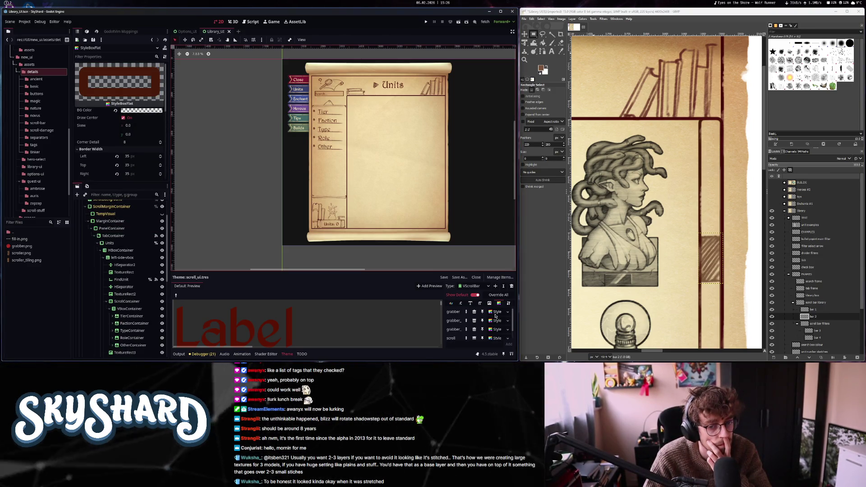
{"action": "scroll", "coordinate": [478, 325], "scroll_direction": "up", "scroll_amount": 1}
{"action": "left_click", "coordinate": [495, 311]}
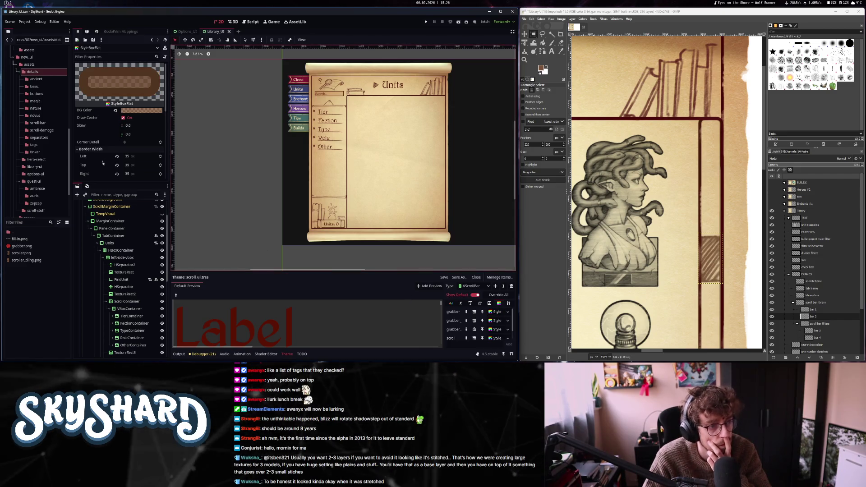
{"action": "scroll", "coordinate": [97, 135], "scroll_direction": "down", "scroll_amount": 6}
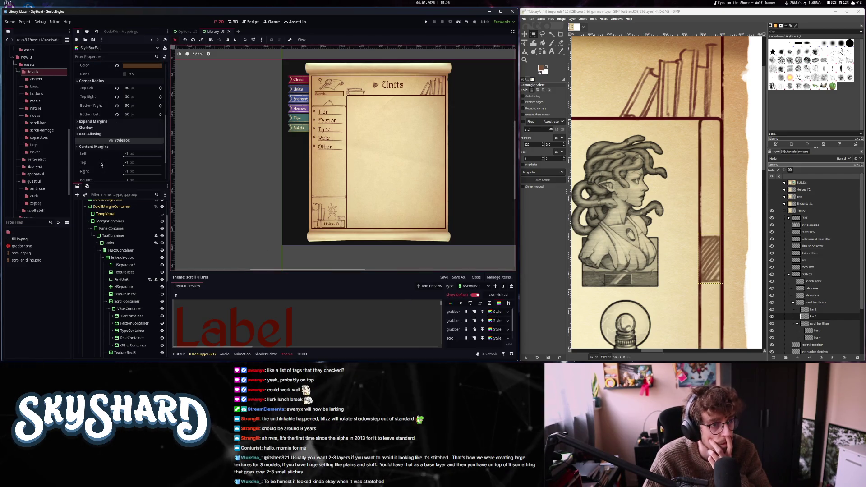
{"action": "scroll", "coordinate": [97, 129], "scroll_direction": "down", "scroll_amount": 3}
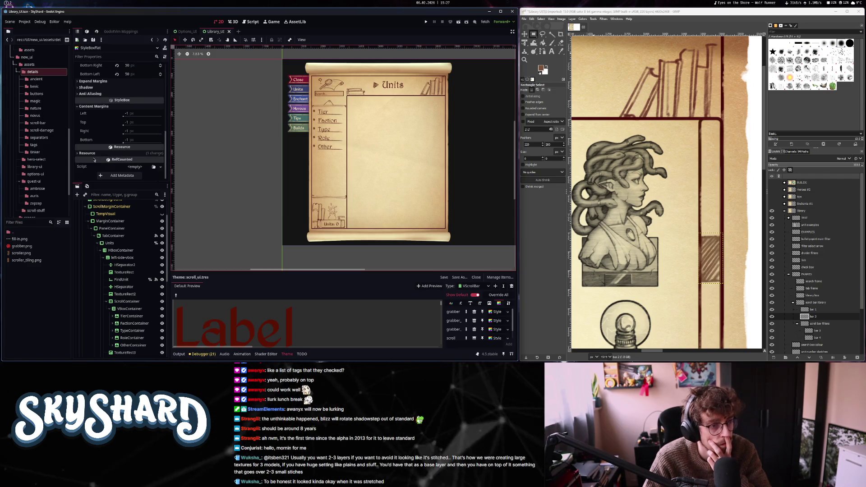
- Try a content margin of 20 on the grabber style and look at its Expand Margins
{"action": "left_click", "coordinate": [141, 122]}
{"action": "type", "text": "20"}
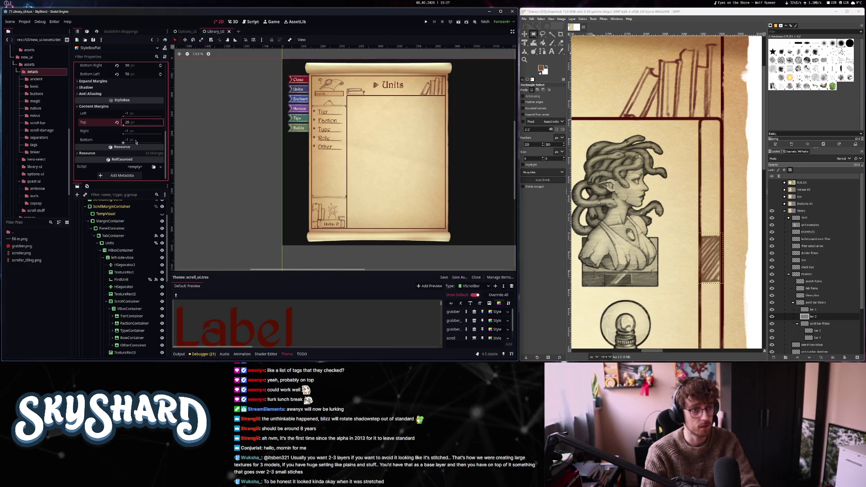
{"action": "key", "text": "Return"}
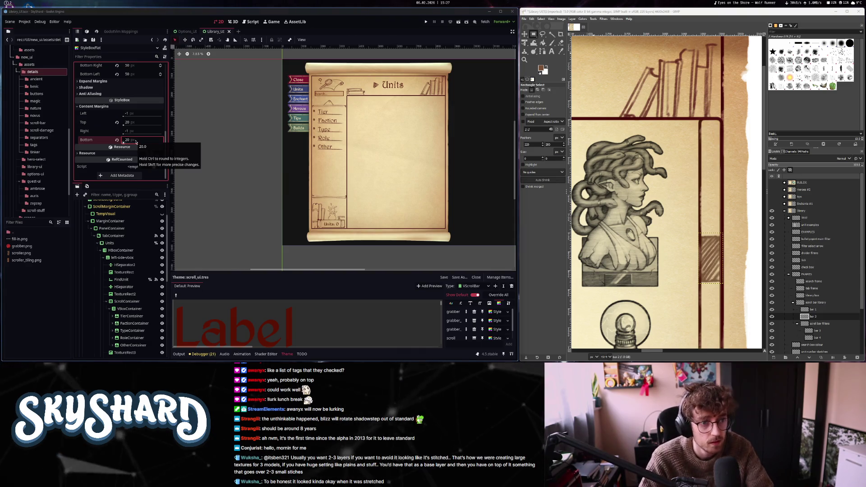
{"action": "left_click", "coordinate": [93, 106]}
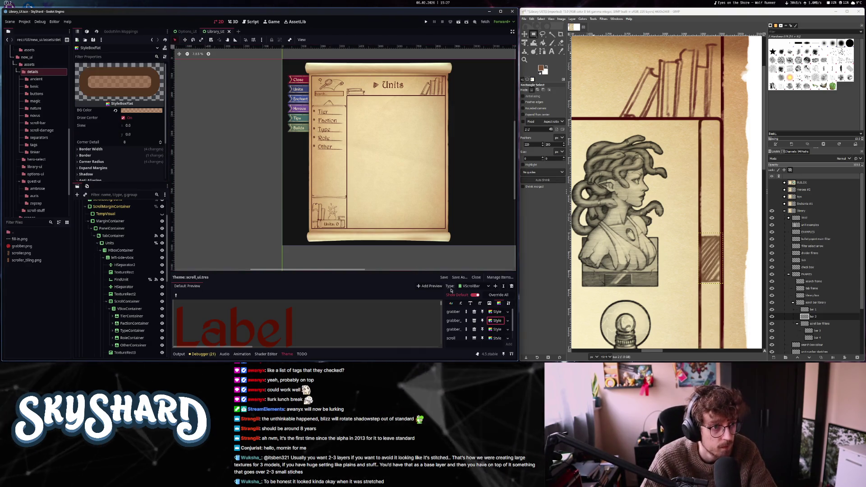
{"action": "scroll", "coordinate": [112, 155], "scroll_direction": "down", "scroll_amount": 3}
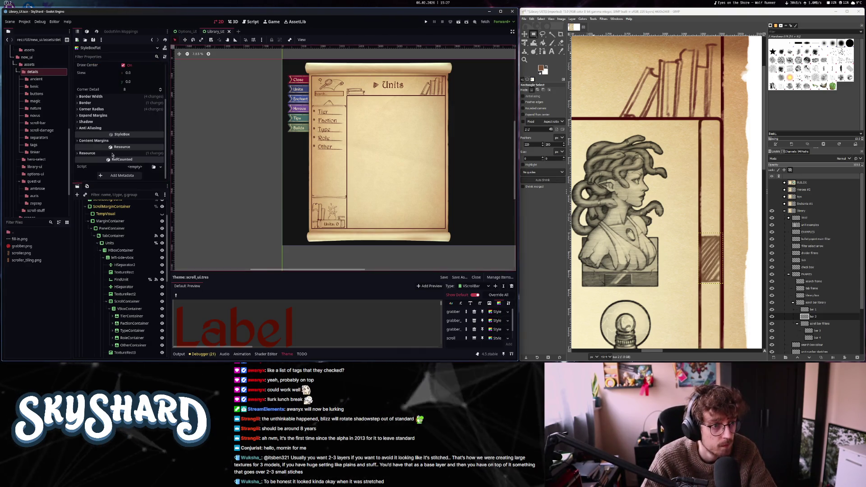
{"action": "left_click", "coordinate": [115, 118]}
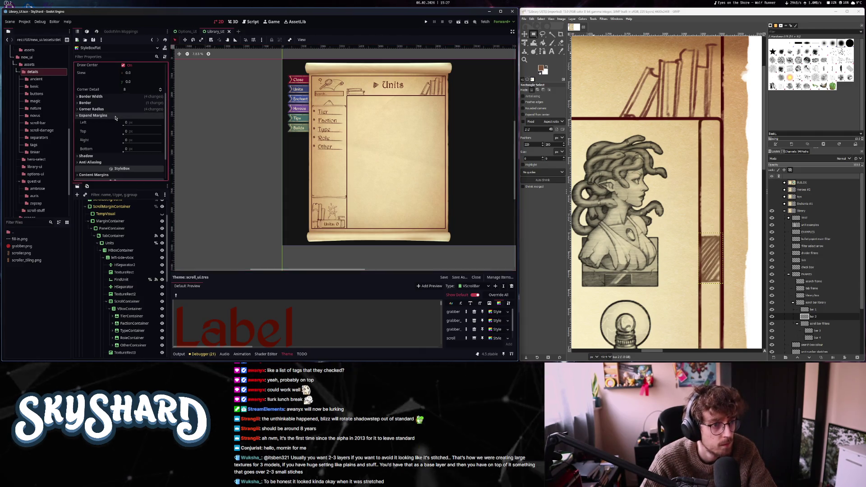
{"action": "left_click", "coordinate": [115, 118]}
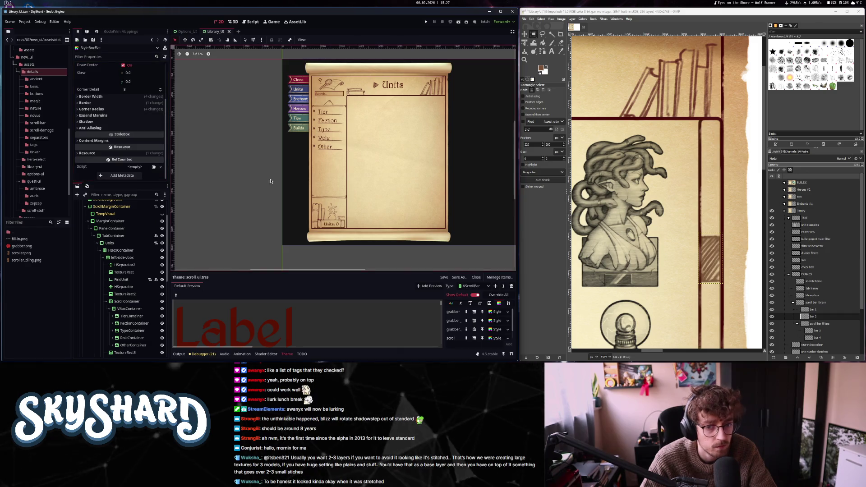
- On another grabber style, reset the content margins and set top and bottom expand margins to 20
{"action": "left_click", "coordinate": [498, 313]}
{"action": "left_click", "coordinate": [117, 122]}
{"action": "left_click", "coordinate": [116, 139]}
{"action": "left_click", "coordinate": [101, 83]}
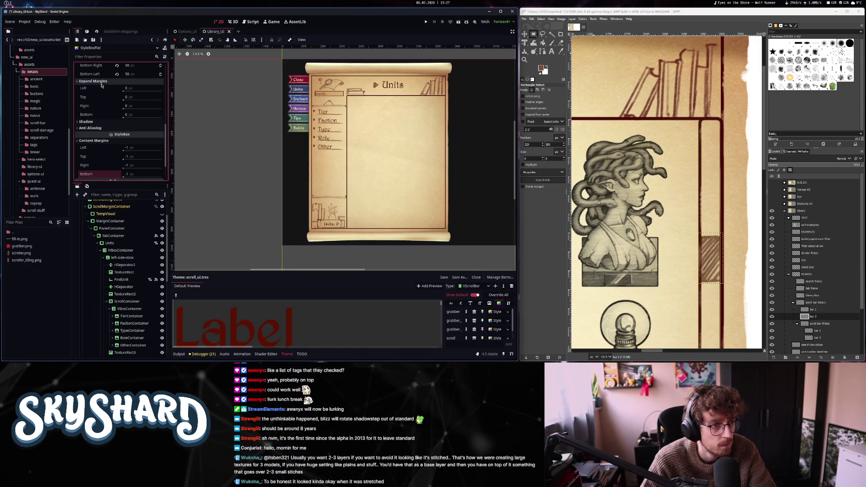
{"action": "left_click", "coordinate": [127, 97]}
{"action": "type", "text": "20"}
{"action": "key", "text": "Return"}
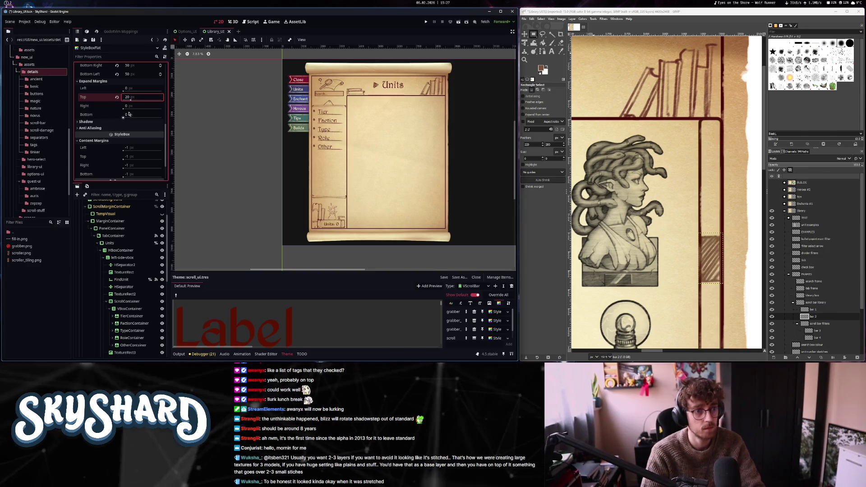
{"action": "left_click", "coordinate": [129, 114]}
{"action": "type", "text": "20"}
{"action": "key", "text": "Return"}
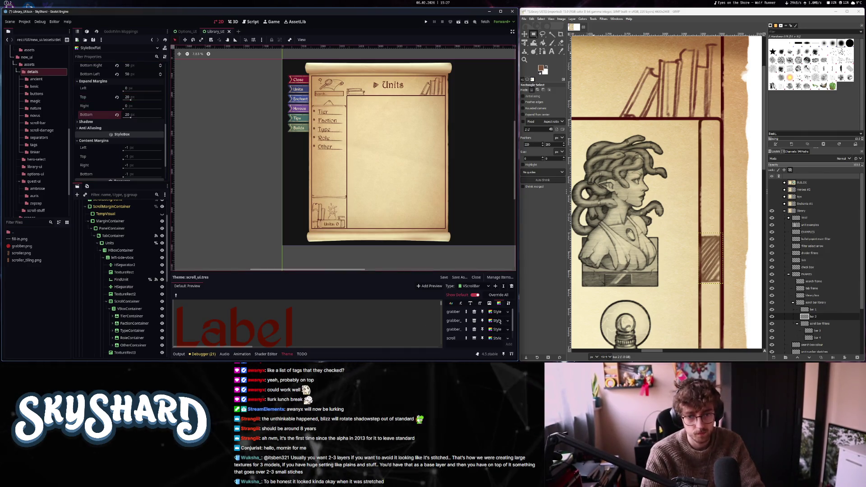
- Give the next grabber style 20 px top and bottom expand margins, then run the project
{"action": "left_click", "coordinate": [497, 321]}
{"action": "left_click", "coordinate": [94, 115]}
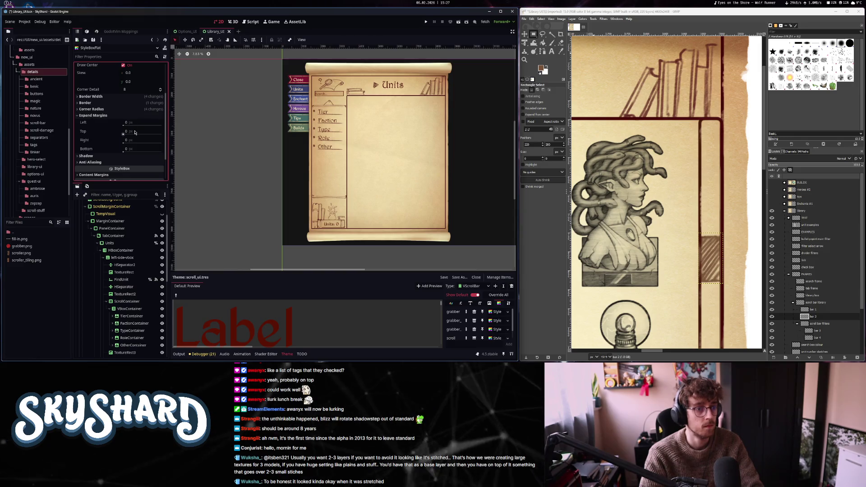
{"action": "key", "text": "Tab"}
{"action": "key", "text": "Tab"}
{"action": "type", "text": "20"}
{"action": "key", "text": "Return"}
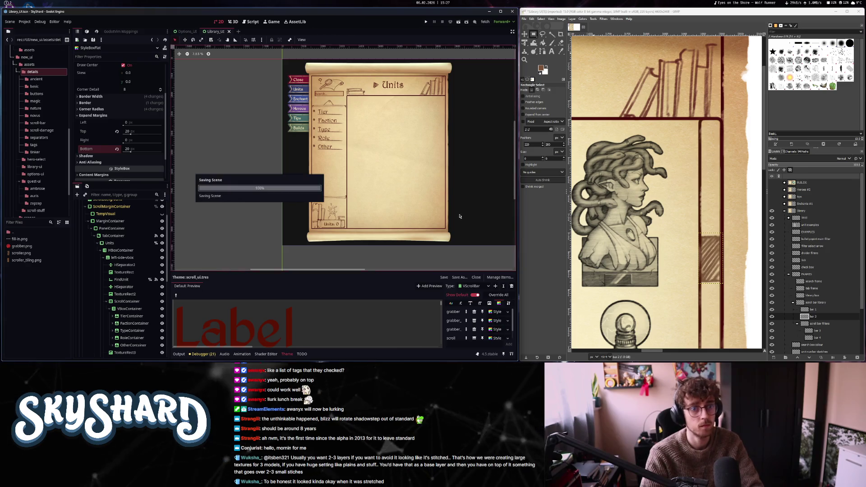
{"action": "left_click", "coordinate": [426, 22]}
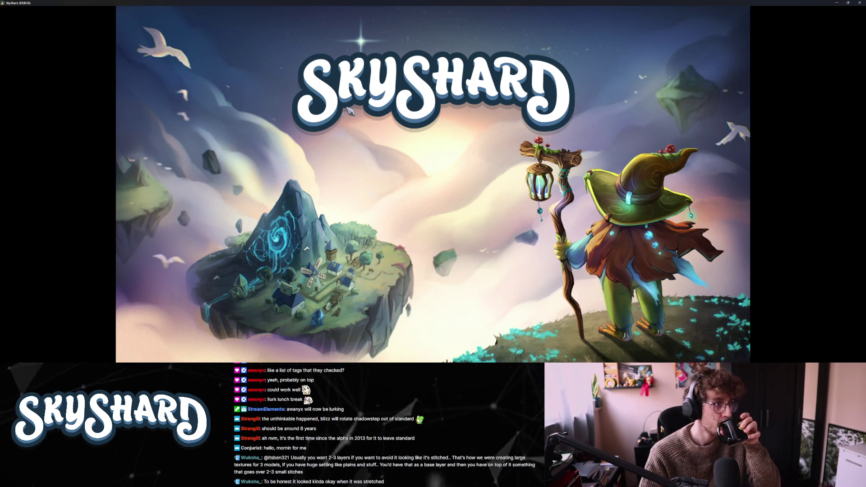
- In windowed mode, open the Library, drag the scrollbar down and back up, then switch library tabs
{"action": "key", "text": "F11"}
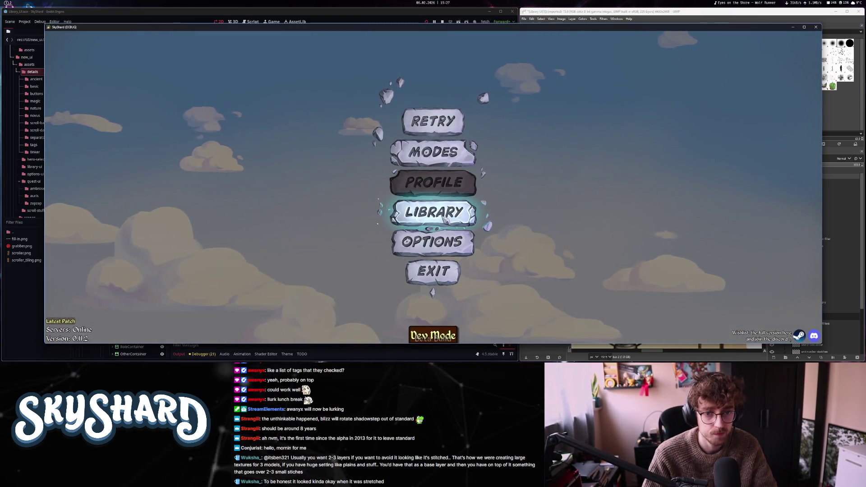
{"action": "left_click", "coordinate": [433, 212]}
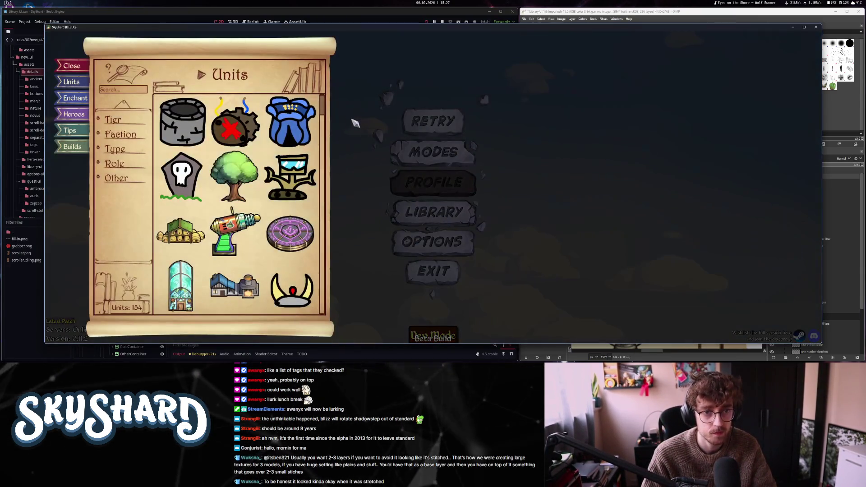
{"action": "left_click_drag", "start_coordinate": [324, 108], "coordinate": [330, 244]}
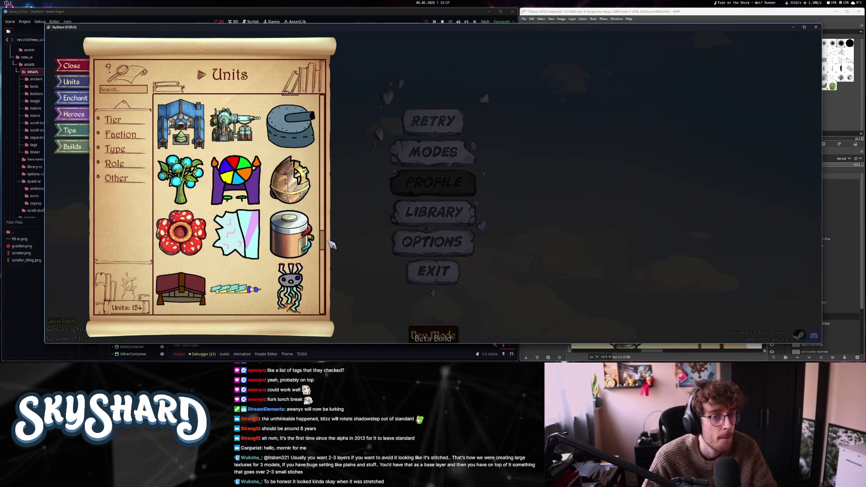
{"action": "scroll", "coordinate": [331, 239], "scroll_direction": "up", "scroll_amount": 10}
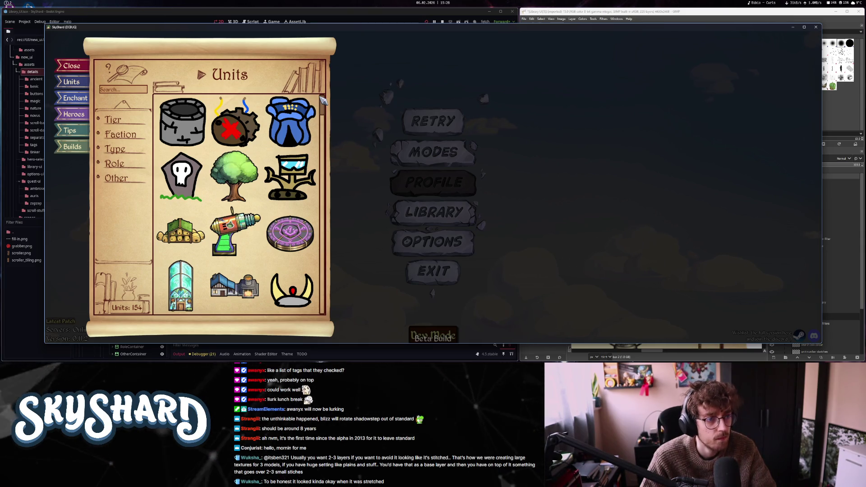
{"action": "mouse_move", "coordinate": [321, 106]}
{"action": "left_mouse_down"}
{"action": "mouse_move", "coordinate": [336, 272]}
{"action": "mouse_move", "coordinate": [345, 91]}
{"action": "left_mouse_up"}
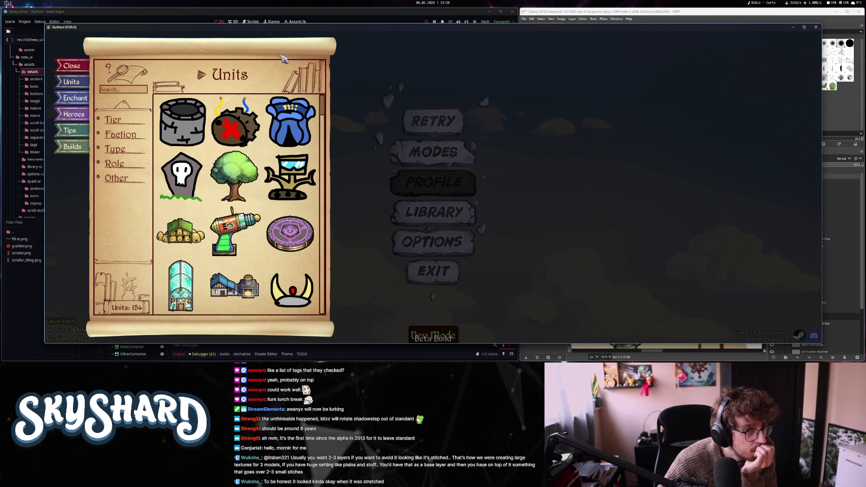
{"action": "left_click", "coordinate": [79, 102]}
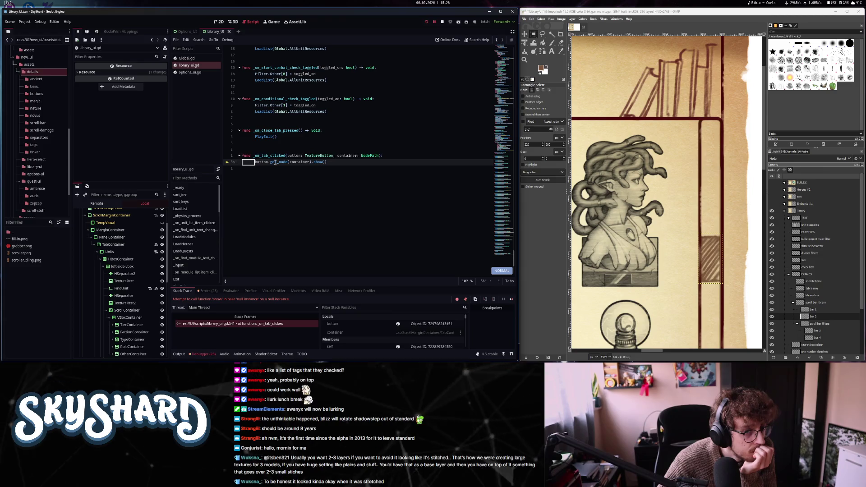
- Inspect the button variable on failing line 541, then stop the running game
{"action": "left_click", "coordinate": [254, 163]}
{"action": "mouse_move", "coordinate": [254, 162]}
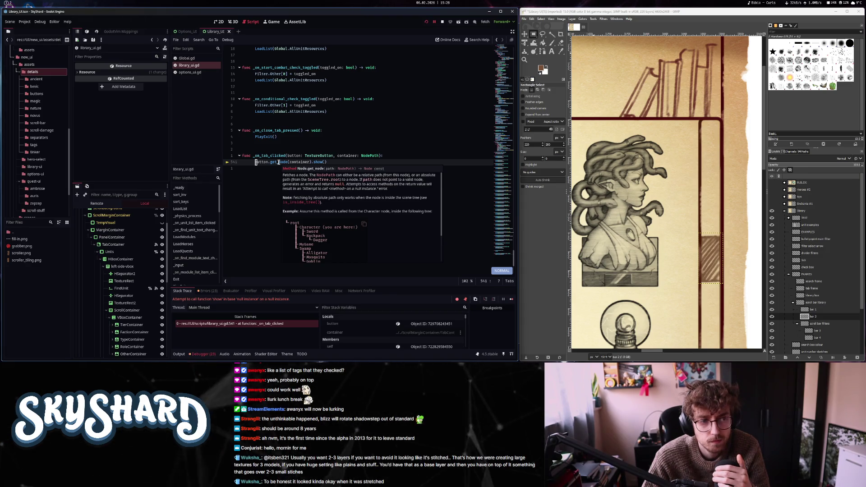
{"action": "left_click", "coordinate": [442, 22]}
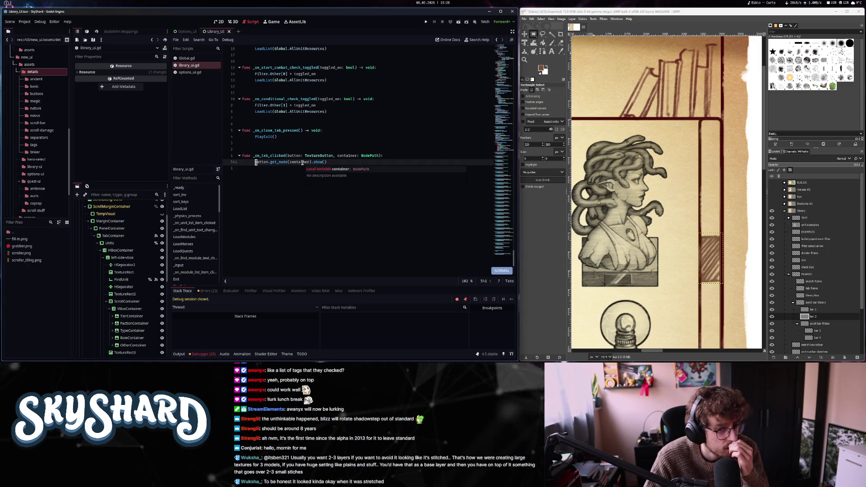
- Show the debugger's Errors list and scroll through the 23 errors and warnings
{"action": "left_click", "coordinate": [205, 290]}
{"action": "scroll", "coordinate": [283, 321], "scroll_direction": "down", "scroll_amount": 5}
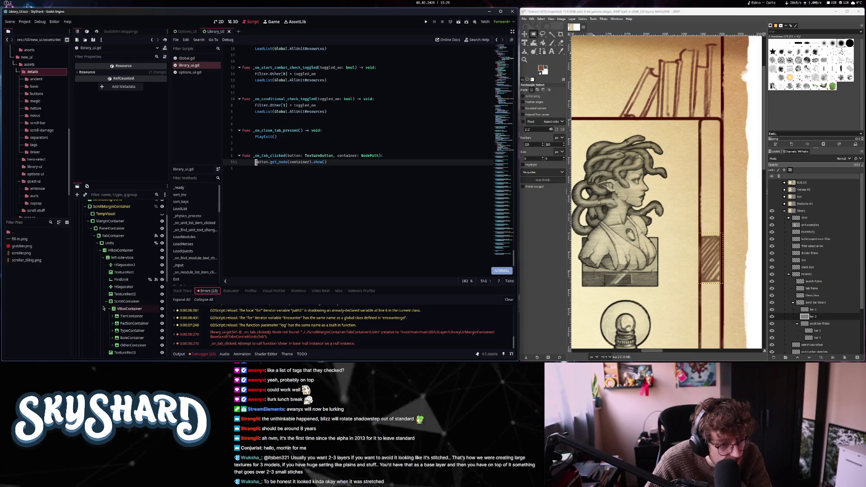
{"action": "scroll", "coordinate": [119, 308], "scroll_direction": "up", "scroll_amount": 2}
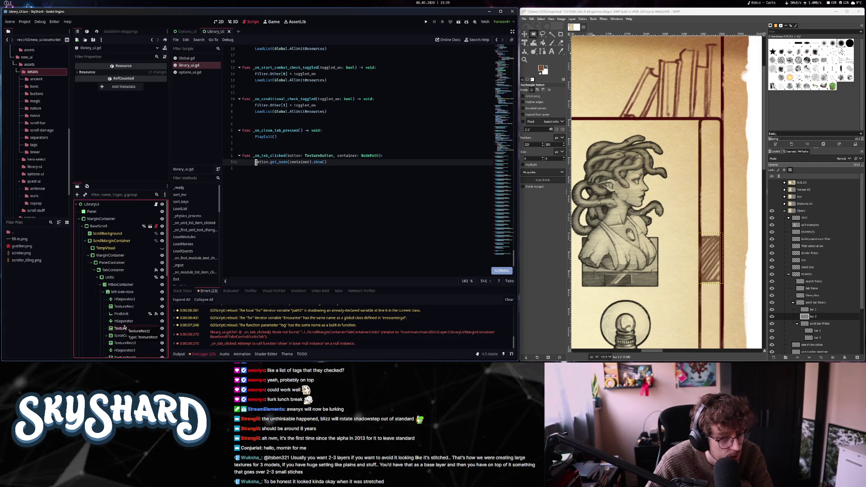
- Inspect the MarginContainer, BuildTab, TabsControl, UnitsTab, BaseScroll and ScrollMarginContainer properties
{"action": "left_click", "coordinate": [115, 257]}
{"action": "left_click", "coordinate": [91, 263]}
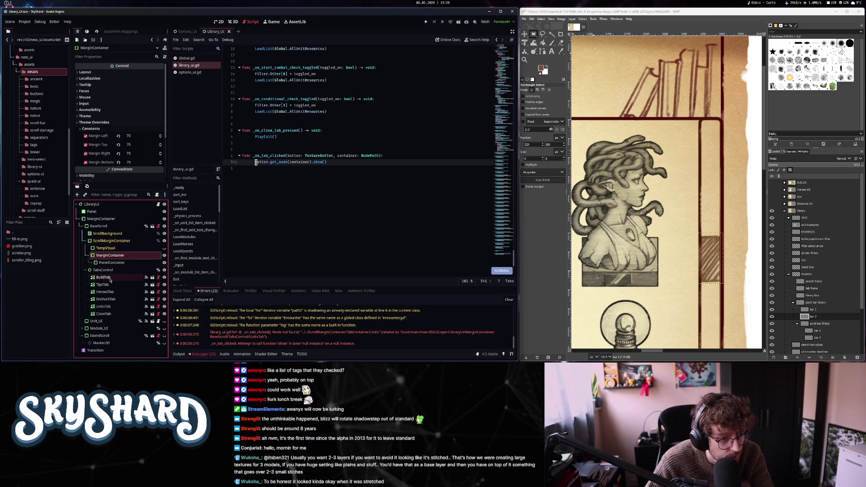
{"action": "left_click", "coordinate": [105, 278]}
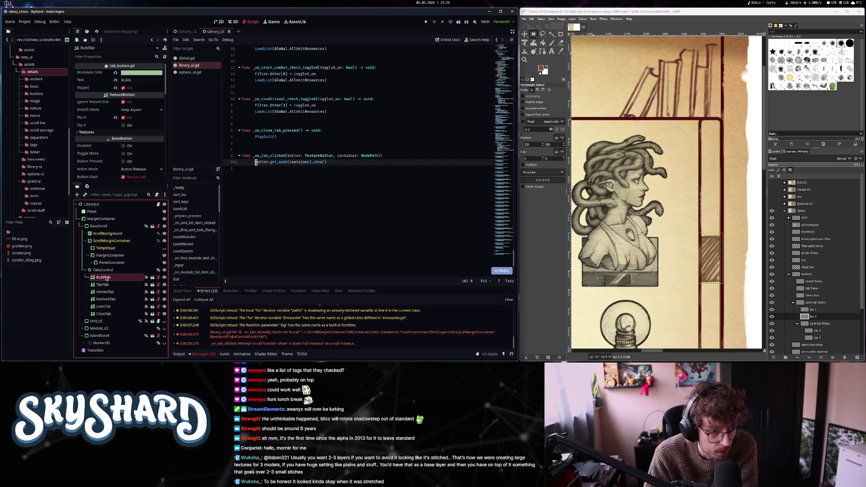
{"action": "left_click", "coordinate": [105, 271]}
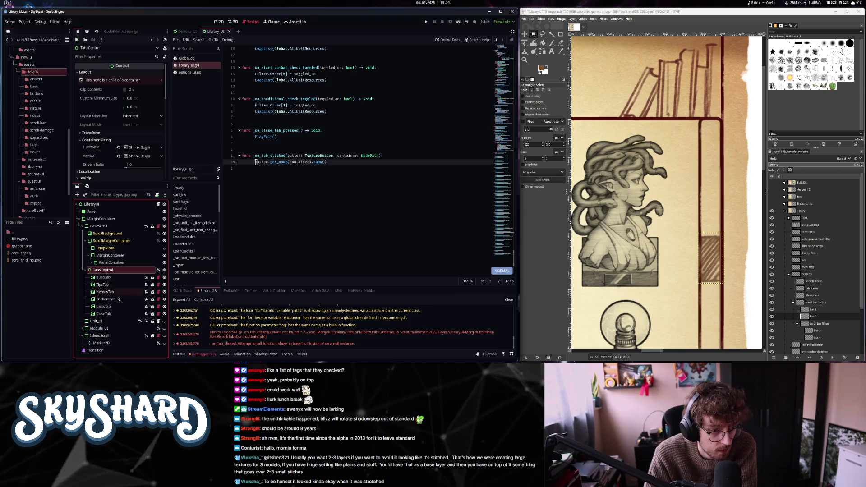
{"action": "left_click", "coordinate": [104, 307]}
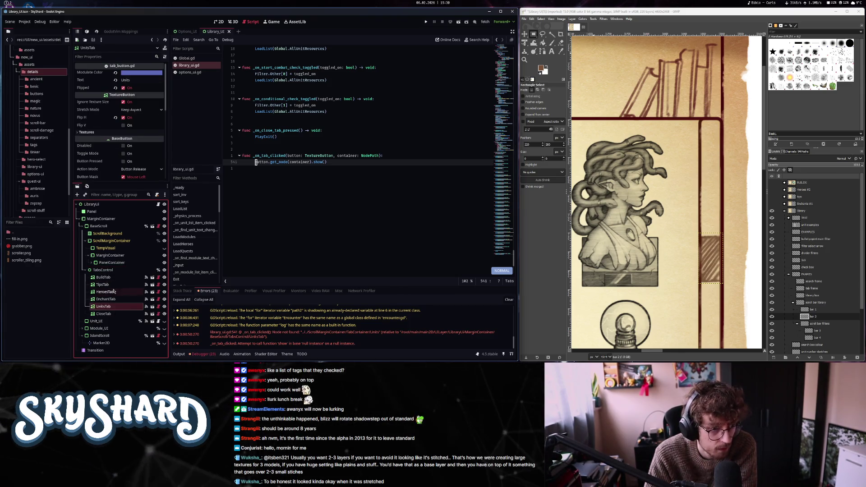
{"action": "left_click", "coordinate": [112, 271]}
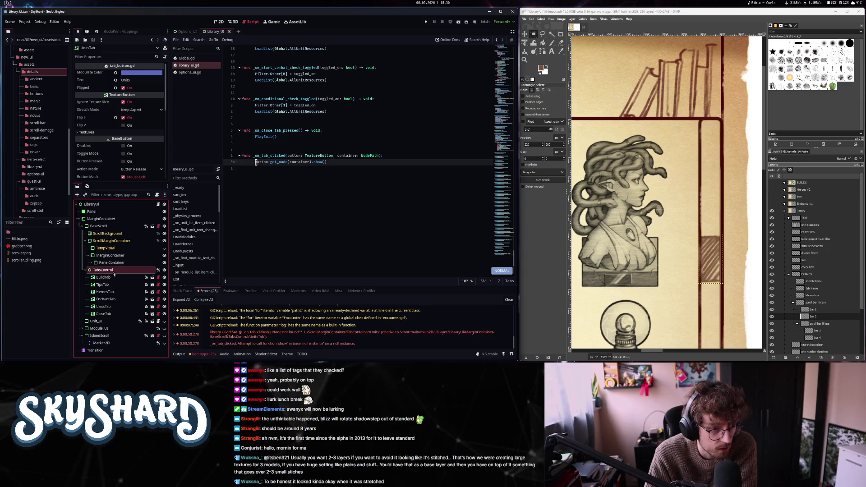
{"action": "left_click", "coordinate": [108, 226]}
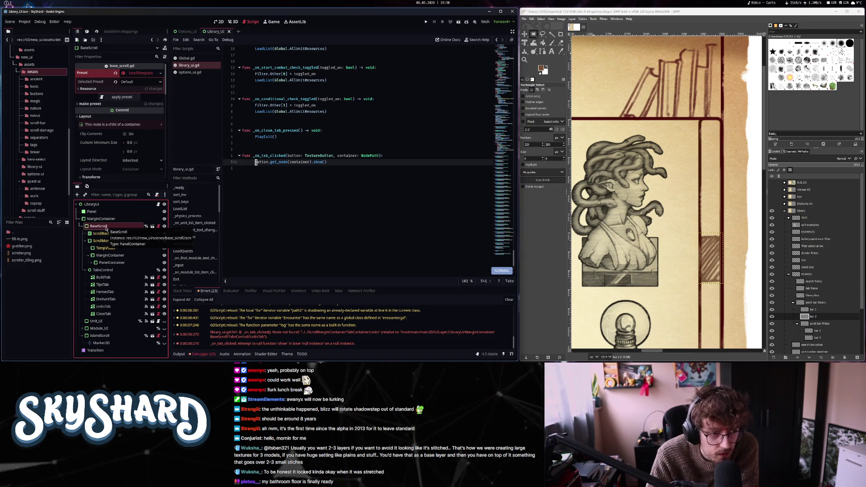
{"action": "left_click", "coordinate": [112, 241]}
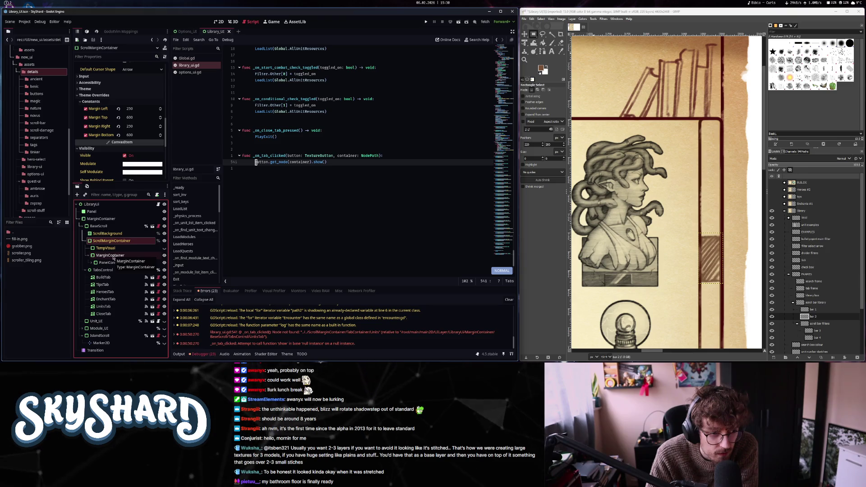
{"action": "left_click", "coordinate": [110, 255]}
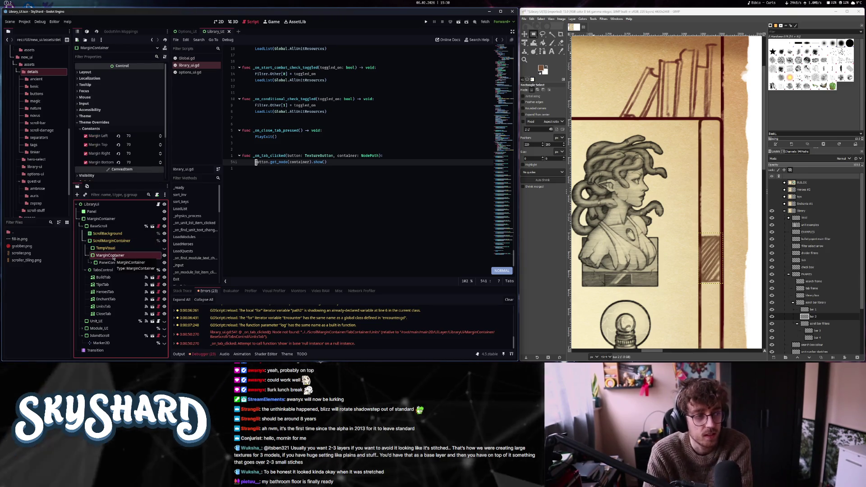
- Select BuildTab, list its signals, and open its pressed connection to _on_tab_clicked
{"action": "left_click", "coordinate": [104, 277]}
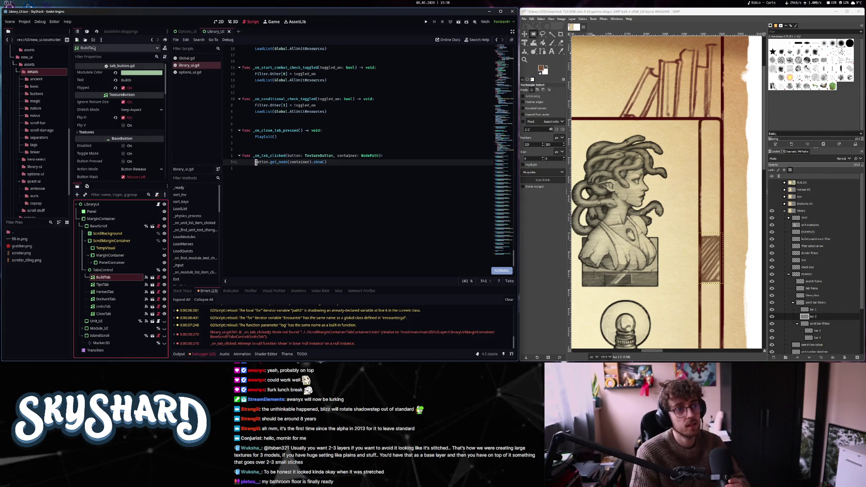
{"action": "left_click", "coordinate": [86, 31]}
{"action": "left_click", "coordinate": [125, 88]}
{"action": "double_click", "coordinate": [126, 88]}
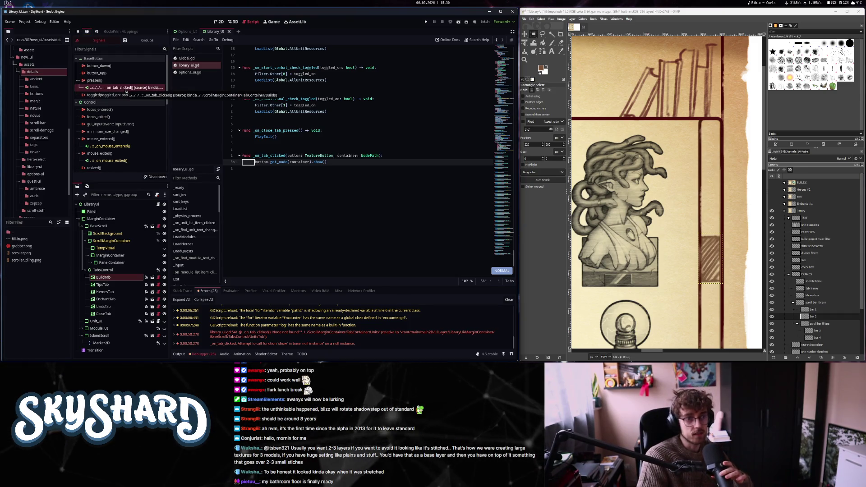
- Rebind BuildTab's pressed connection so Argument 1 points to the Builds node
{"action": "left_click", "coordinate": [134, 94]}
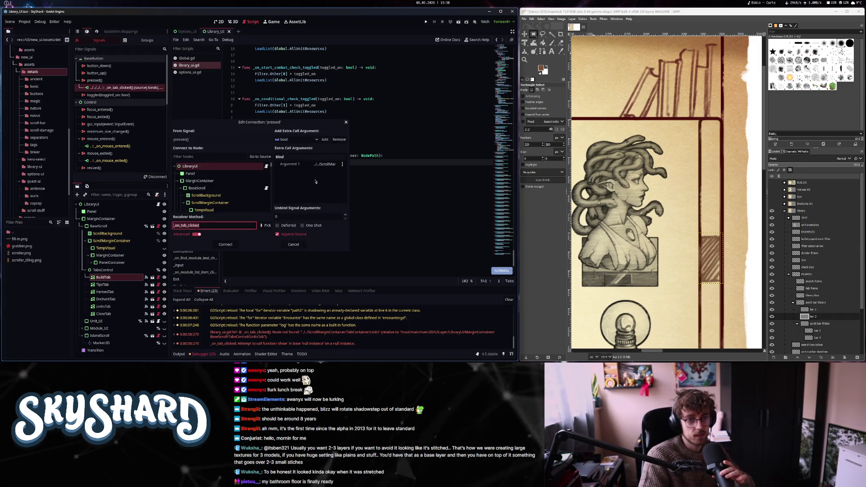
{"action": "left_click", "coordinate": [325, 164]}
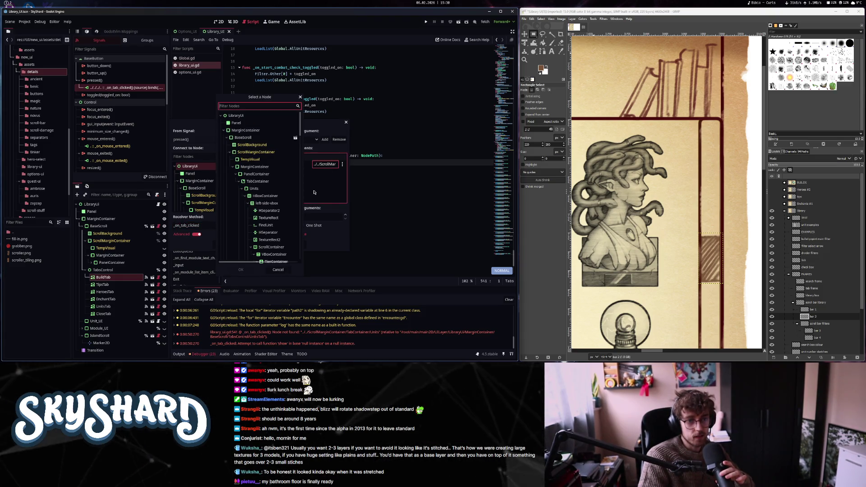
{"action": "key", "text": "Escape"}
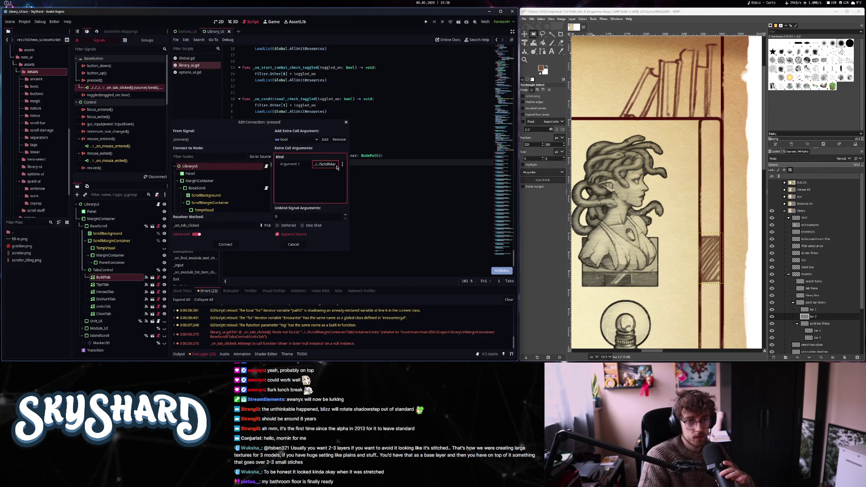
{"action": "left_click", "coordinate": [337, 167]}
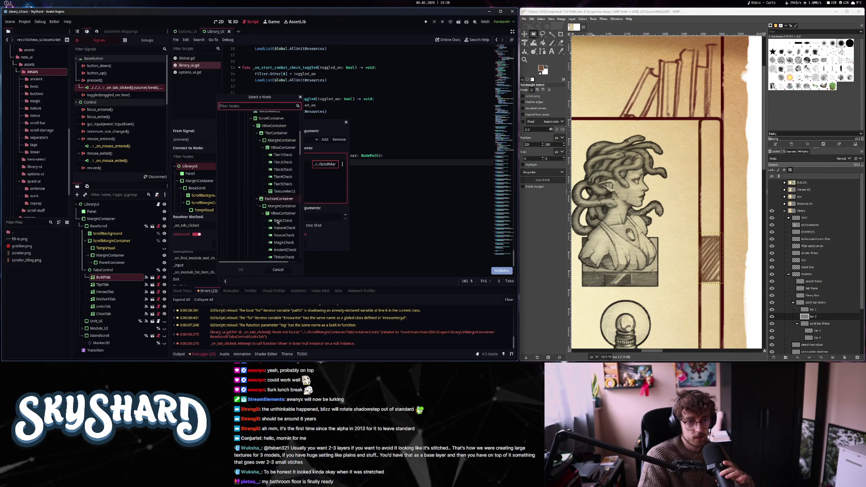
{"action": "scroll", "coordinate": [271, 167], "scroll_direction": "down", "scroll_amount": 5}
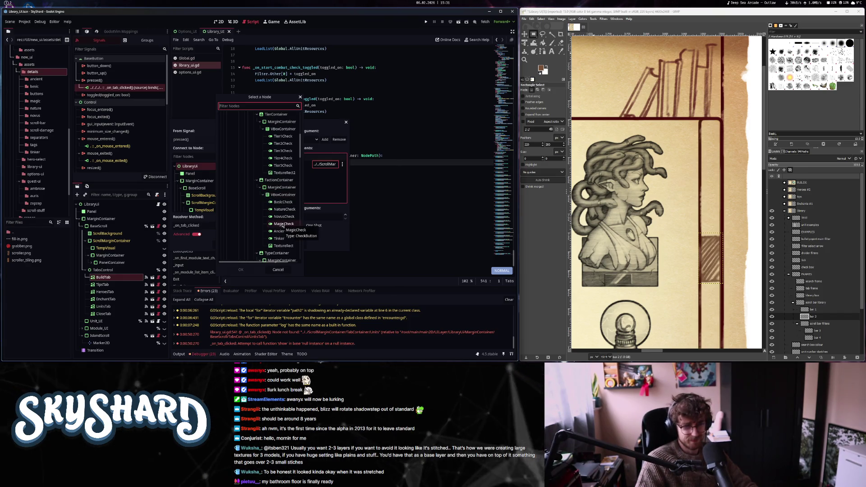
{"action": "scroll", "coordinate": [250, 189], "scroll_direction": "up", "scroll_amount": 3}
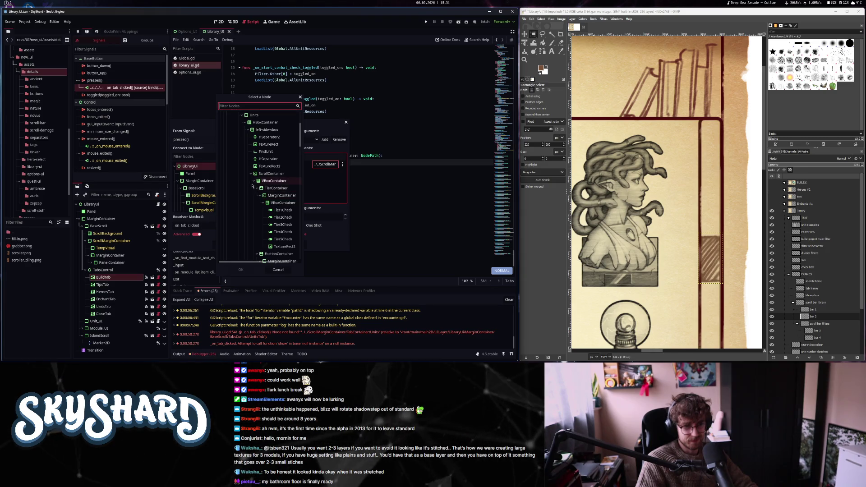
{"action": "scroll", "coordinate": [251, 194], "scroll_direction": "up", "scroll_amount": 3}
{"action": "left_click", "coordinate": [243, 170]}
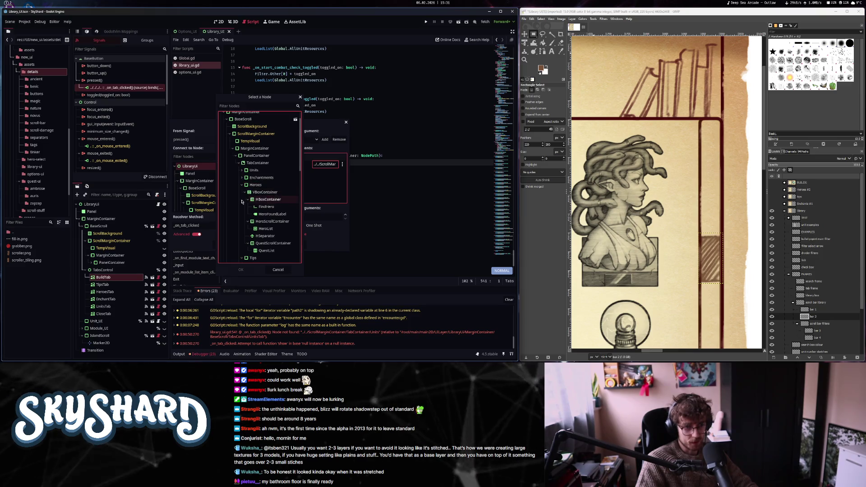
{"action": "left_click", "coordinate": [242, 184]}
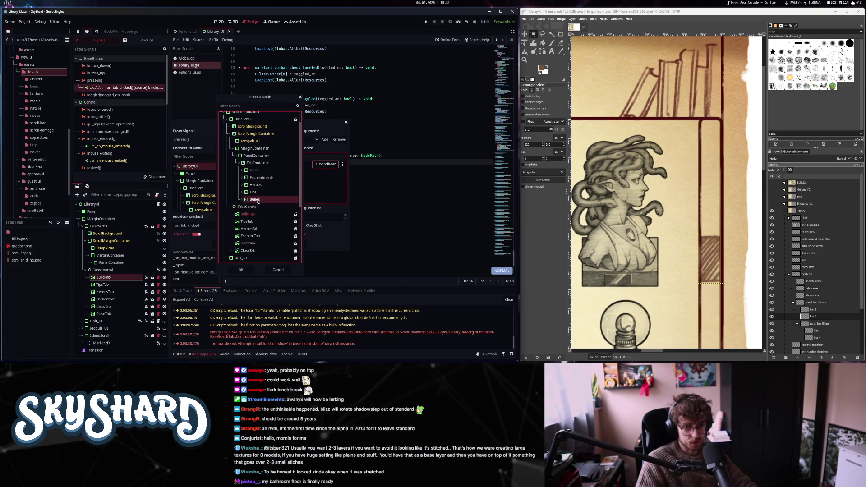
{"action": "left_click", "coordinate": [243, 271]}
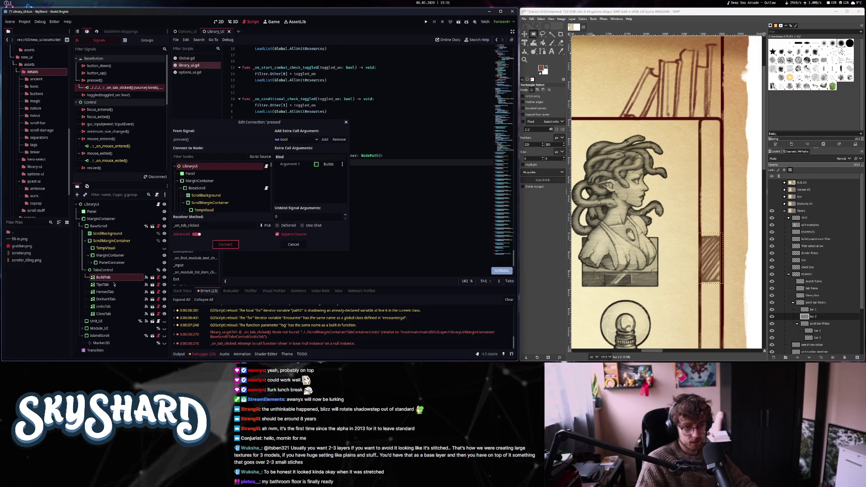
{"action": "left_click", "coordinate": [226, 245]}
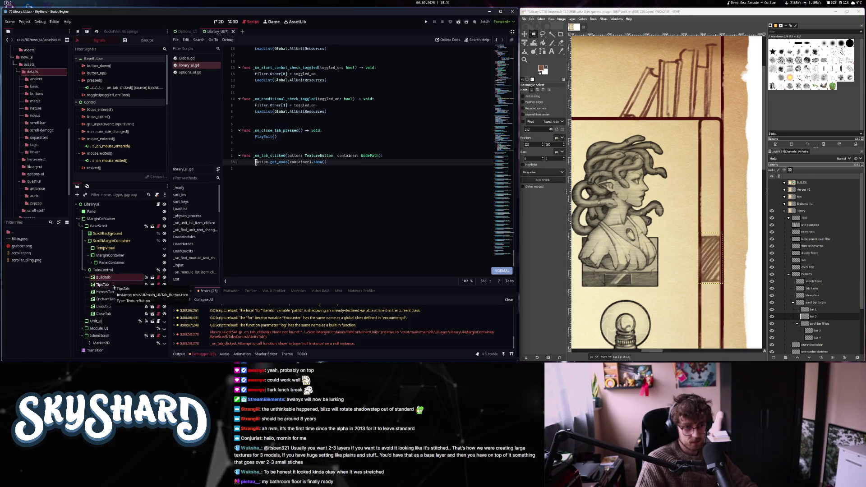
- Open TipsTab's _on_tab_clicked connection and read its Argument 1 container path
{"action": "left_click", "coordinate": [135, 286]}
{"action": "left_click", "coordinate": [121, 87]}
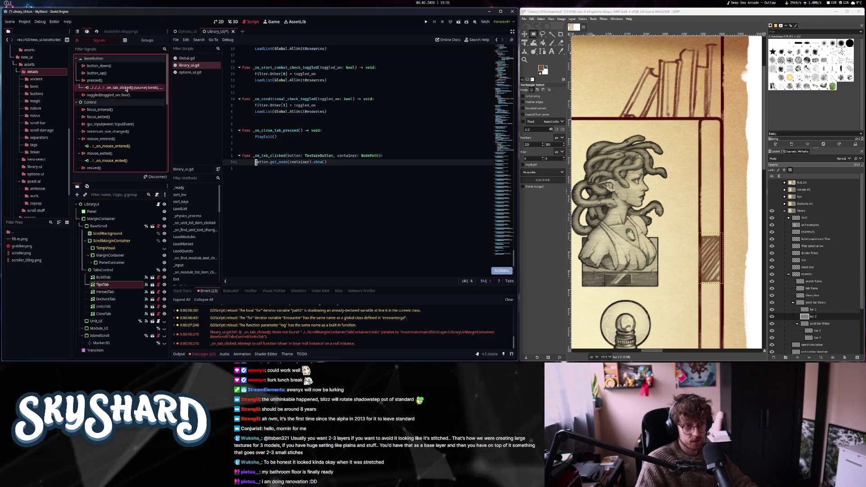
{"action": "right_click", "coordinate": [150, 88]}
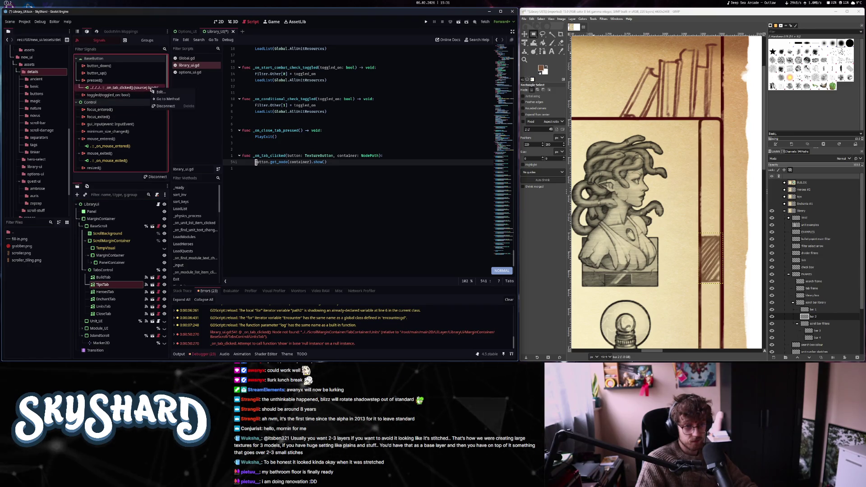
{"action": "left_click", "coordinate": [166, 92]}
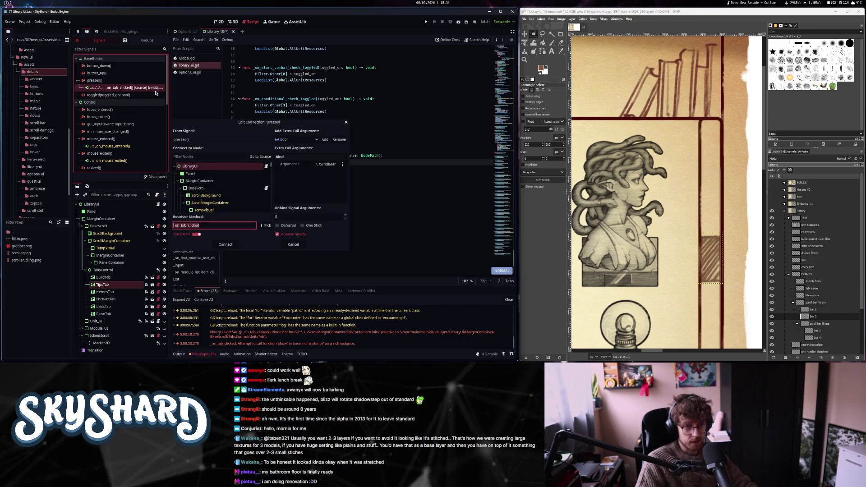
{"action": "left_click", "coordinate": [322, 165]}
{"action": "left_click", "coordinate": [300, 97]}
{"action": "left_click_drag", "start_coordinate": [350, 173], "coordinate": [512, 178]}
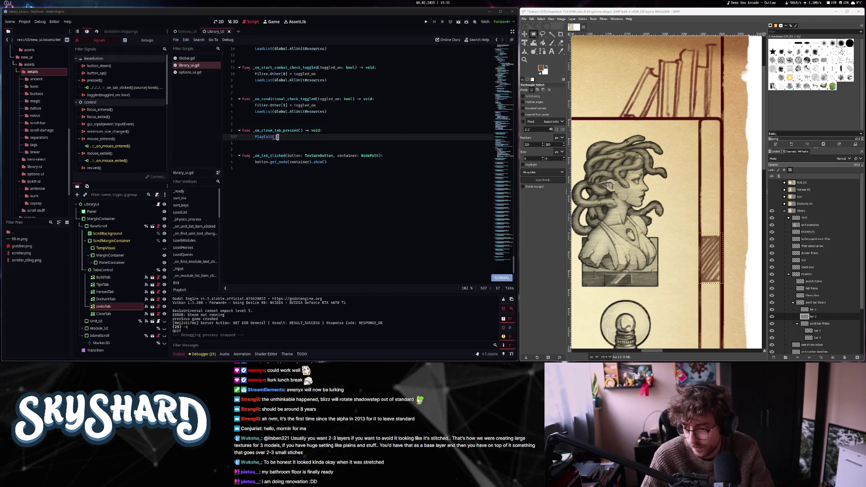
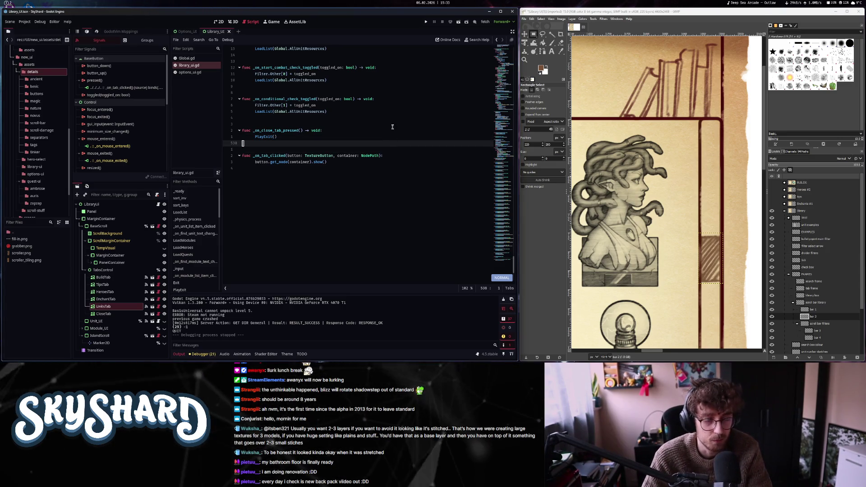
- Place the cursor on the blank line above _on_close_tab_pressed in library_ui.gd
{"action": "left_click", "coordinate": [402, 90]}
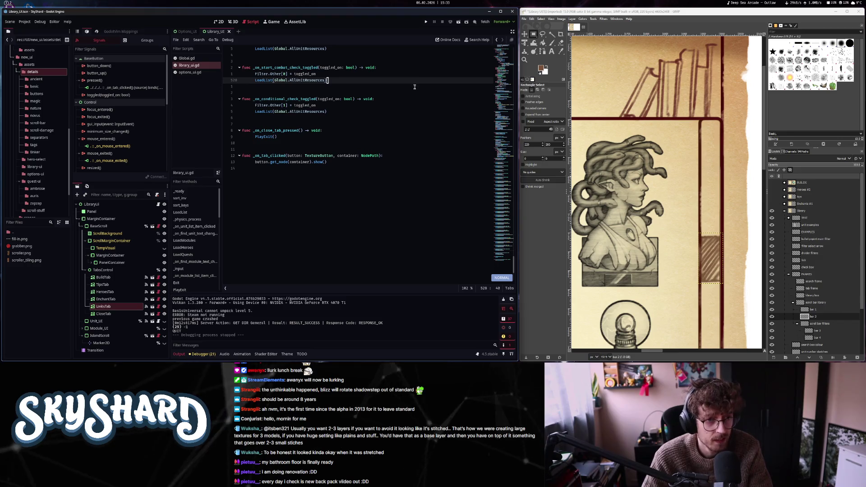
{"action": "left_click", "coordinate": [426, 142]}
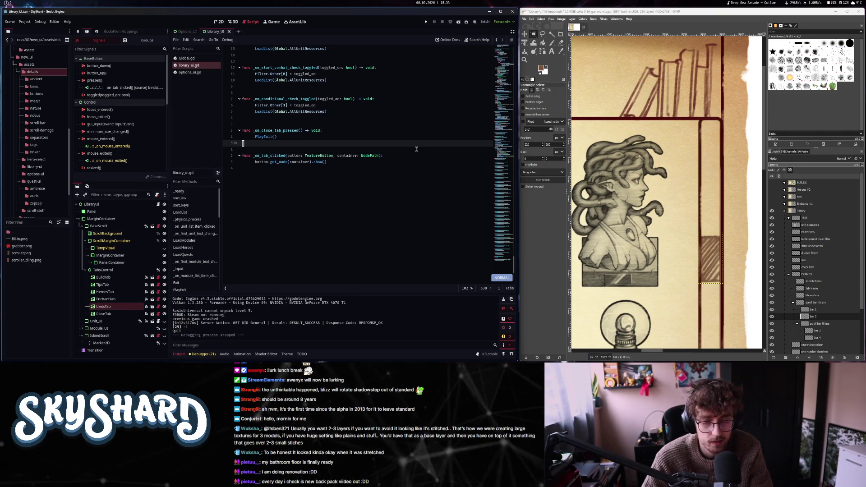
{"action": "left_click", "coordinate": [416, 150]}
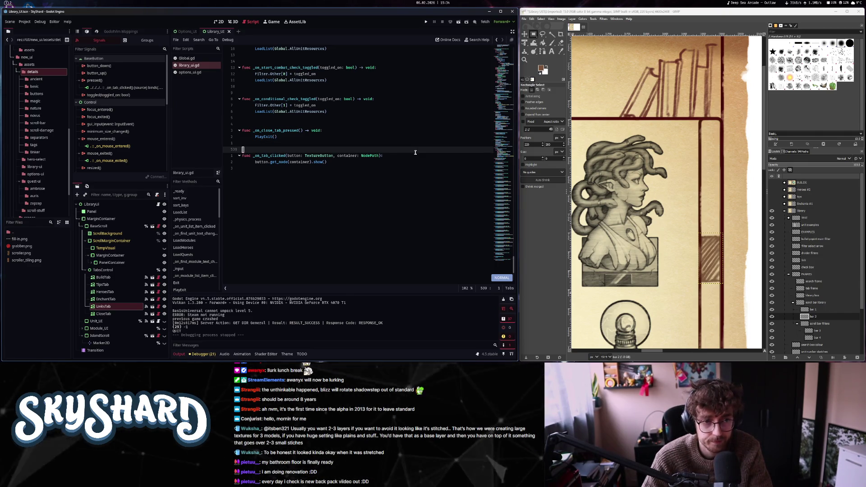
{"action": "scroll", "coordinate": [415, 168], "scroll_direction": "down", "scroll_amount": 1}
{"action": "key", "text": "k"}
{"action": "key", "text": "k"}
{"action": "key", "text": "k"}
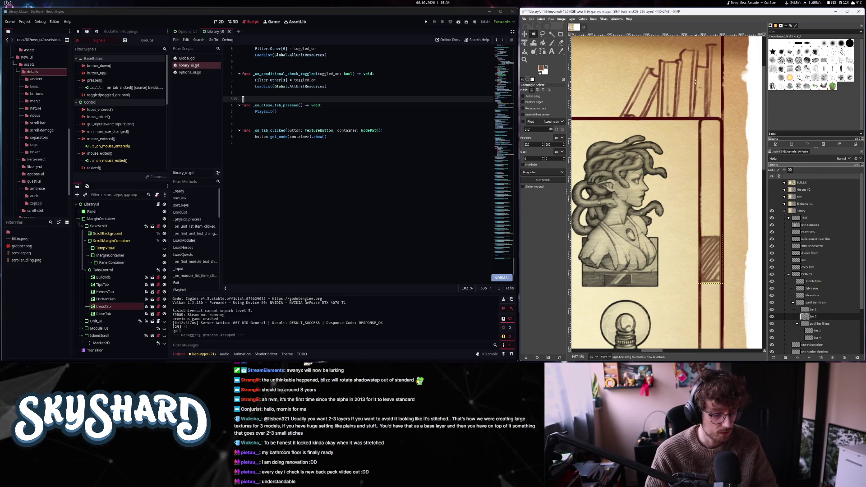
- Maximize the Godot window, show the Library_UI scene in 2D and hide the Output log
{"action": "key", "text": "alt+Tab"}
{"action": "key", "text": "super+Up"}
{"action": "scroll", "coordinate": [334, 249], "scroll_direction": "up", "scroll_amount": 7}
{"action": "left_click", "coordinate": [175, 355]}
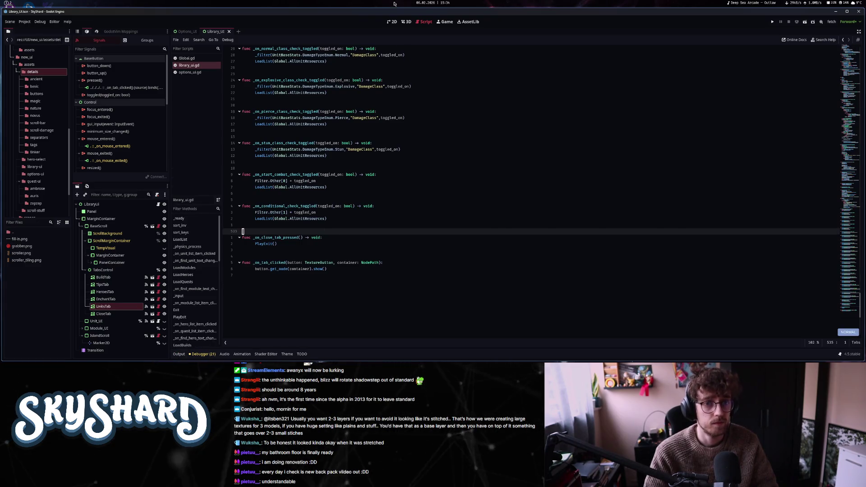
{"action": "key", "text": "ctrl+F1"}
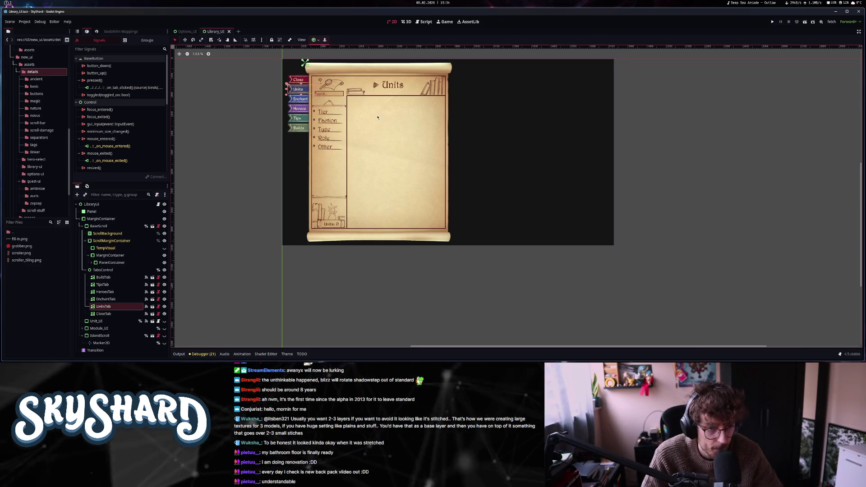
- Open the unit_ui scene through the quick scene search for 'unit'
{"action": "scroll", "coordinate": [376, 112], "scroll_direction": "up", "scroll_amount": 4}
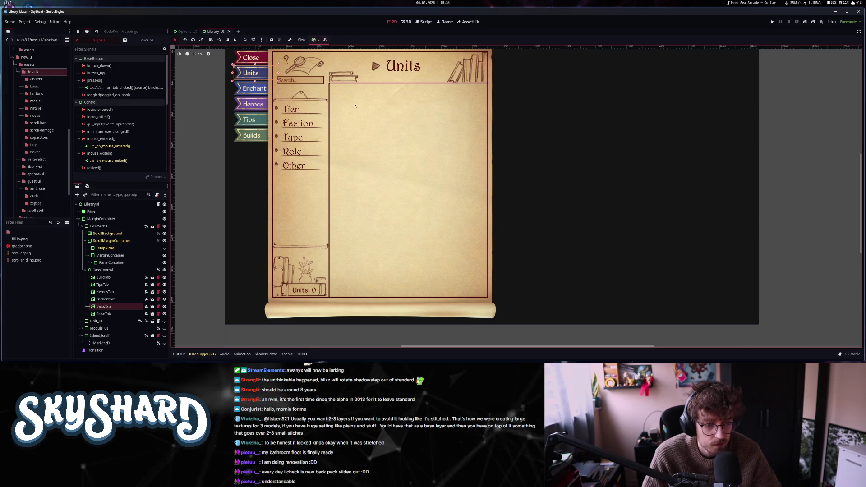
{"action": "key", "text": "ctrl+shift+o"}
{"action": "type", "text": "unit"}
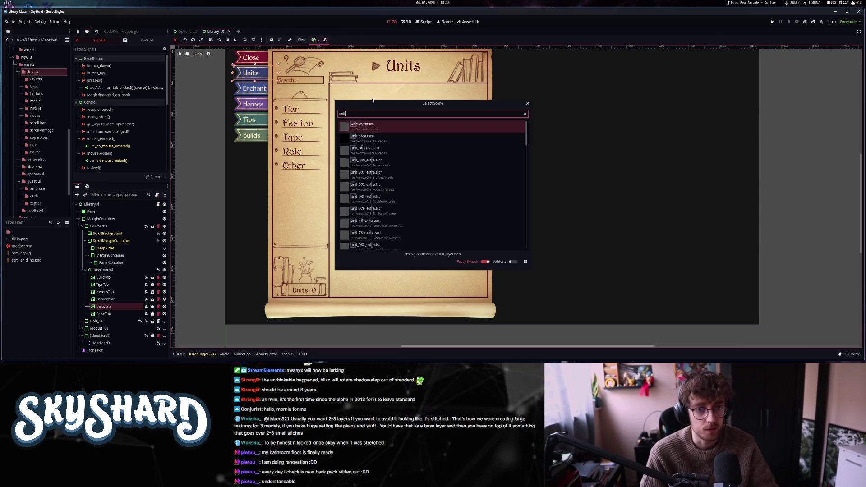
{"action": "key", "text": "Return"}
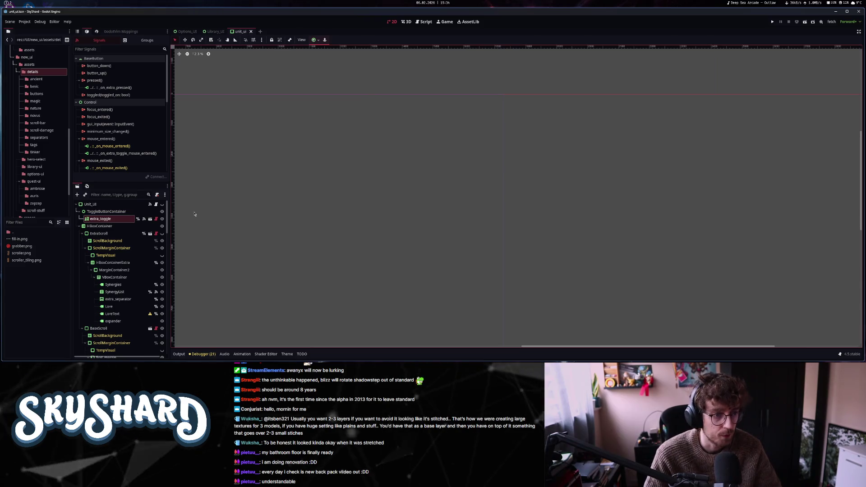
- Select the type4 tag on the unit card and inspect the Tag1 node
{"action": "left_click", "coordinate": [387, 199]}
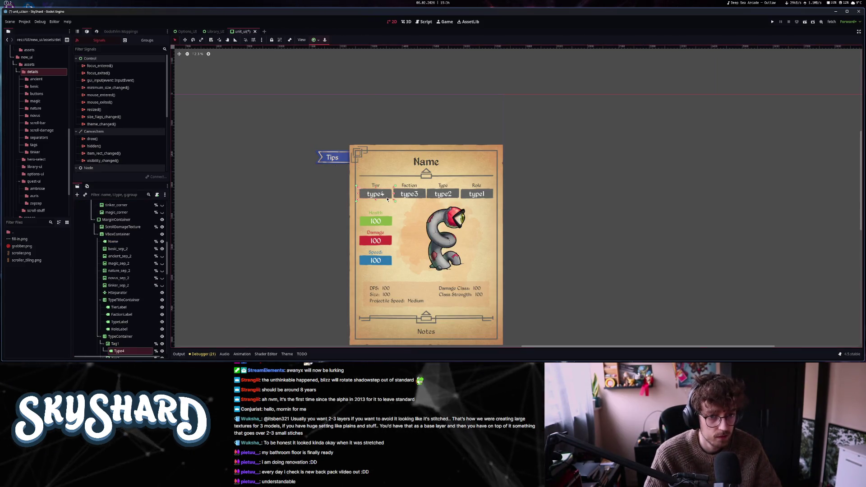
{"action": "scroll", "coordinate": [128, 328], "scroll_direction": "down", "scroll_amount": 3}
{"action": "left_click", "coordinate": [115, 287]}
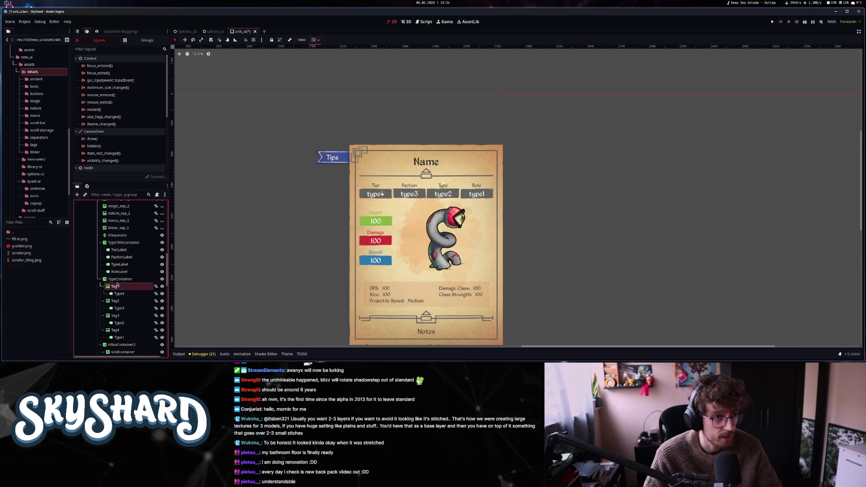
{"action": "left_click", "coordinate": [77, 31]}
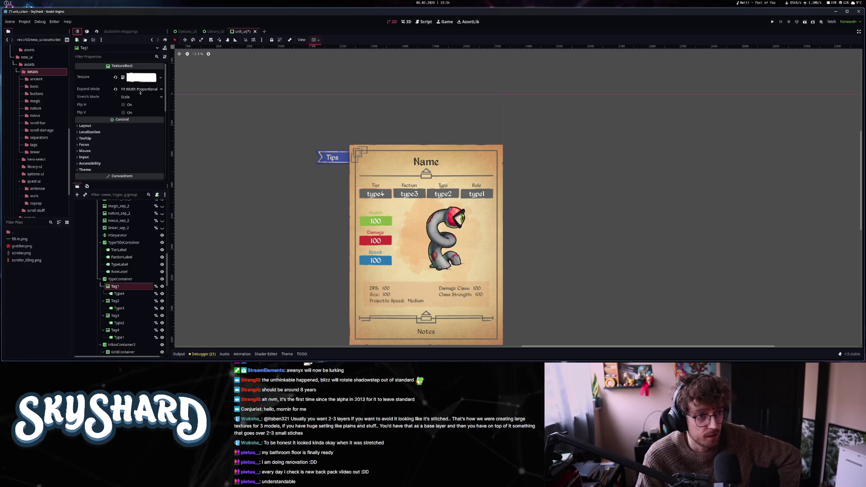
{"action": "left_click", "coordinate": [140, 90]}
{"action": "left_click", "coordinate": [145, 113]}
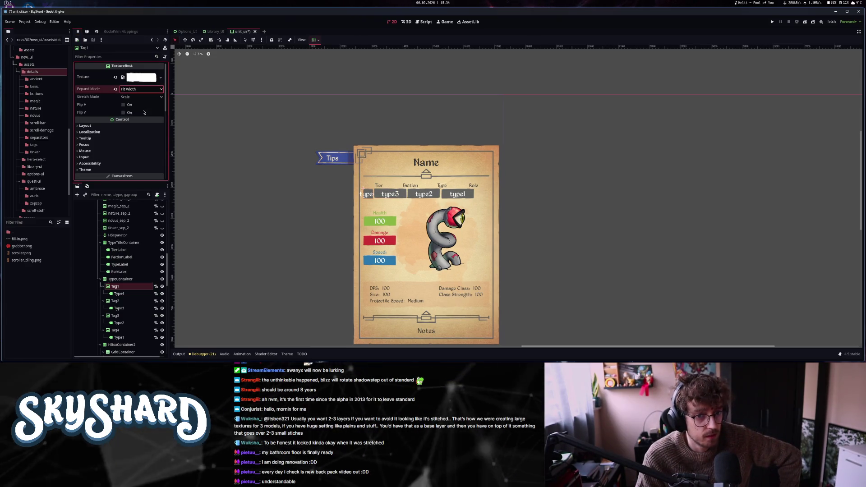
{"action": "left_click", "coordinate": [140, 88]}
{"action": "left_click", "coordinate": [144, 121]}
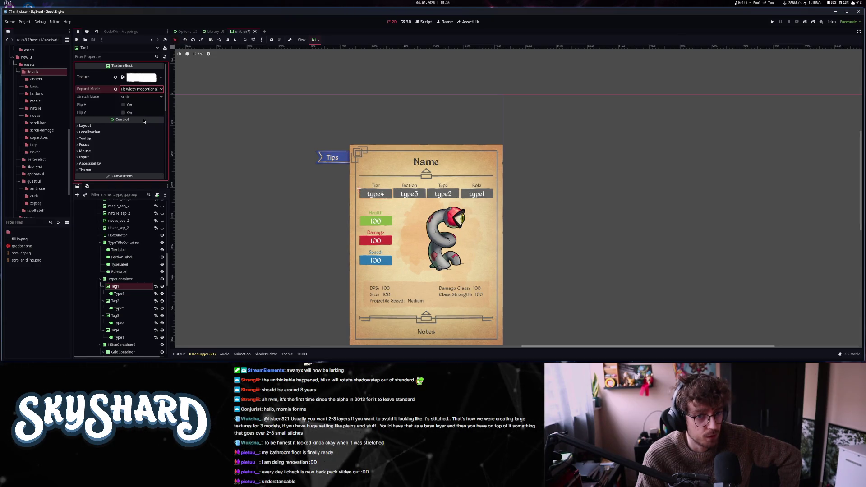
{"action": "left_click", "coordinate": [129, 97]}
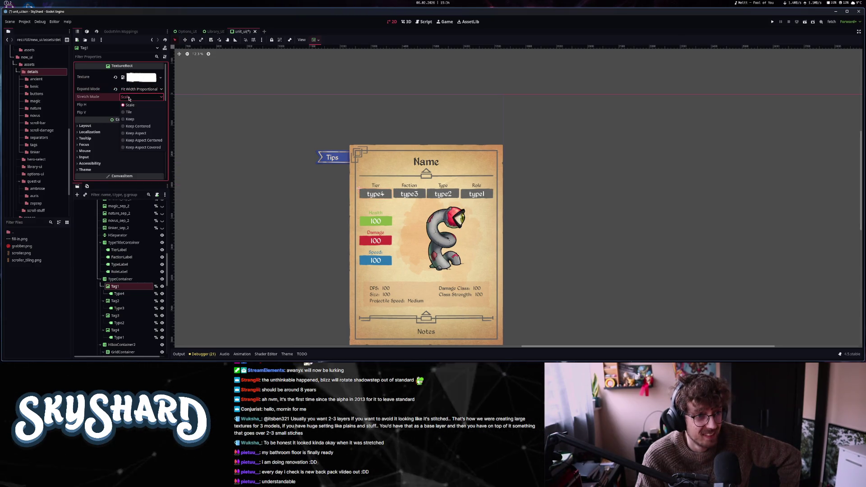
{"action": "left_click", "coordinate": [129, 97]}
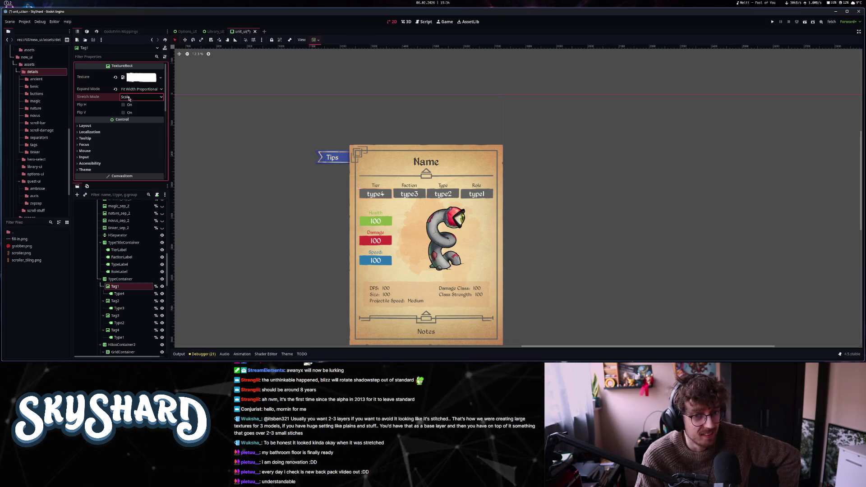
{"action": "mouse_move", "coordinate": [101, 98]}
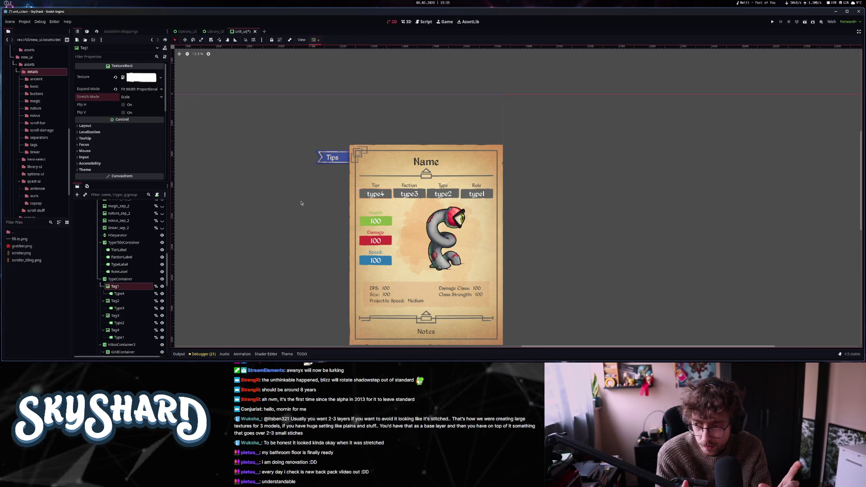
{"action": "left_click", "coordinate": [212, 32]}
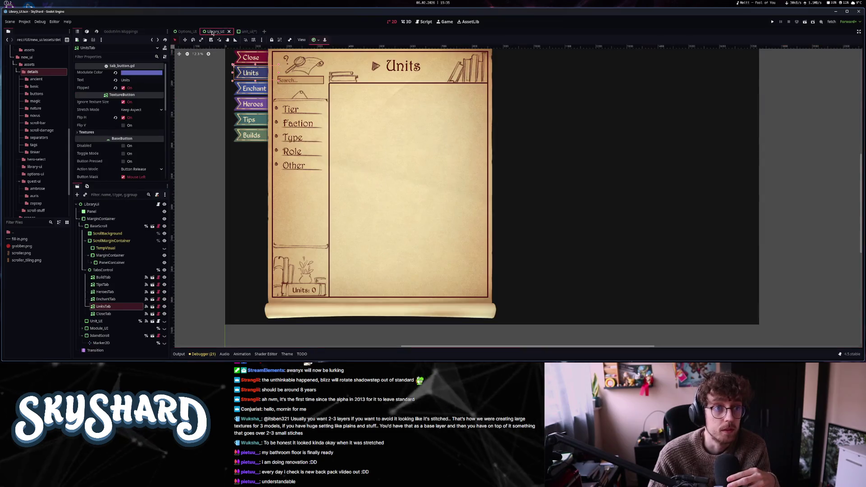
- Return to the Library_UI scene tab after passing through unit_ui and Options_UI
{"action": "left_click", "coordinate": [246, 31]}
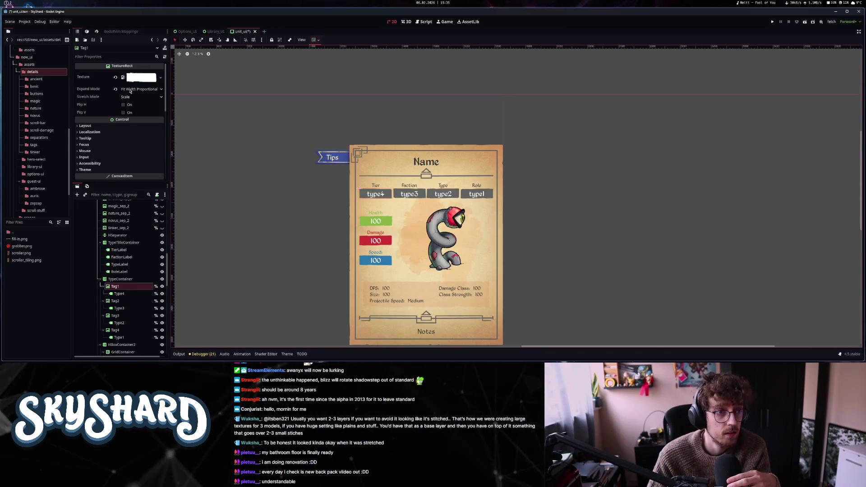
{"action": "scroll", "coordinate": [160, 215], "scroll_direction": "up", "scroll_amount": 5}
{"action": "left_click", "coordinate": [216, 32]}
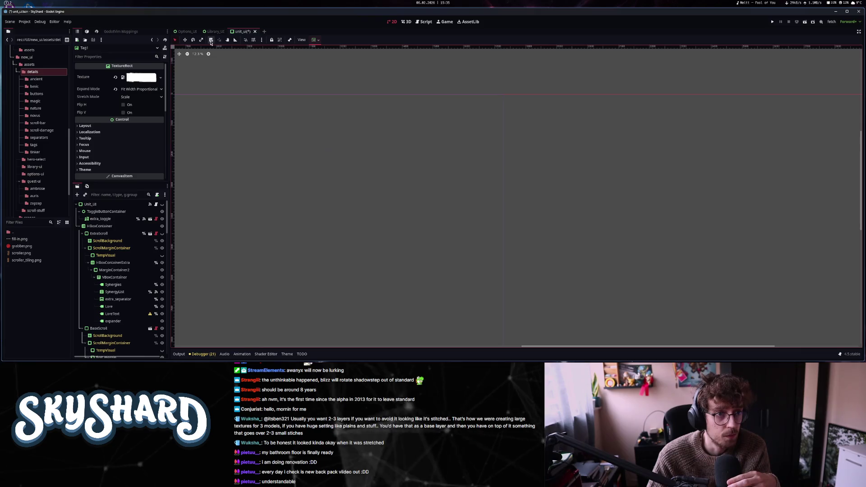
{"action": "left_click", "coordinate": [188, 31]}
{"action": "left_click", "coordinate": [215, 31]}
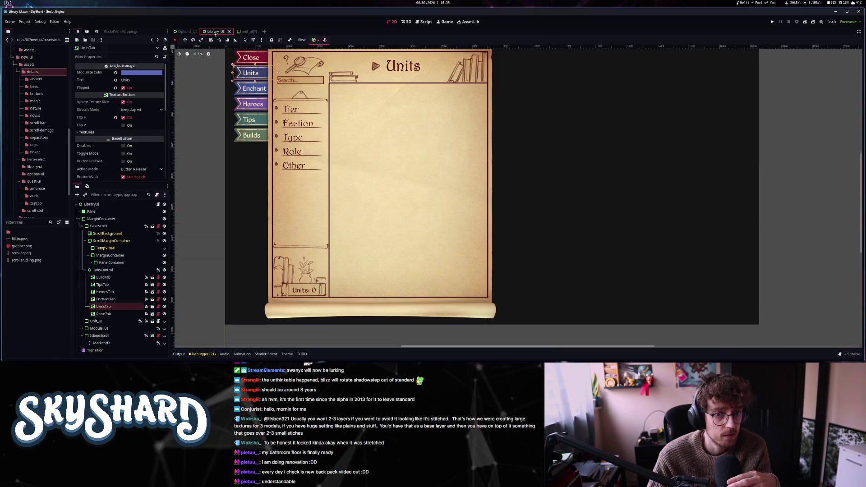
{"action": "scroll", "coordinate": [333, 168], "scroll_direction": "up", "scroll_amount": 2}
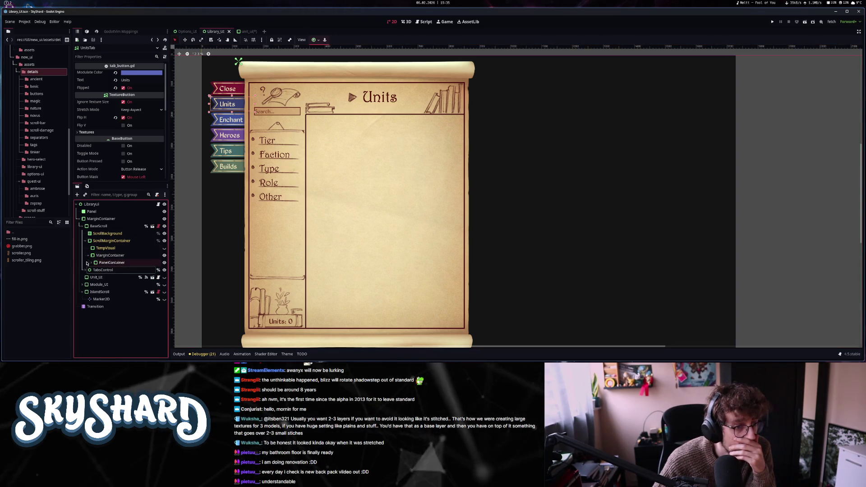
- Expand PanelContainer and inspect left-side-vbox, right-side-vbox and the unit-list PanelContainer
{"action": "left_click", "coordinate": [91, 262]}
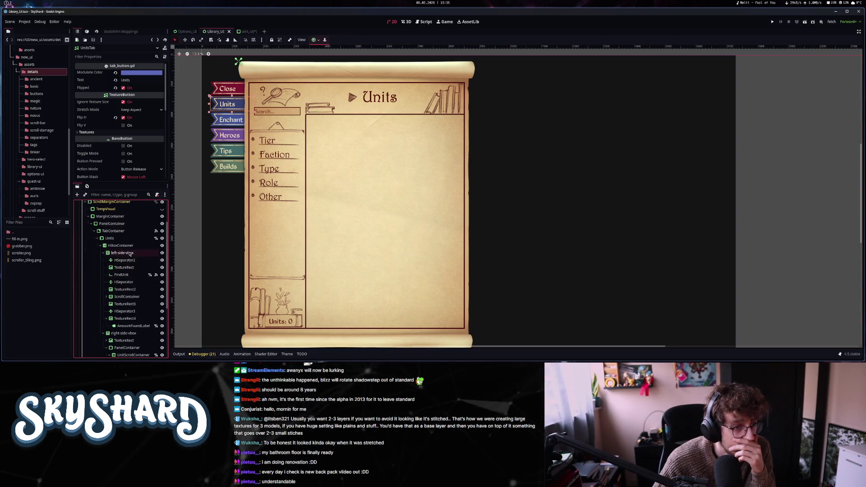
{"action": "left_click", "coordinate": [118, 292]}
{"action": "scroll", "coordinate": [131, 275], "scroll_direction": "down", "scroll_amount": 5}
{"action": "scroll", "coordinate": [126, 253], "scroll_direction": "up", "scroll_amount": 3}
{"action": "left_click", "coordinate": [104, 236]}
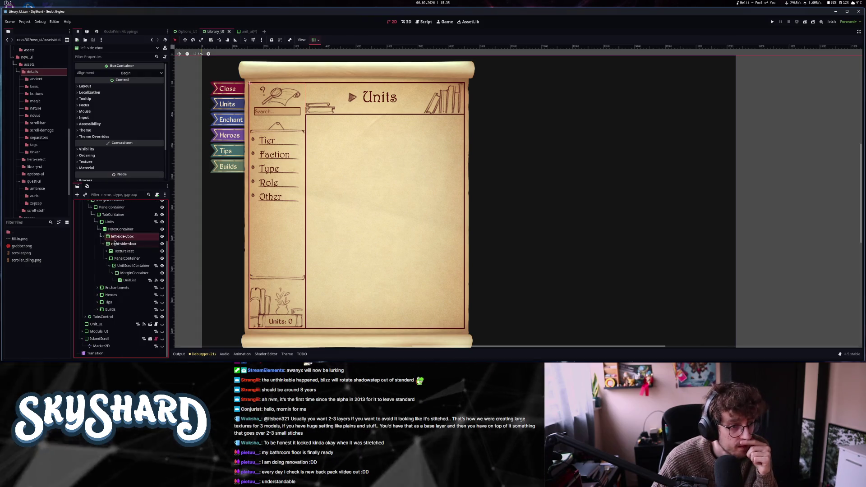
{"action": "left_click", "coordinate": [121, 244]}
{"action": "left_click", "coordinate": [131, 258]}
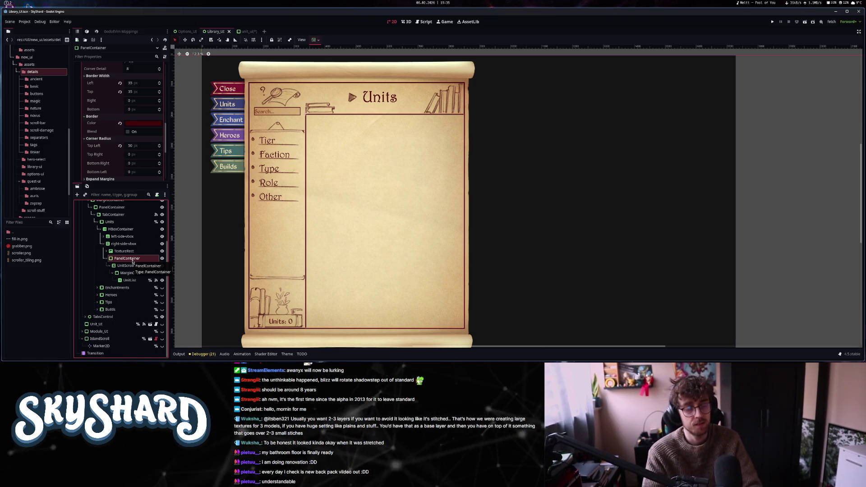
{"action": "key", "text": "ctrl+a"}
{"action": "type", "text": "scr"}
{"action": "key", "text": "BackSpace"}
{"action": "key", "text": "BackSpace"}
{"action": "key", "text": "BackSpace"}
{"action": "type", "text": "vbo"}
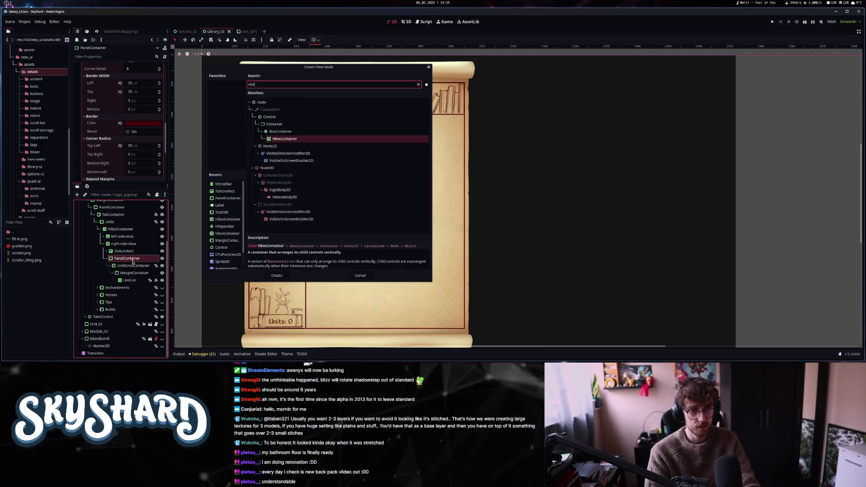
{"action": "key", "text": "Return"}
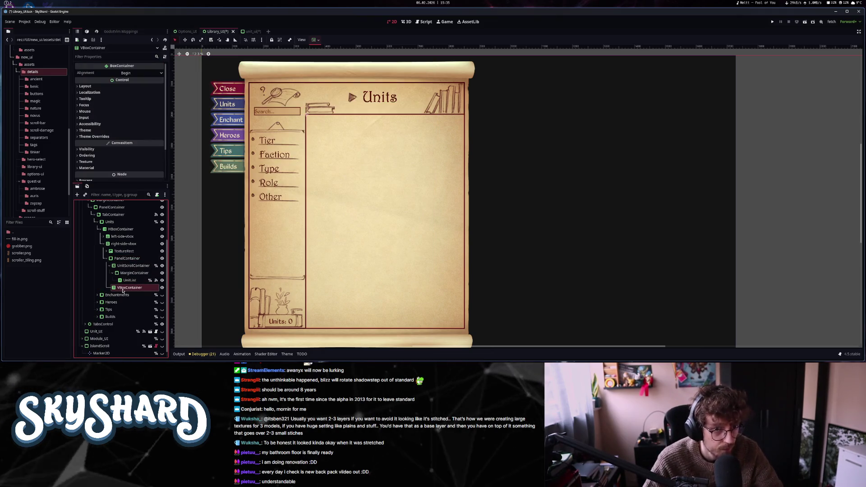
{"action": "left_click_drag", "start_coordinate": [131, 265], "coordinate": [130, 287]}
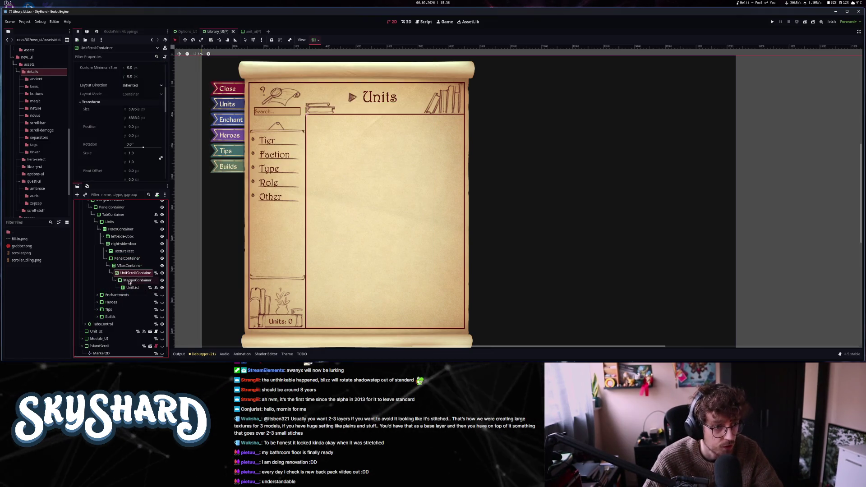
{"action": "left_click", "coordinate": [128, 266]}
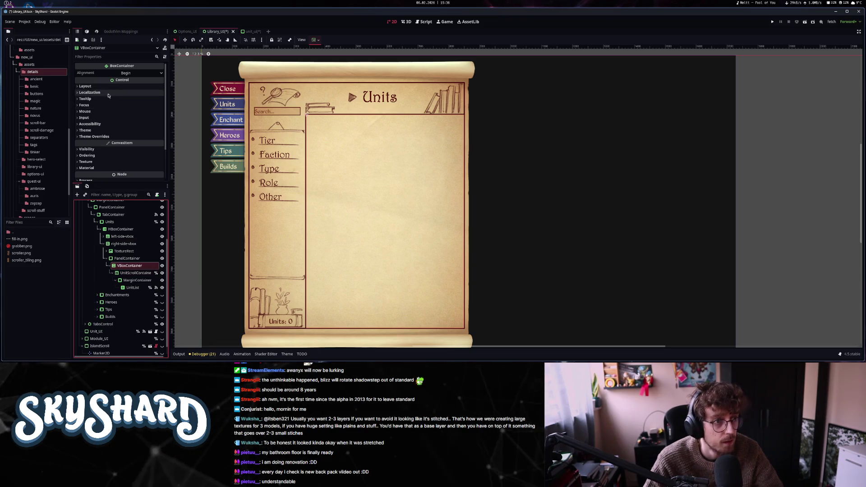
{"action": "left_click", "coordinate": [121, 154]}
{"action": "scroll", "coordinate": [134, 177], "scroll_direction": "down", "scroll_amount": 2}
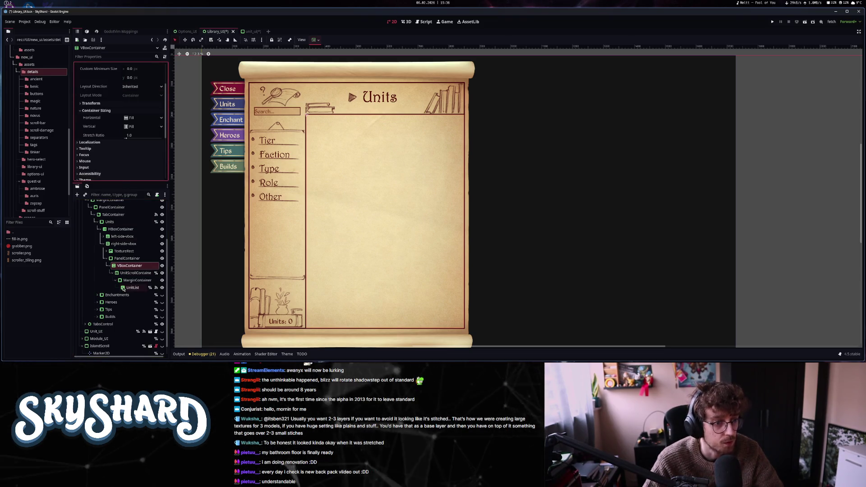
{"action": "left_click", "coordinate": [130, 273]}
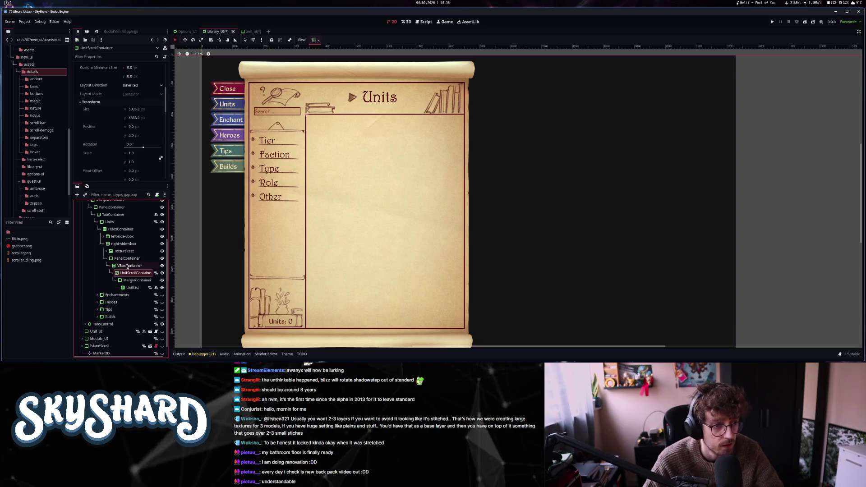
{"action": "left_click", "coordinate": [126, 266]}
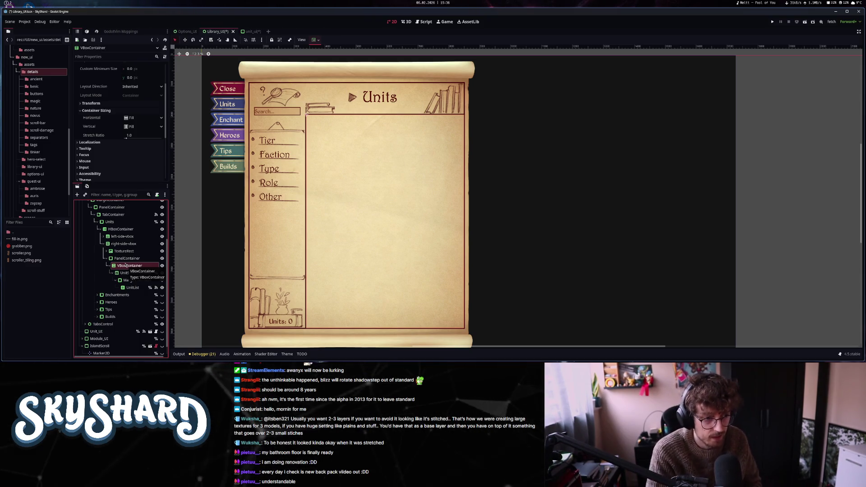
{"action": "key", "text": "ctrl+a"}
- Create a GridContainer, move it above UnitScrollContainer and set its Columns to 100
{"action": "type", "text": "gridc"}
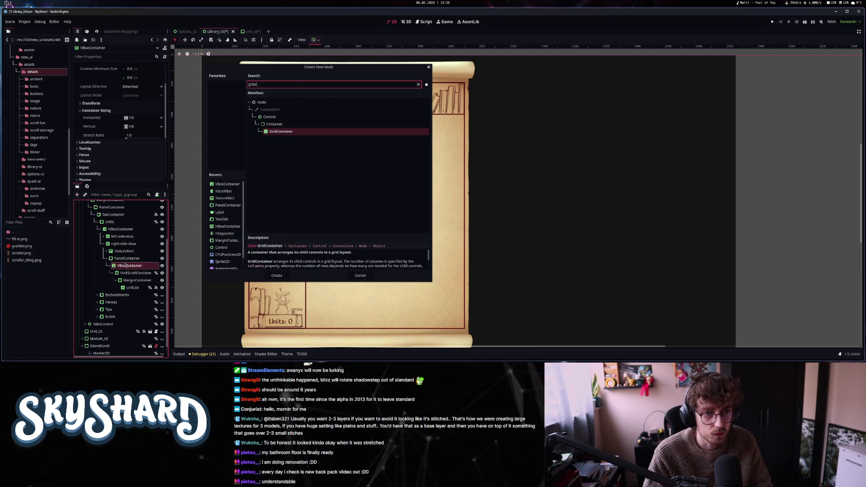
{"action": "key", "text": "Return"}
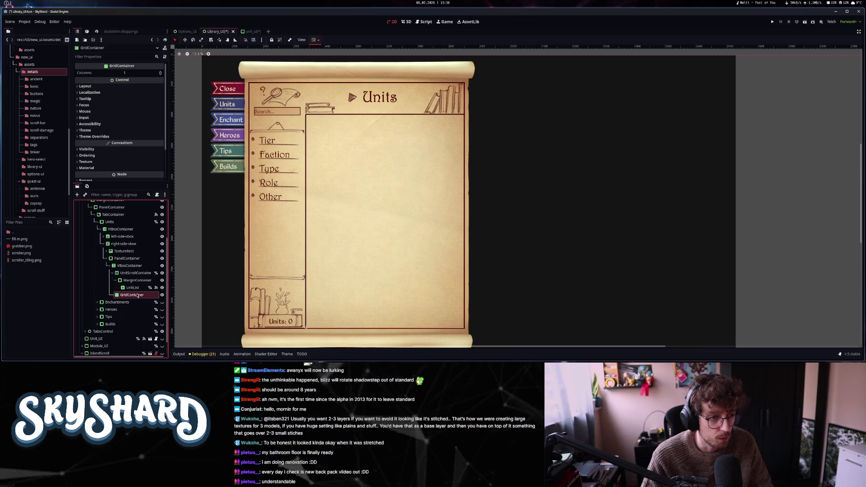
{"action": "left_click_drag", "start_coordinate": [139, 273], "coordinate": [138, 270]}
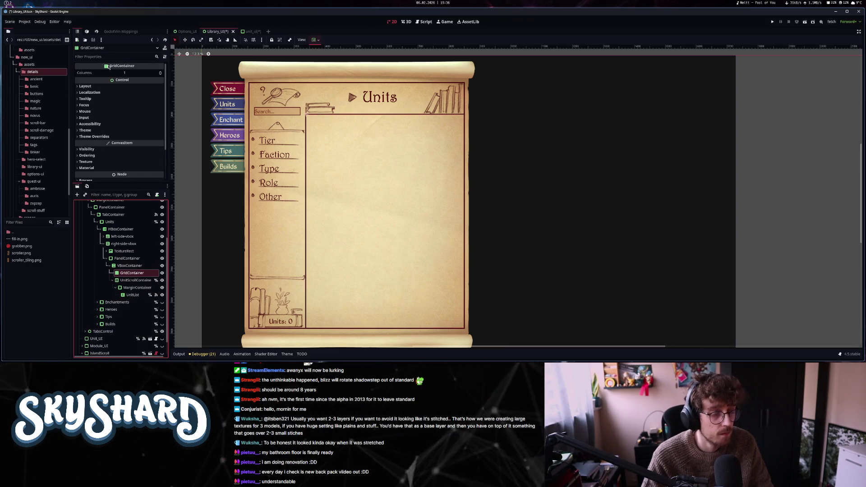
{"action": "left_click", "coordinate": [132, 73]}
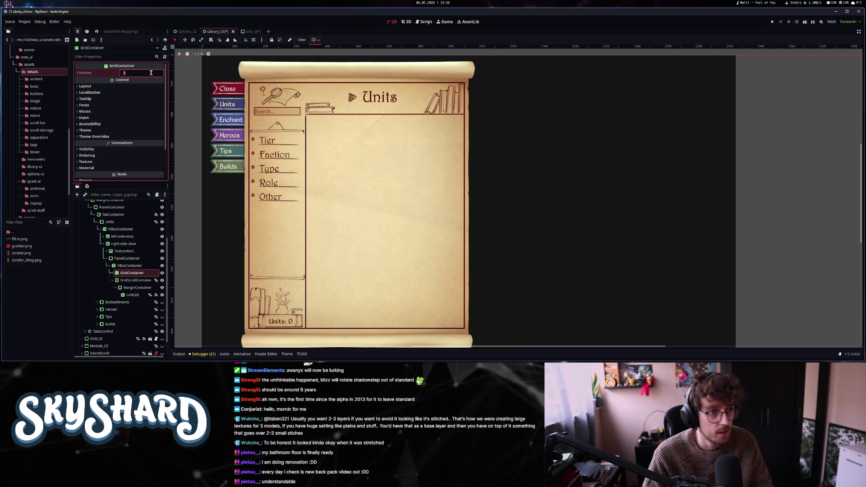
{"action": "type", "text": "00"}
{"action": "key", "text": "Return"}
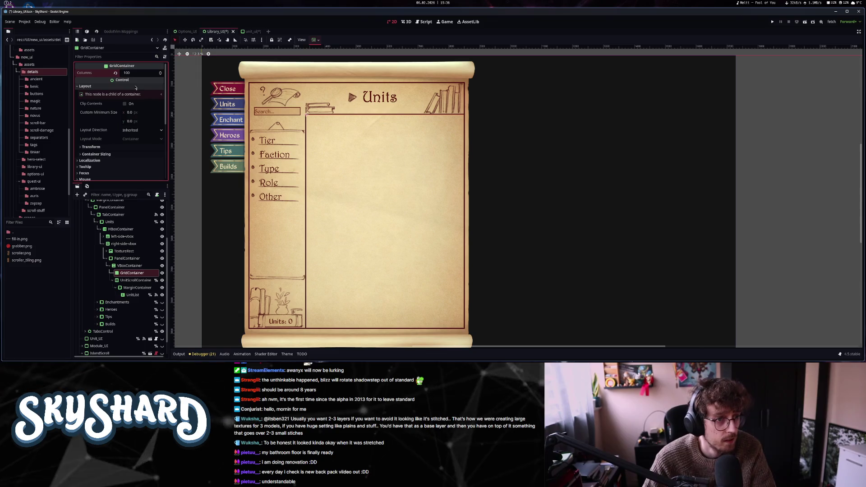
{"action": "left_click", "coordinate": [125, 275]}
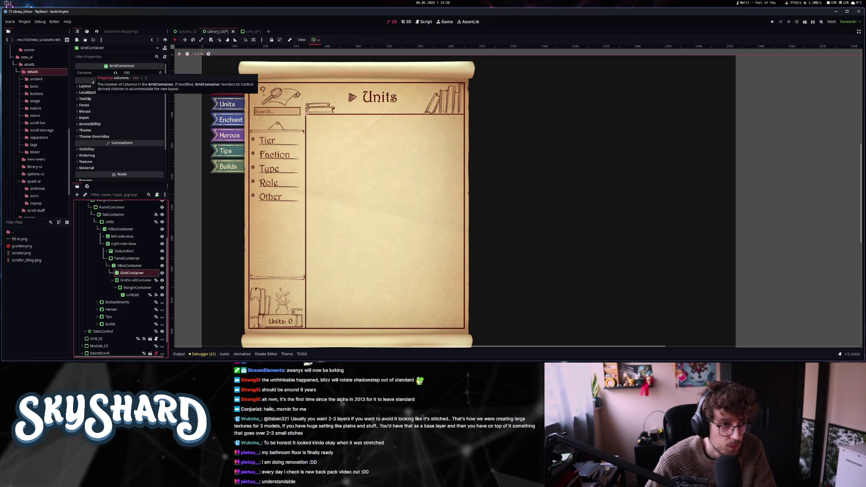
- Add a Label under GridContainer with the placeholder text 'zqd'
{"action": "left_click", "coordinate": [90, 78]}
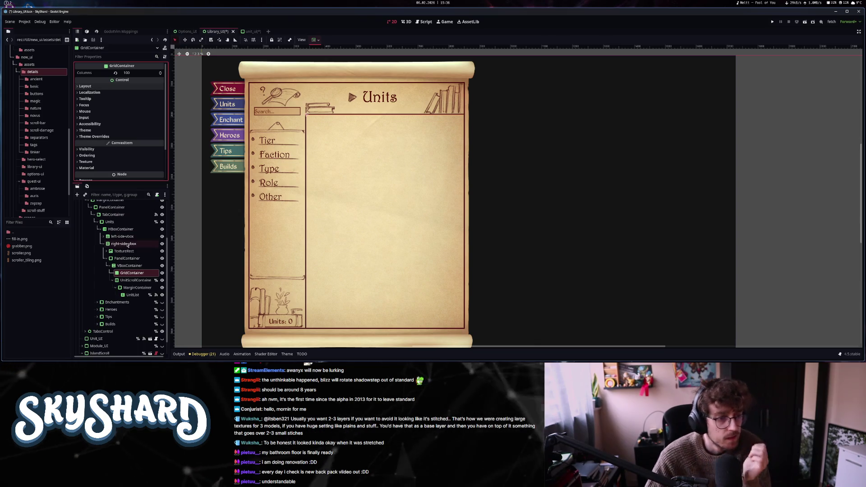
{"action": "key", "text": "ctrl+a"}
{"action": "type", "text": "label"}
{"action": "key", "text": "Return"}
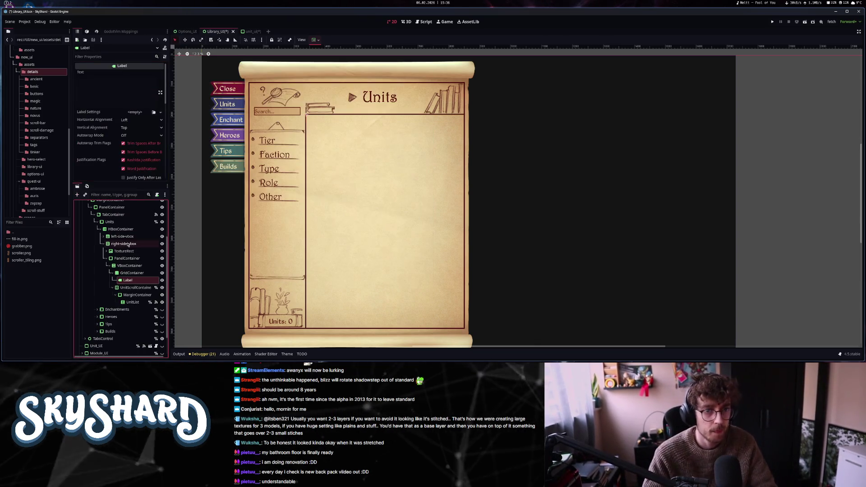
{"action": "left_click", "coordinate": [126, 93]}
{"action": "type", "text": "zqd"}
- Duplicate the test label, undo the extra copies, and reselect GridContainer
{"action": "left_click", "coordinate": [128, 280]}
{"action": "key", "text": "ctrl+d"}
{"action": "key", "text": "ctrl+d"}
{"action": "key", "text": "ctrl+d"}
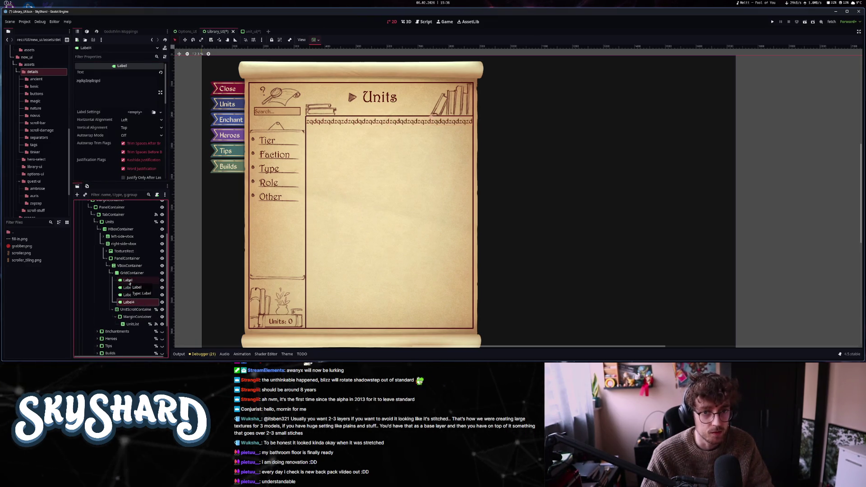
{"action": "key", "text": "ctrl+z"}
{"action": "key", "text": "ctrl+z"}
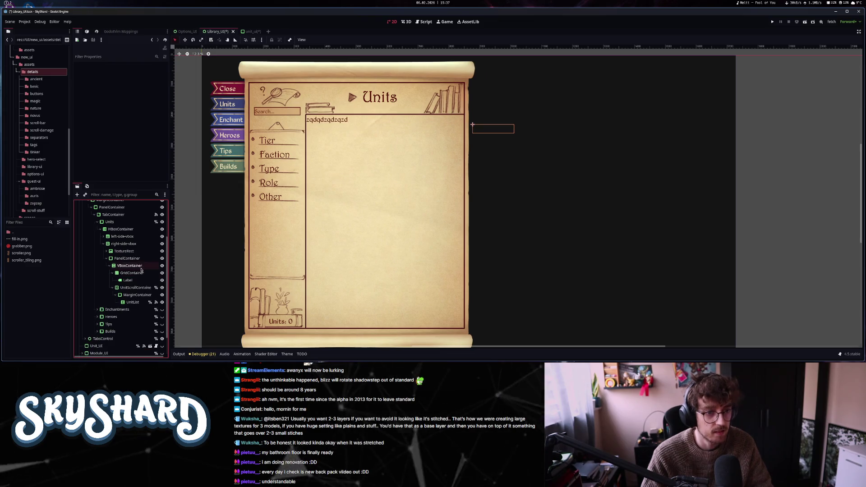
{"action": "left_click", "coordinate": [131, 274]}
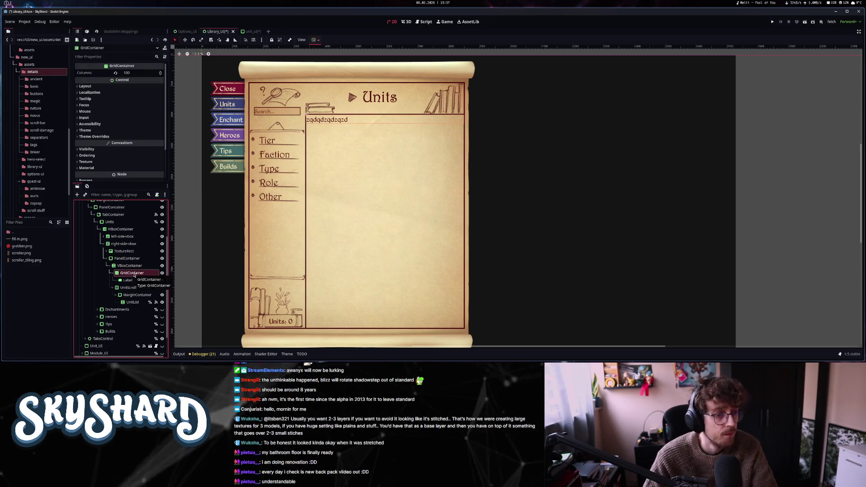
- Change the GridContainer's node type to HFlowContainer
{"action": "right_click", "coordinate": [130, 273]}
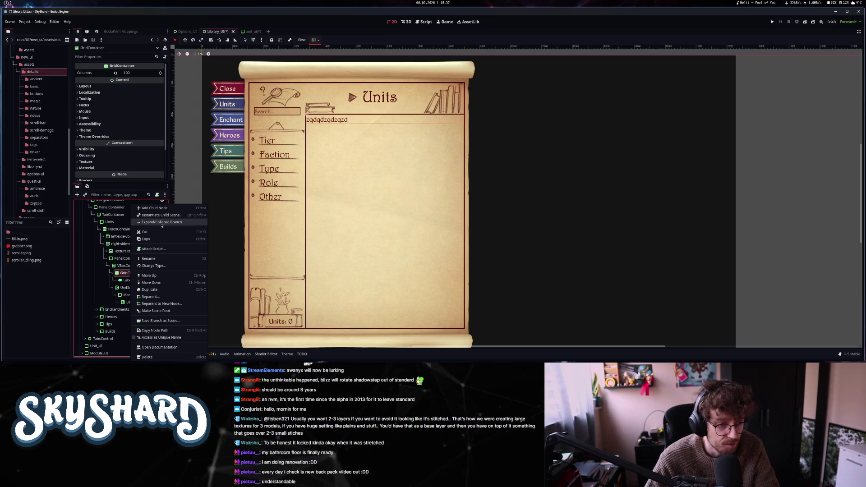
{"action": "left_click", "coordinate": [154, 265]}
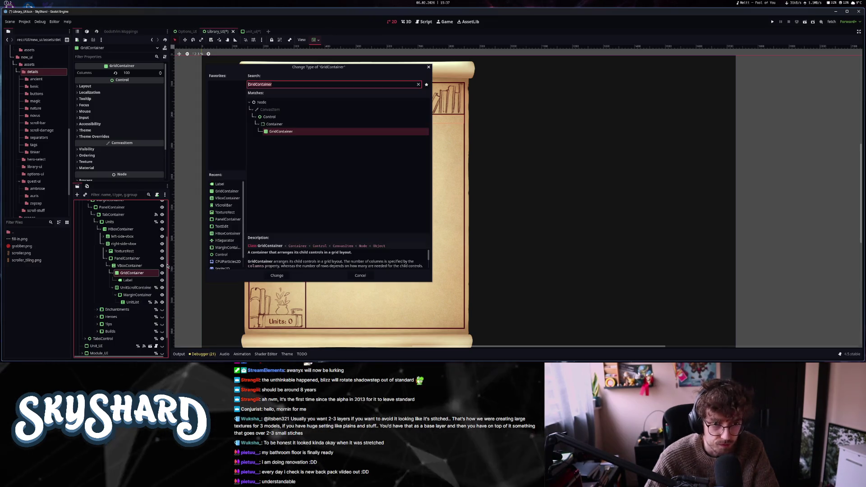
{"action": "type", "text": "flow"}
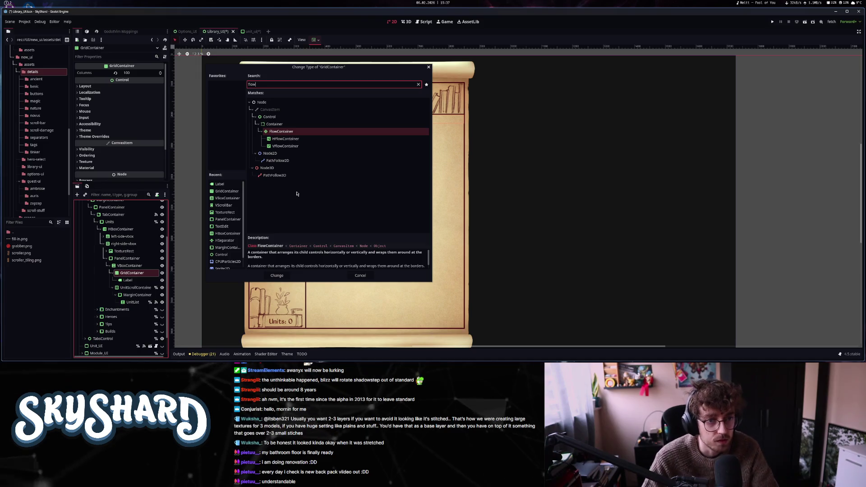
{"action": "left_click", "coordinate": [295, 140]}
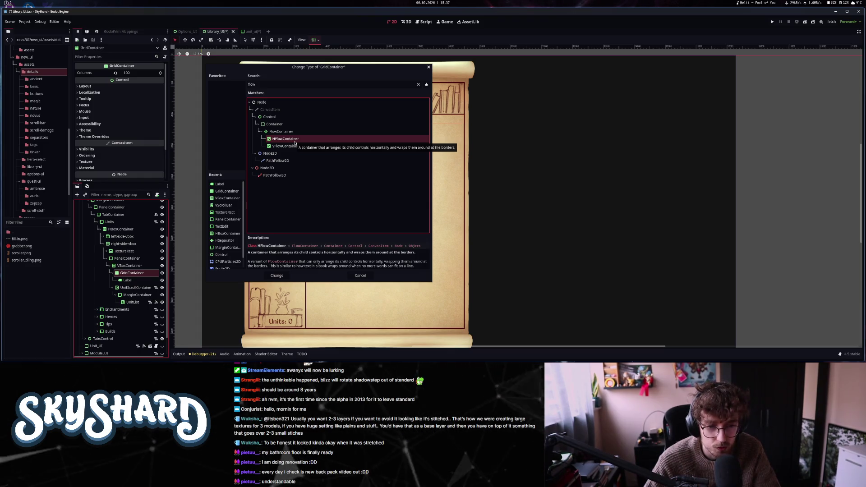
{"action": "left_click", "coordinate": [280, 277]}
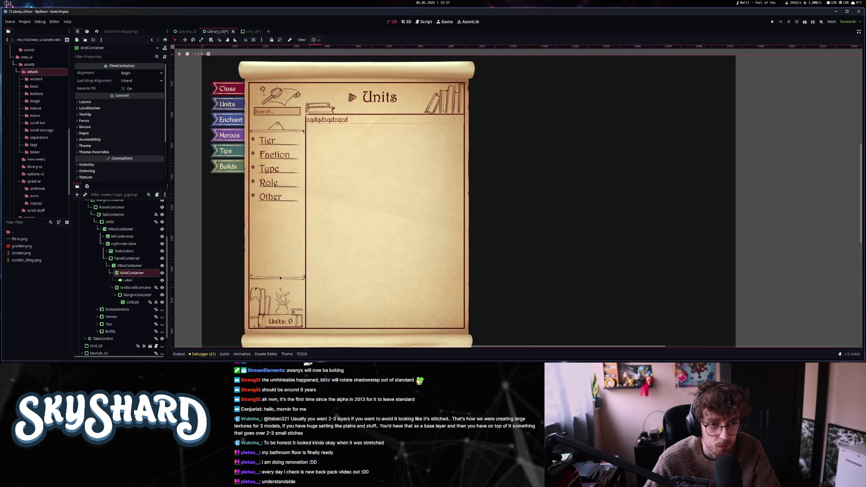
- Delete all the test Label nodes from the flow container
{"action": "left_click", "coordinate": [133, 280]}
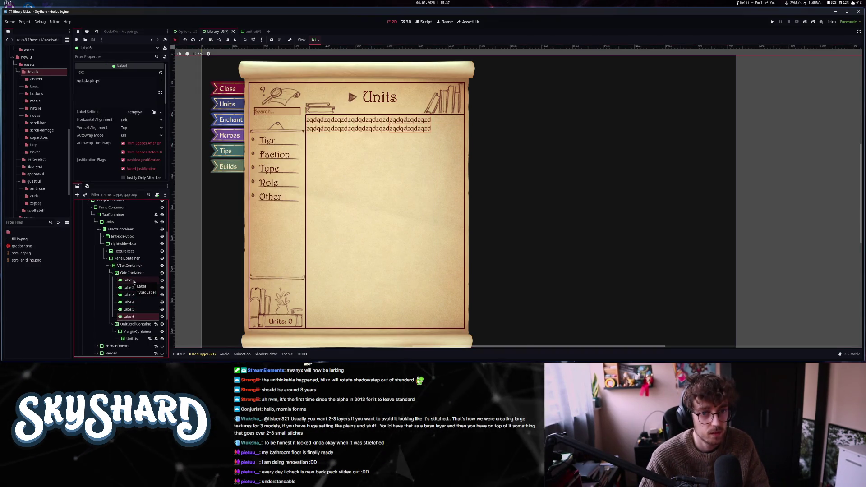
{"action": "left_click", "coordinate": [135, 287], "text": "shift"}
{"action": "key", "text": "Delete"}
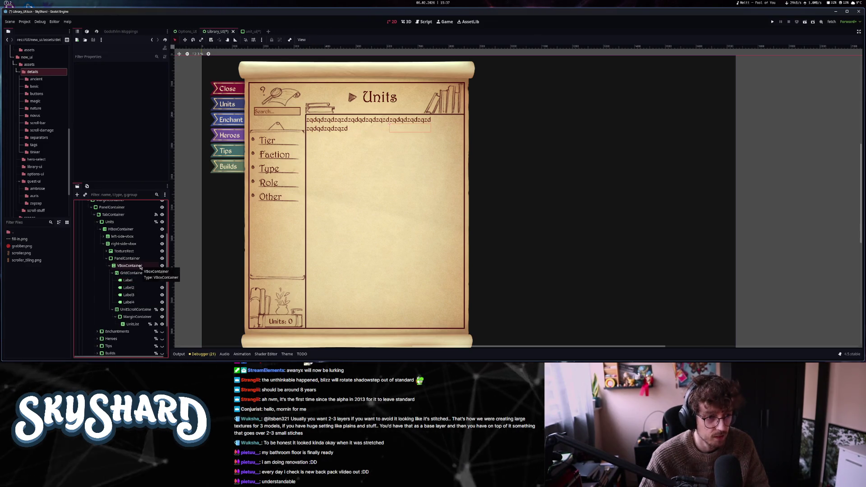
{"action": "left_click", "coordinate": [139, 281]}
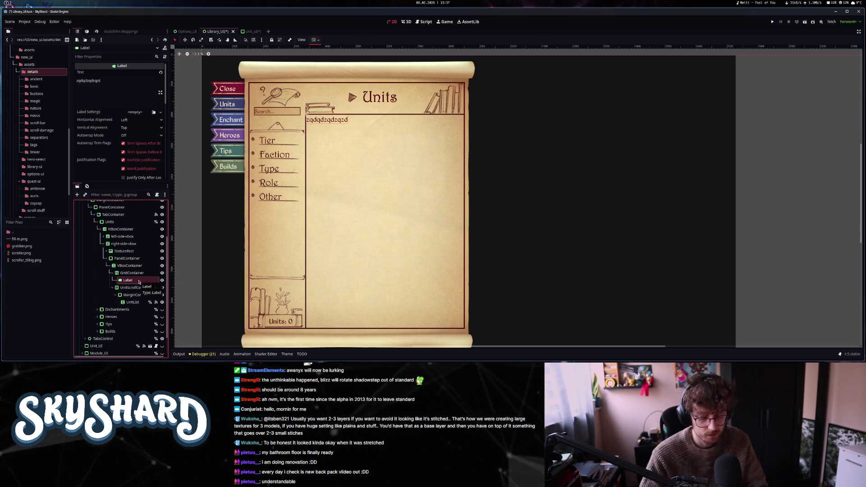
{"action": "key", "text": "Delete"}
{"action": "key", "text": "Return"}
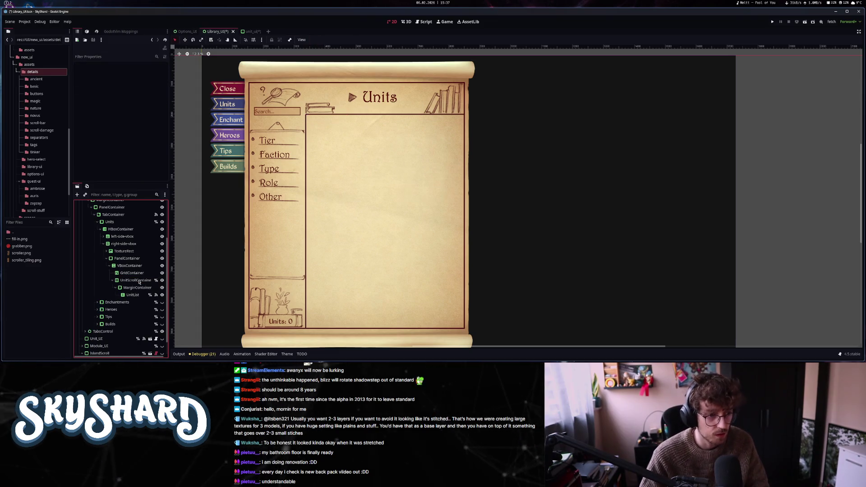
- Rename the HFlowContainer to ActiveFiltersContainer
{"action": "left_click", "coordinate": [140, 272]}
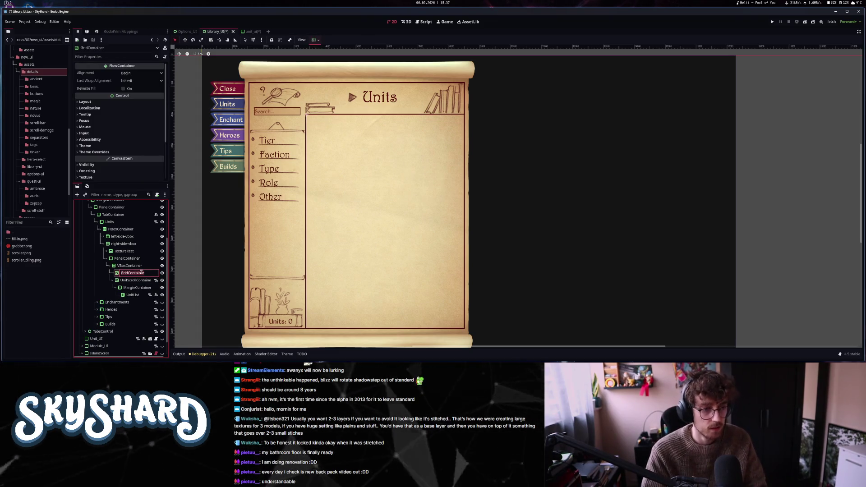
{"action": "type", "text": "ActiveFilters"}
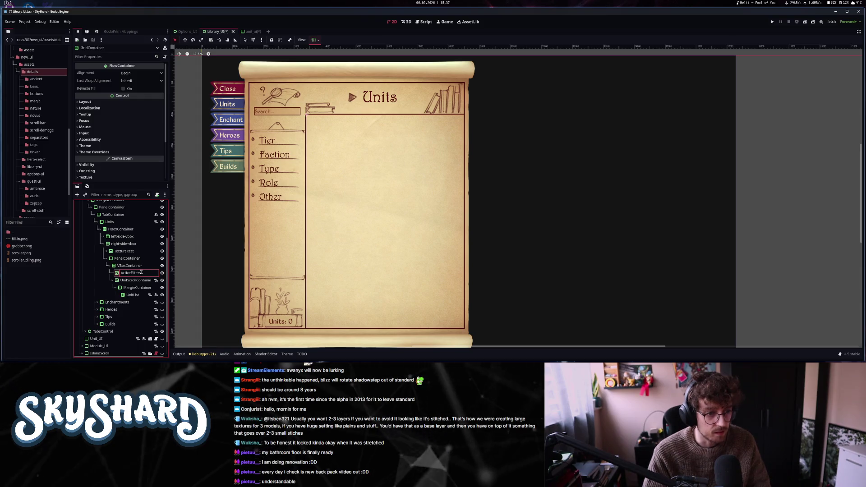
{"action": "key", "text": "Return"}
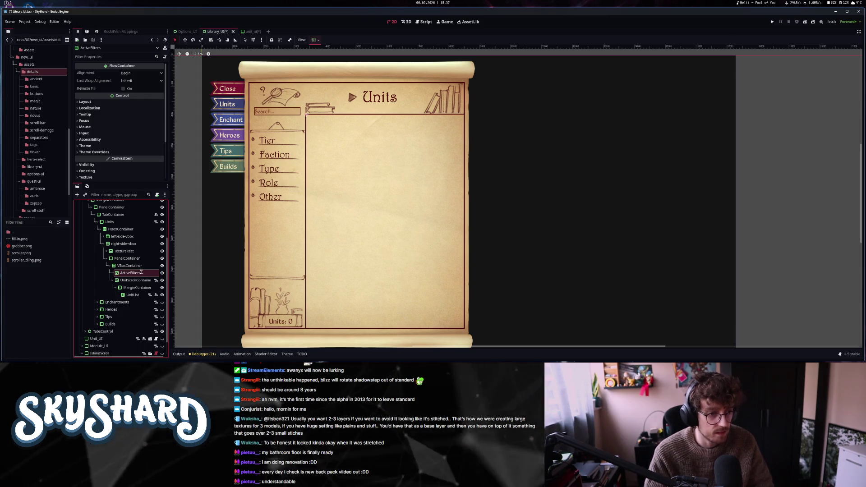
{"action": "type", "text": "Container"}
{"action": "key", "text": "Return"}
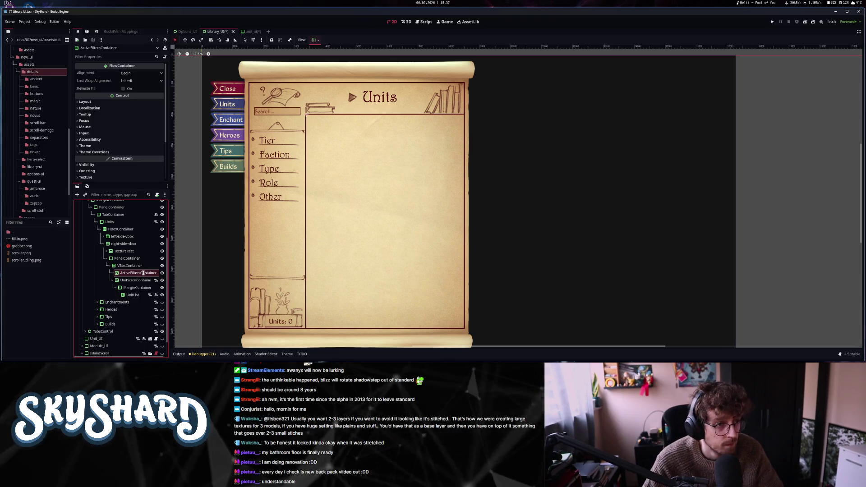
{"action": "key", "text": "ctrl+a"}
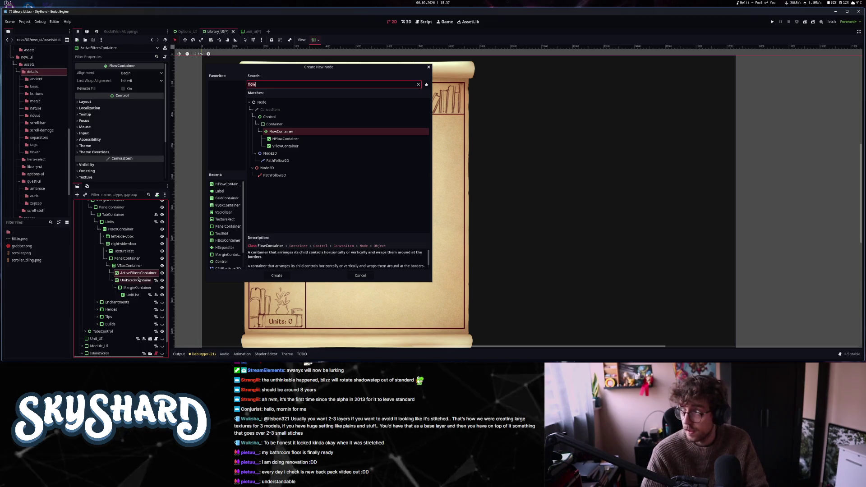
- Add a PanelContainer under ActiveFiltersContainer and name it ActiveFilter
{"action": "type", "text": "panelc"}
{"action": "key", "text": "BackSpace"}
{"action": "type", "text": "c"}
{"action": "key", "text": "Return"}
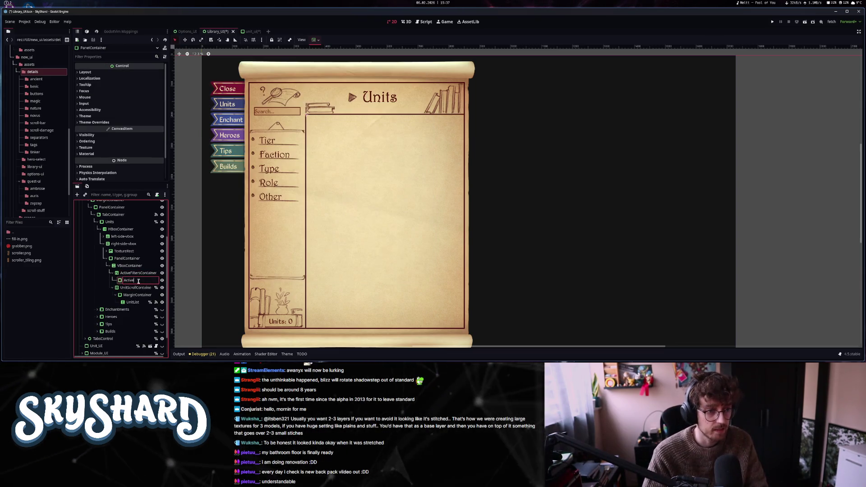
{"action": "type", "text": "Filter"}
{"action": "key", "text": "Return"}
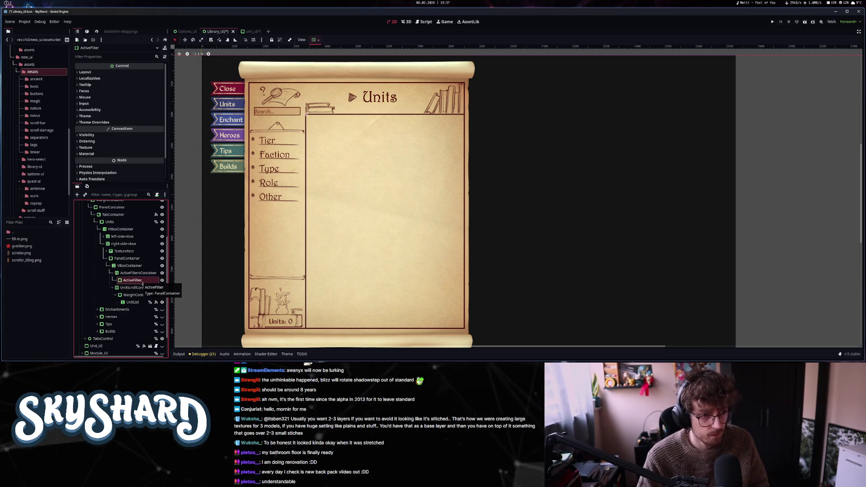
- Add a TextureRect child to ActiveFilter
{"action": "key", "text": "ctrl+a"}
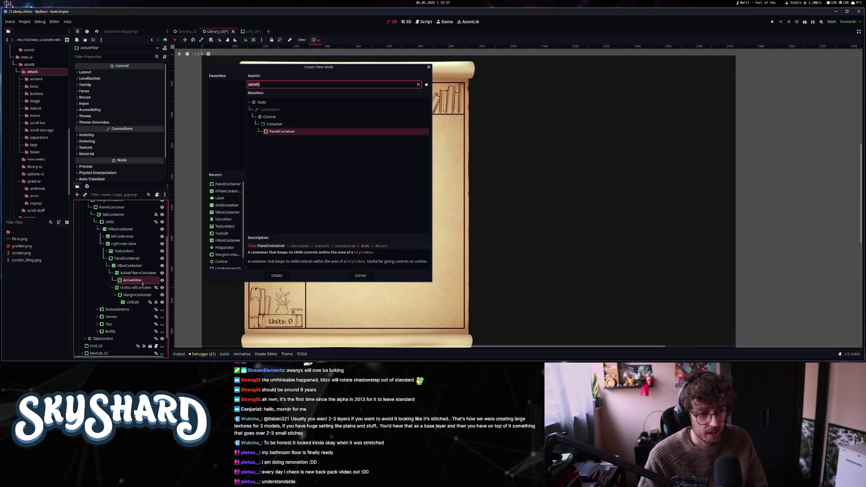
{"action": "type", "text": "text"}
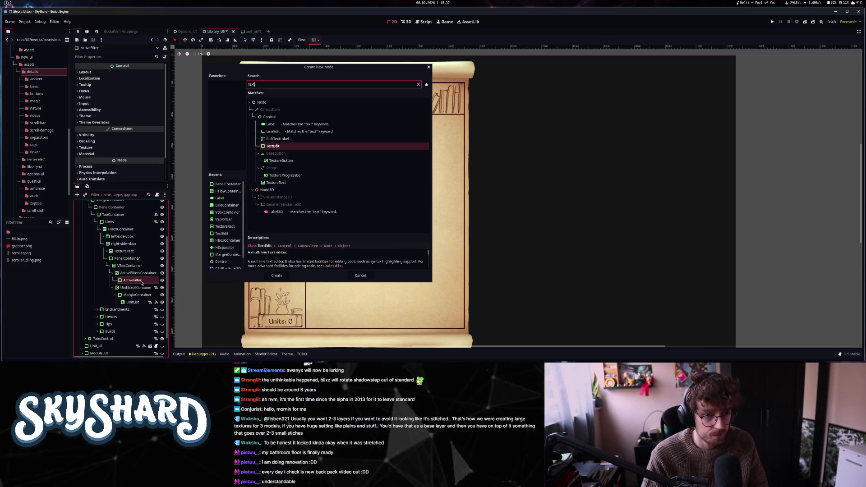
{"action": "type", "text": "ure"}
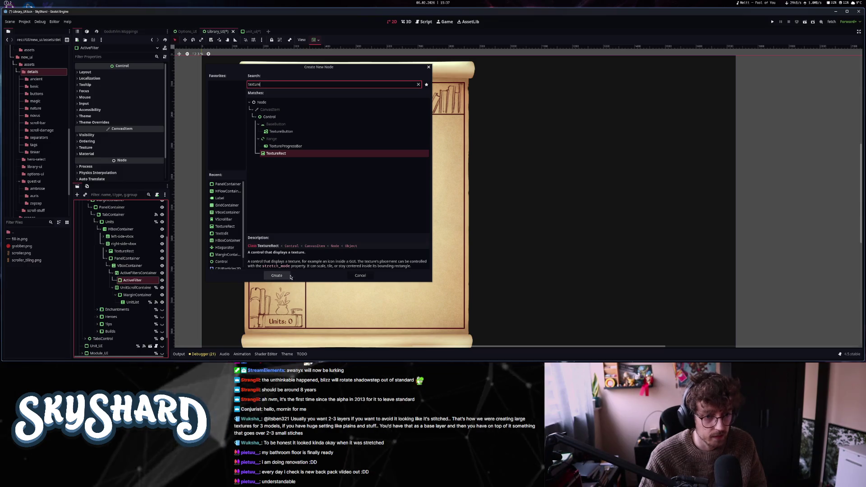
{"action": "left_click", "coordinate": [289, 276]}
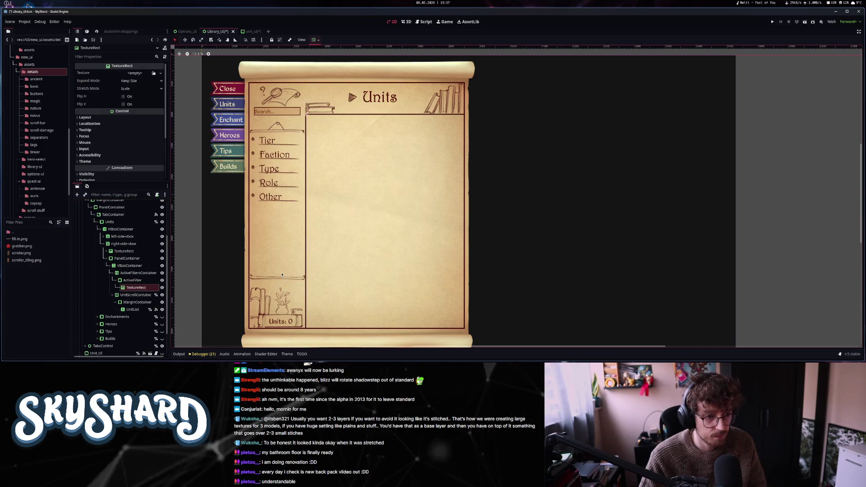
- Set the TextureRect's Expand Mode to Ignore Size, keeping Stretch Mode at Scale
{"action": "left_click", "coordinate": [134, 81]}
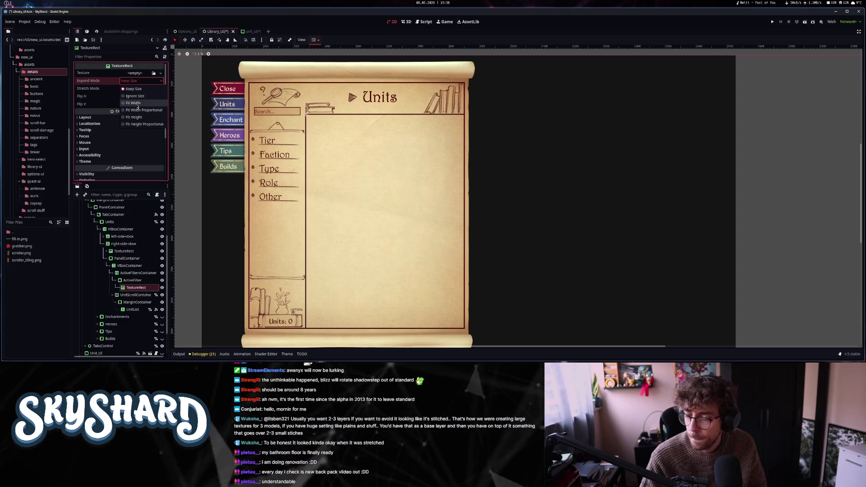
{"action": "left_click", "coordinate": [138, 97]}
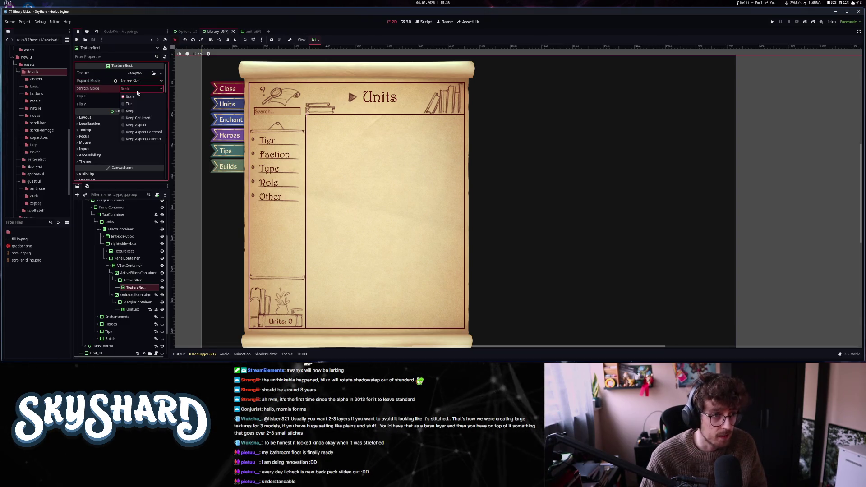
{"action": "left_click", "coordinate": [137, 92]}
{"action": "double_click", "coordinate": [15, 231]}
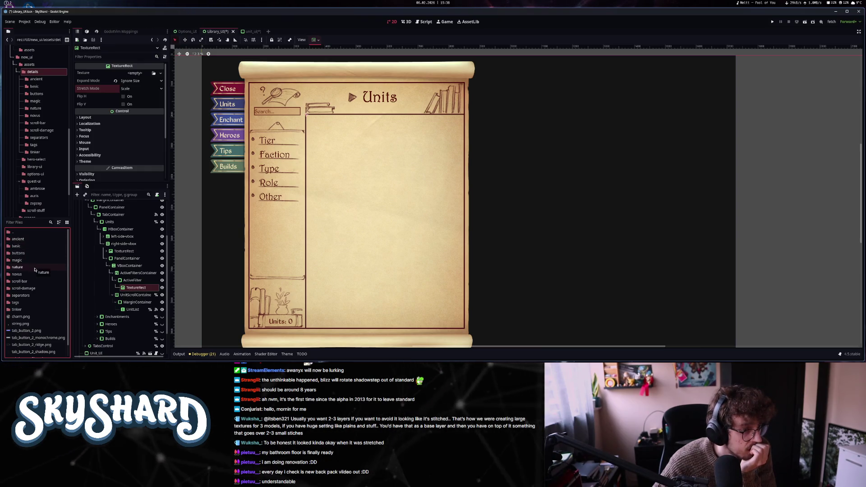
- Browse to details > tags and assign tag.png as the TextureRect's texture
{"action": "double_click", "coordinate": [16, 231]}
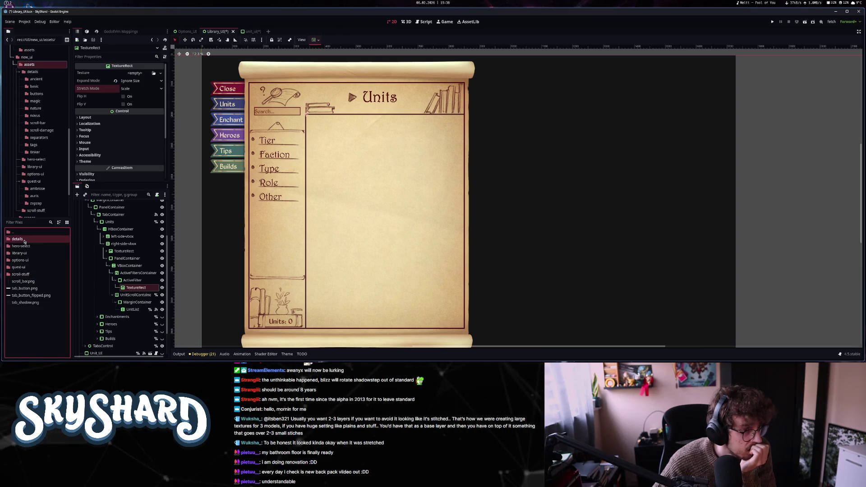
{"action": "double_click", "coordinate": [18, 239]}
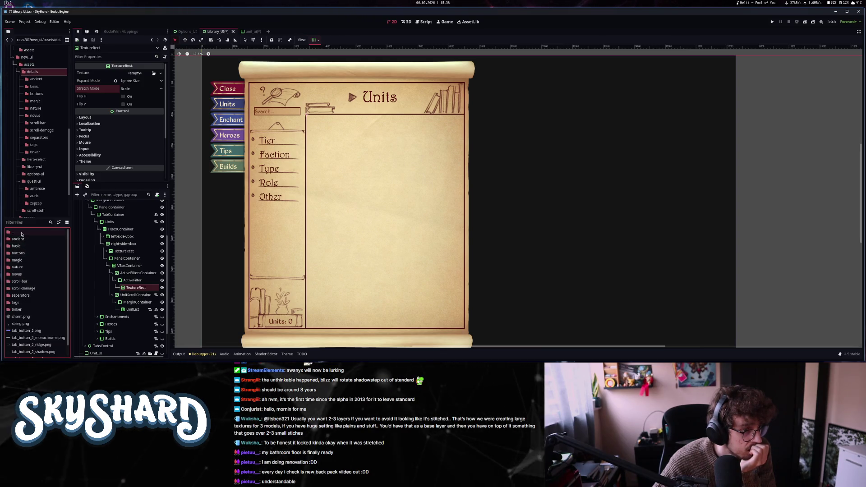
{"action": "double_click", "coordinate": [21, 233]}
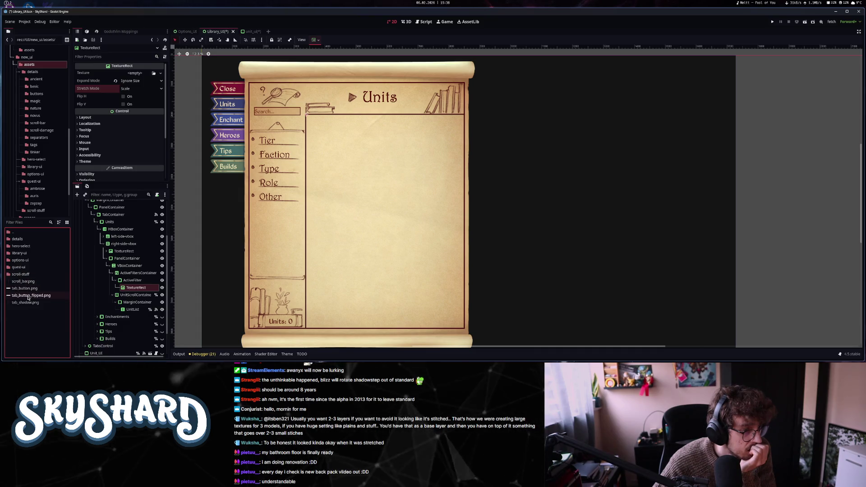
{"action": "double_click", "coordinate": [18, 239]}
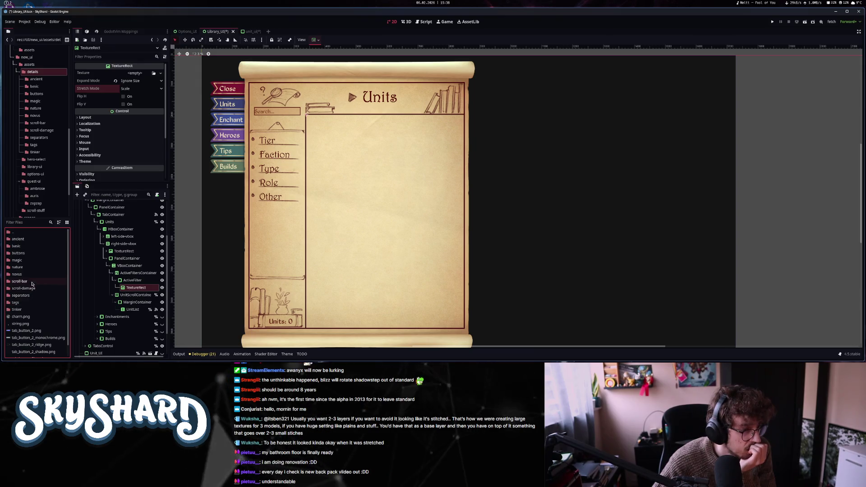
{"action": "scroll", "coordinate": [33, 334], "scroll_direction": "down", "scroll_amount": 2}
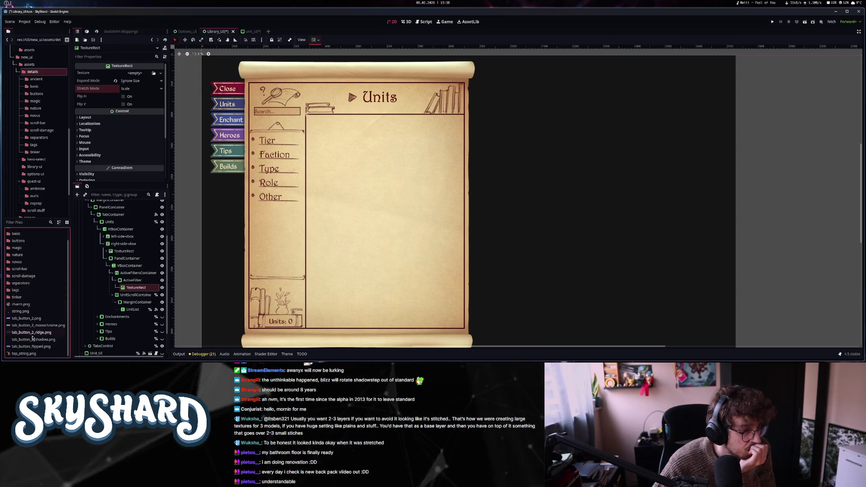
{"action": "scroll", "coordinate": [30, 248], "scroll_direction": "up", "scroll_amount": 2}
{"action": "left_click", "coordinate": [27, 246]}
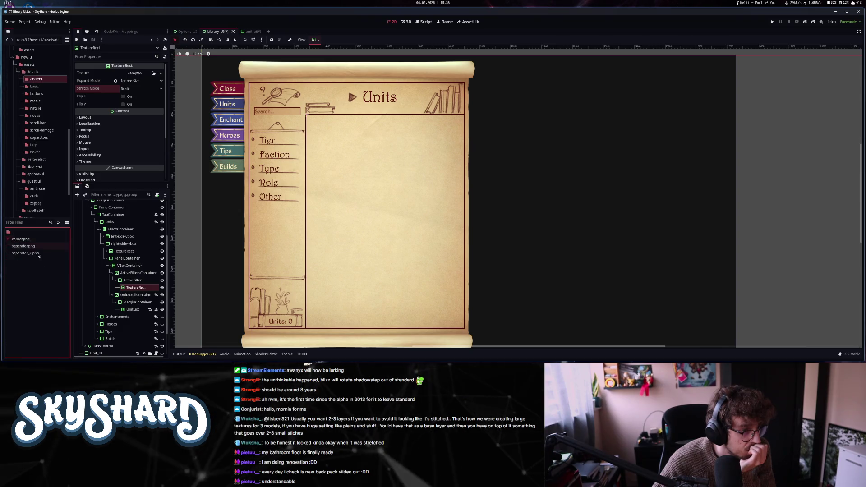
{"action": "left_click", "coordinate": [28, 267]}
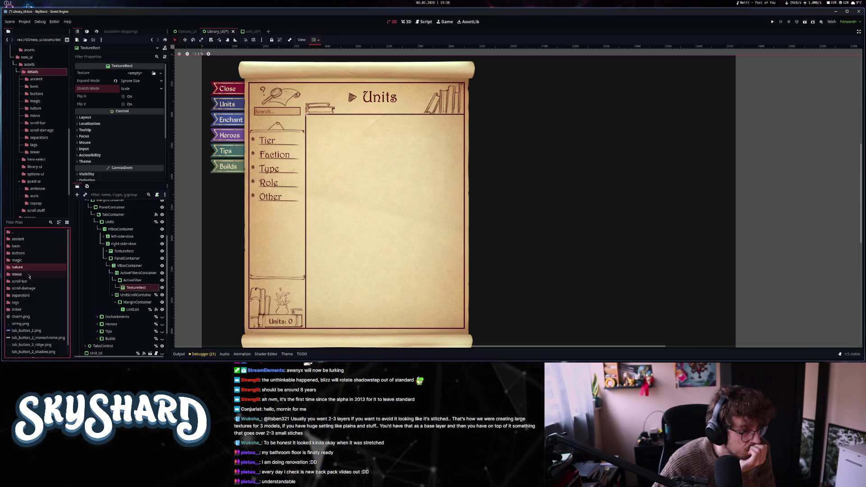
{"action": "double_click", "coordinate": [38, 303]}
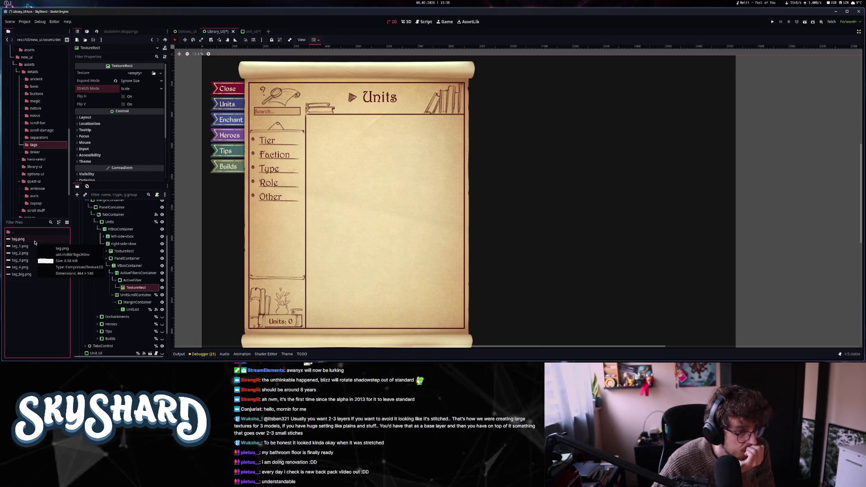
{"action": "mouse_move", "coordinate": [21, 239]}
{"action": "left_mouse_down"}
{"action": "mouse_move", "coordinate": [72, 153]}
{"action": "mouse_move", "coordinate": [138, 74]}
{"action": "left_mouse_up"}
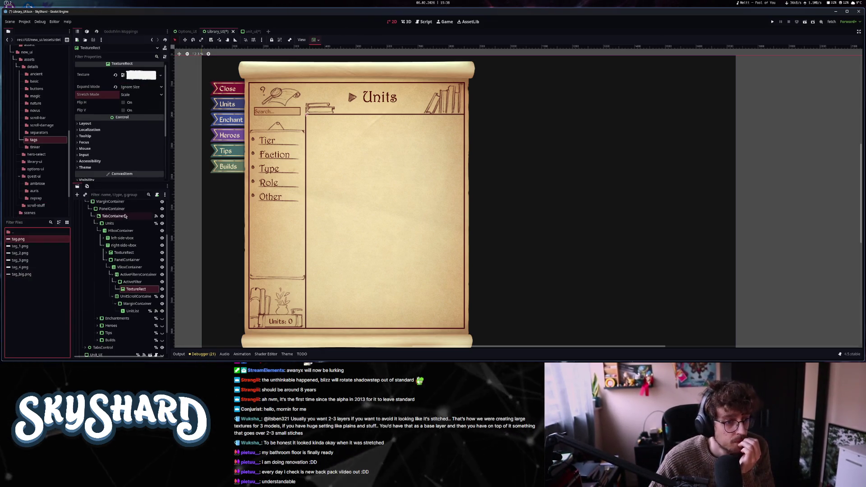
{"action": "left_click", "coordinate": [132, 282]}
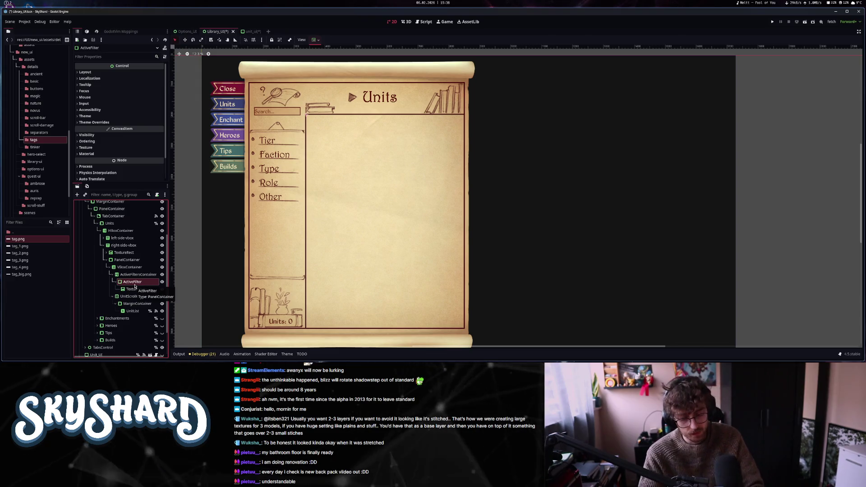
{"action": "key", "text": "ctrl+a"}
{"action": "type", "text": "texture"}
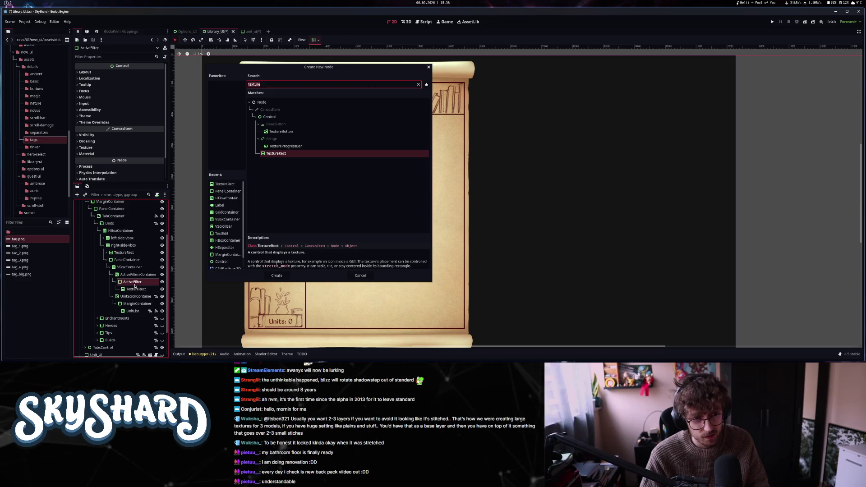
{"action": "key", "text": "ctrl+a"}
{"action": "type", "text": "label"}
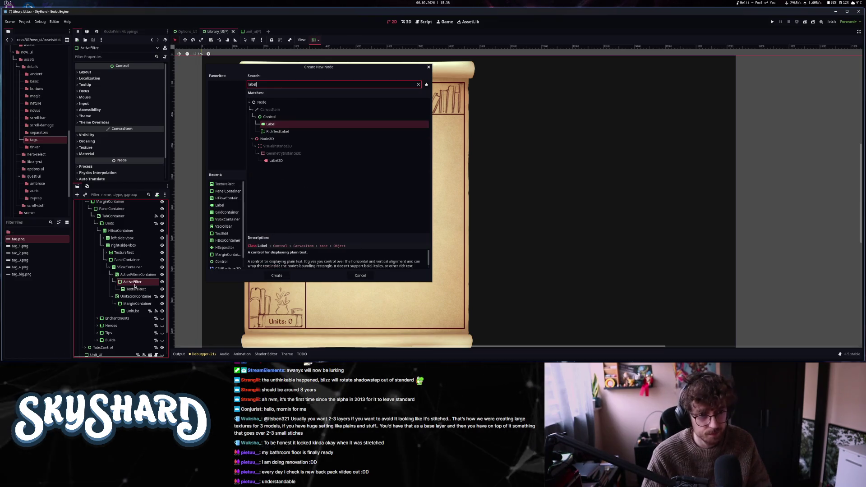
{"action": "key", "text": "Return"}
{"action": "left_click", "coordinate": [121, 88]}
{"action": "type", "text": "qddzqdzqqzd"}
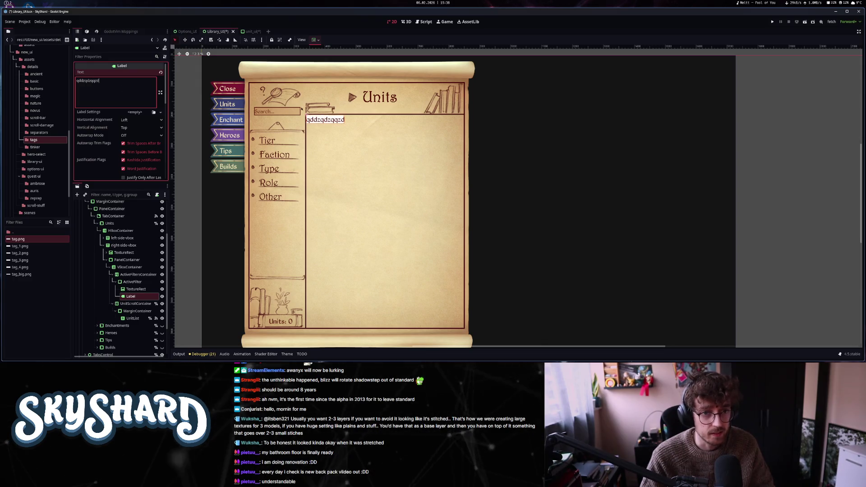
{"action": "scroll", "coordinate": [315, 110], "scroll_direction": "up", "scroll_amount": 5}
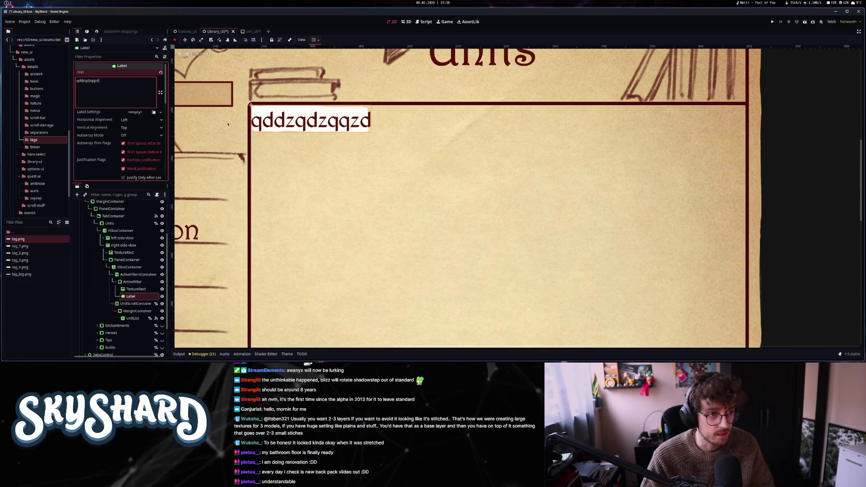
{"action": "left_click", "coordinate": [141, 119]}
{"action": "left_click", "coordinate": [133, 137]}
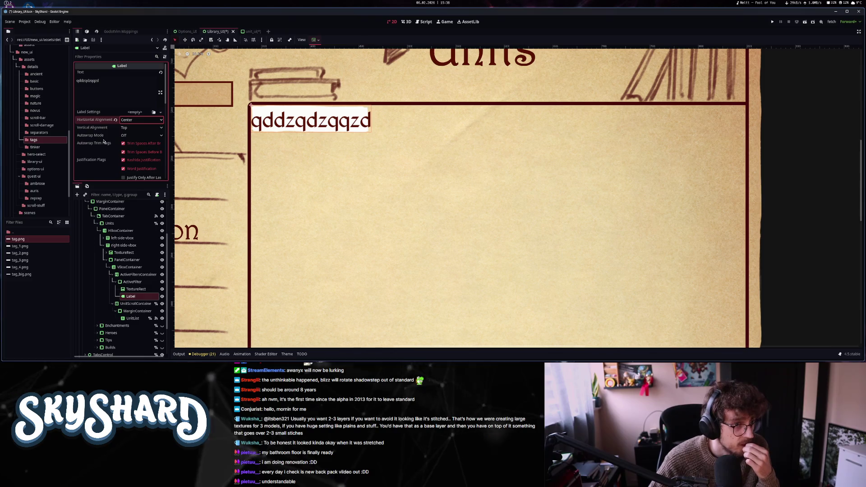
{"action": "scroll", "coordinate": [103, 142], "scroll_direction": "down", "scroll_amount": 4}
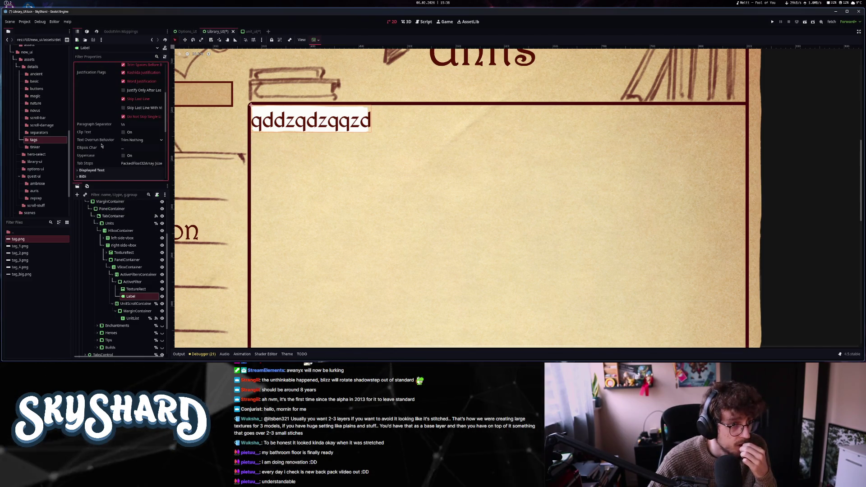
{"action": "scroll", "coordinate": [99, 156], "scroll_direction": "down", "scroll_amount": 2}
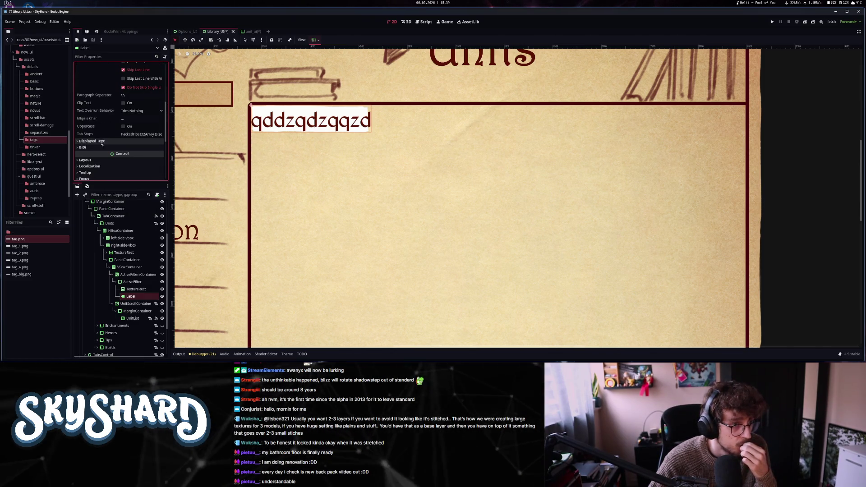
{"action": "left_click", "coordinate": [95, 161]}
{"action": "scroll", "coordinate": [99, 159], "scroll_direction": "down", "scroll_amount": 4}
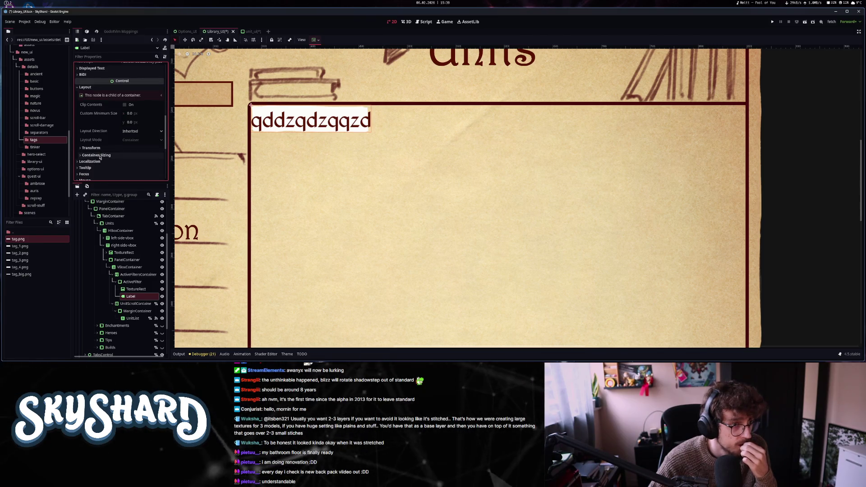
{"action": "scroll", "coordinate": [156, 162], "scroll_direction": "down", "scroll_amount": 2}
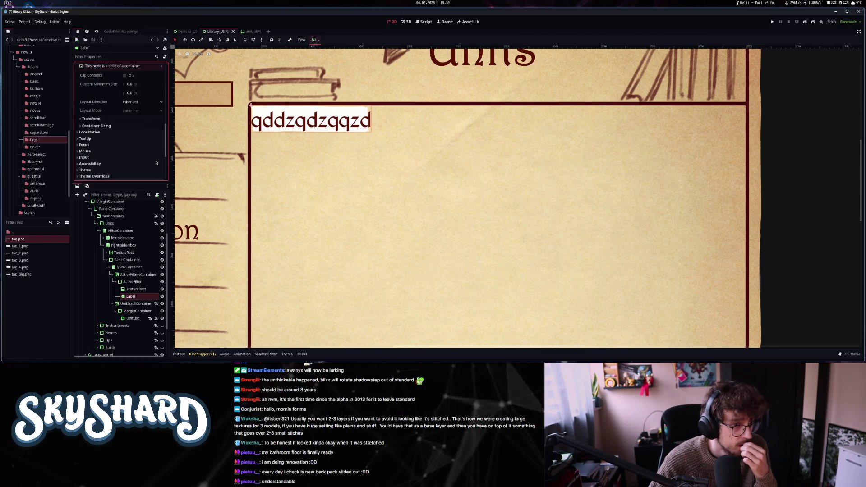
{"action": "scroll", "coordinate": [127, 145], "scroll_direction": "down", "scroll_amount": 3}
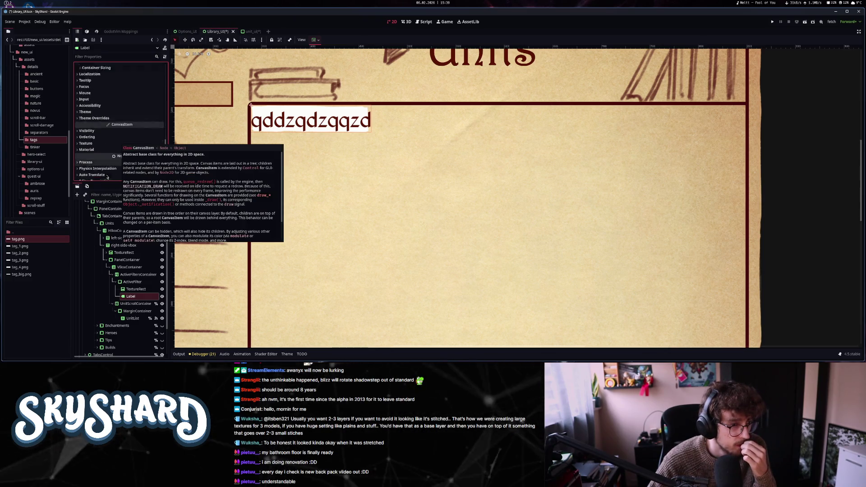
{"action": "scroll", "coordinate": [108, 167], "scroll_direction": "up", "scroll_amount": 2}
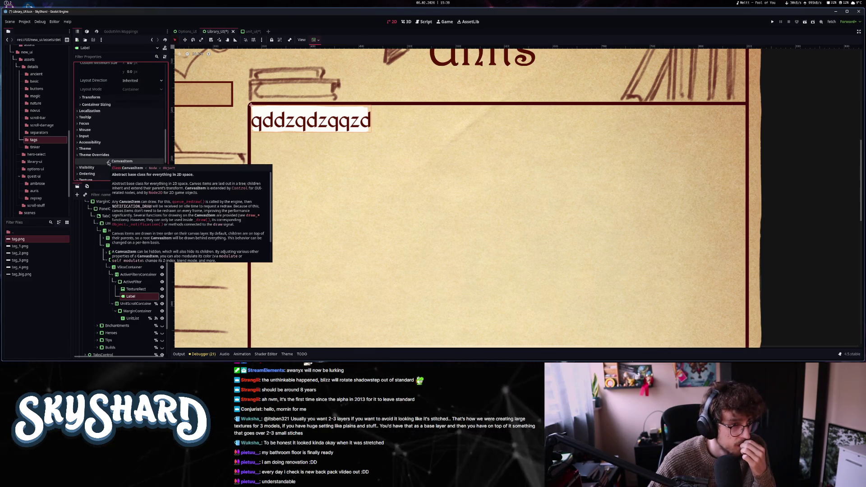
{"action": "scroll", "coordinate": [108, 138], "scroll_direction": "up", "scroll_amount": 2}
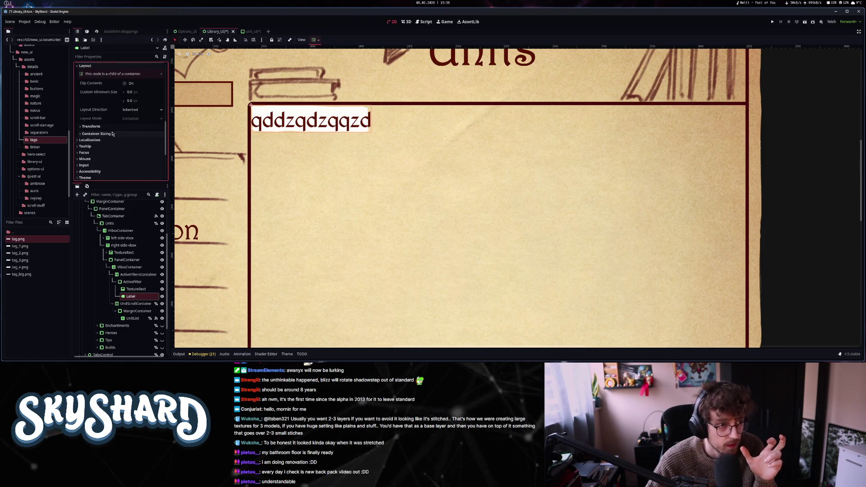
{"action": "scroll", "coordinate": [112, 130], "scroll_direction": "up", "scroll_amount": 5}
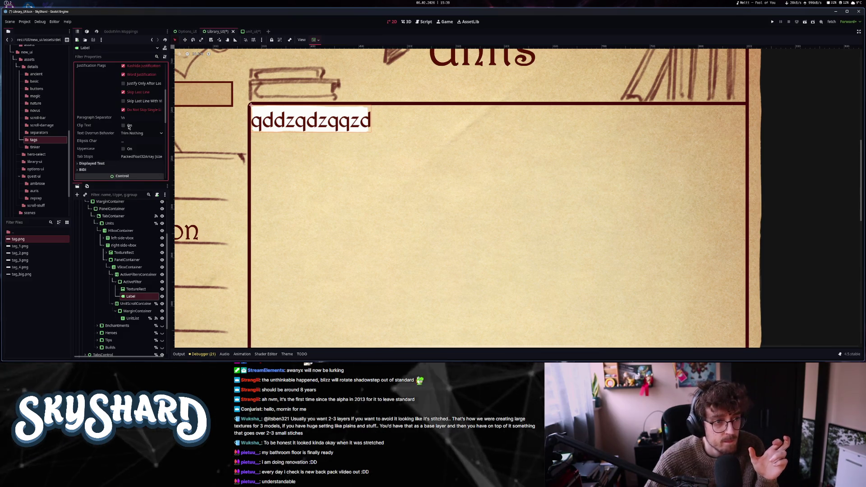
{"action": "scroll", "coordinate": [127, 150], "scroll_direction": "up", "scroll_amount": 5}
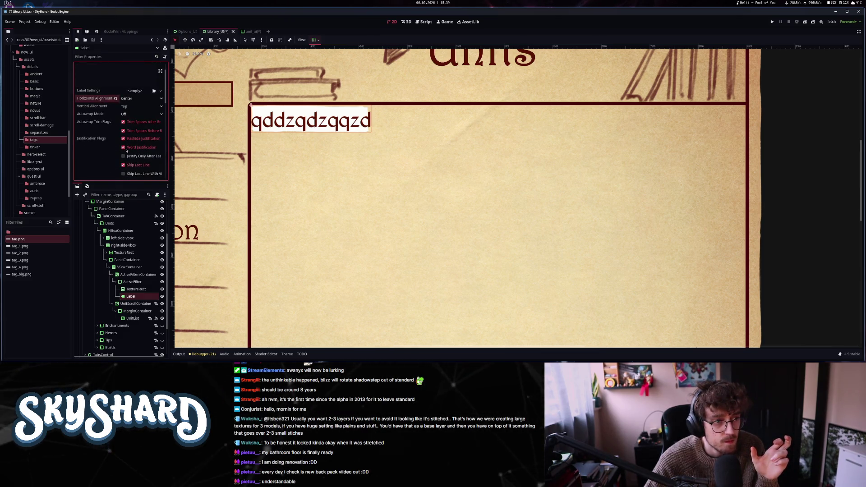
{"action": "left_click", "coordinate": [135, 282]}
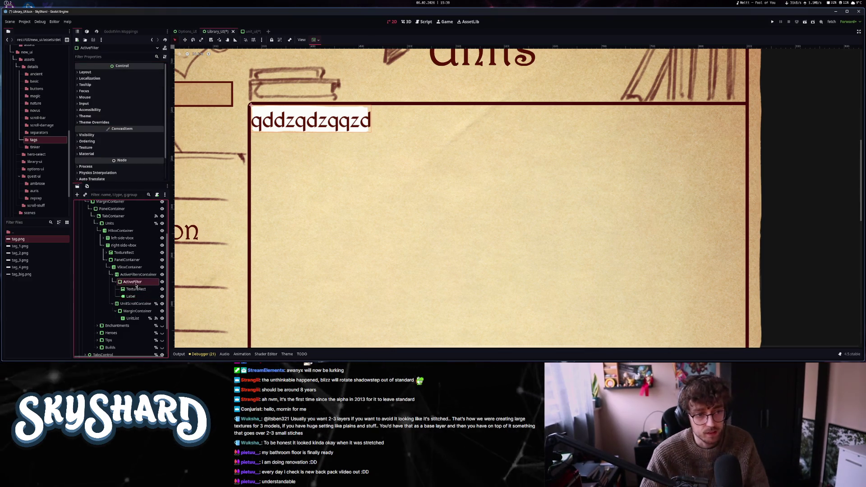
- Add a MarginContainer under ActiveFilter and move the tag's Label into it
{"action": "key", "text": "ctrl+a"}
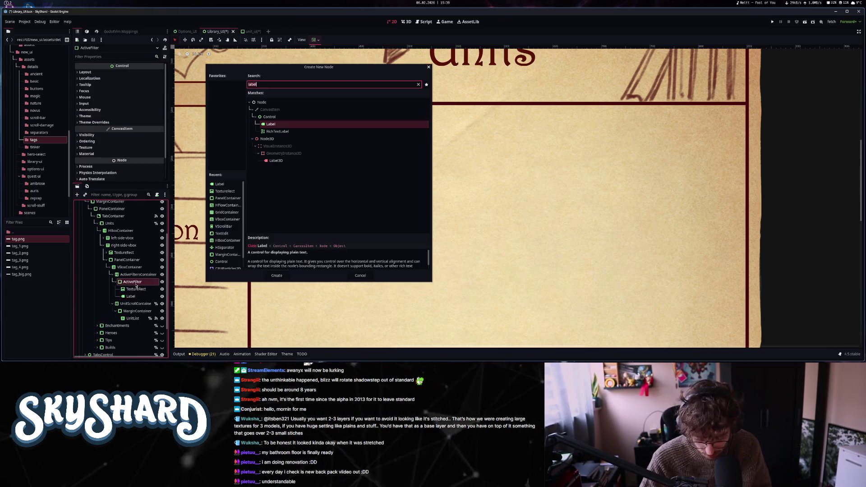
{"action": "type", "text": "margin"}
{"action": "key", "text": "Return"}
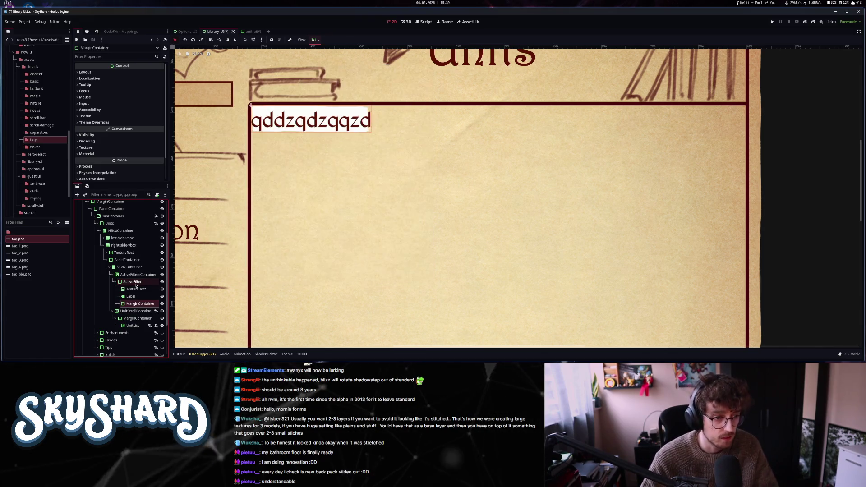
{"action": "mouse_move", "coordinate": [131, 305]}
{"action": "left_mouse_down"}
{"action": "mouse_move", "coordinate": [130, 294]}
{"action": "mouse_move", "coordinate": [140, 296]}
{"action": "left_mouse_up"}
- Set the MarginContainer's theme override margins to 60 left, 60 right and 20 bottom
{"action": "left_click", "coordinate": [90, 72]}
{"action": "left_click", "coordinate": [85, 72]}
{"action": "left_click", "coordinate": [94, 122]}
{"action": "left_click", "coordinate": [92, 129]}
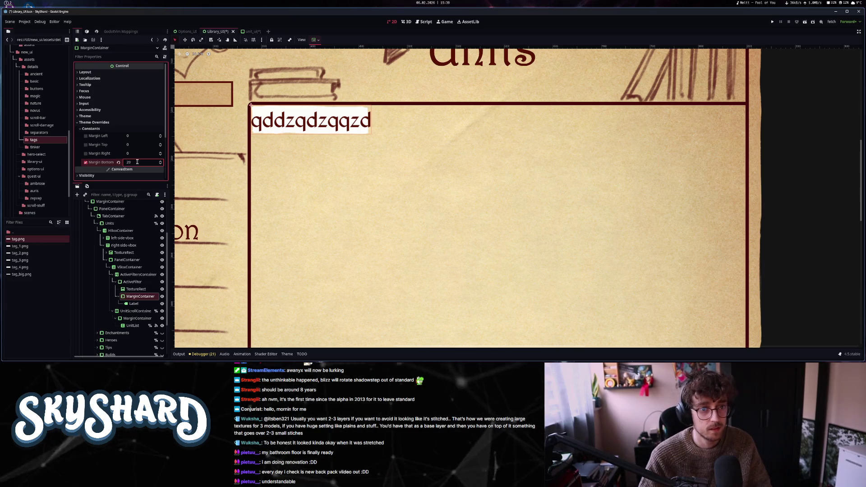
{"action": "left_click", "coordinate": [133, 136]}
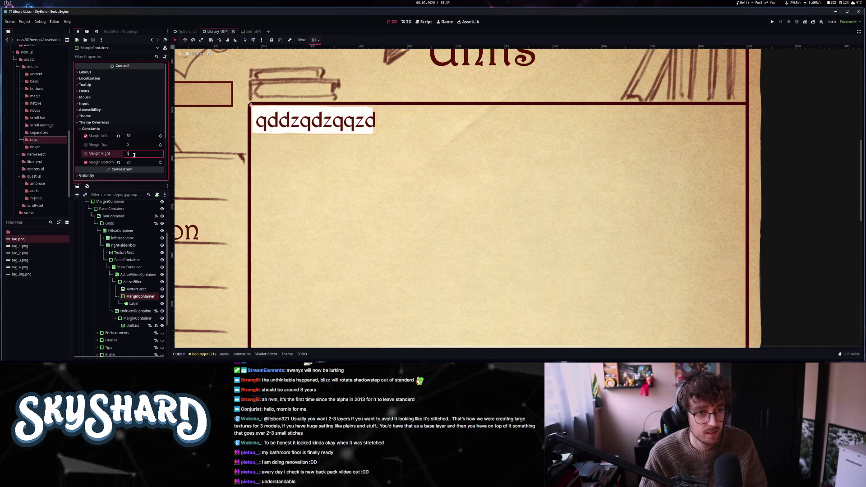
{"action": "type", "text": "0"}
{"action": "key", "text": "Return"}
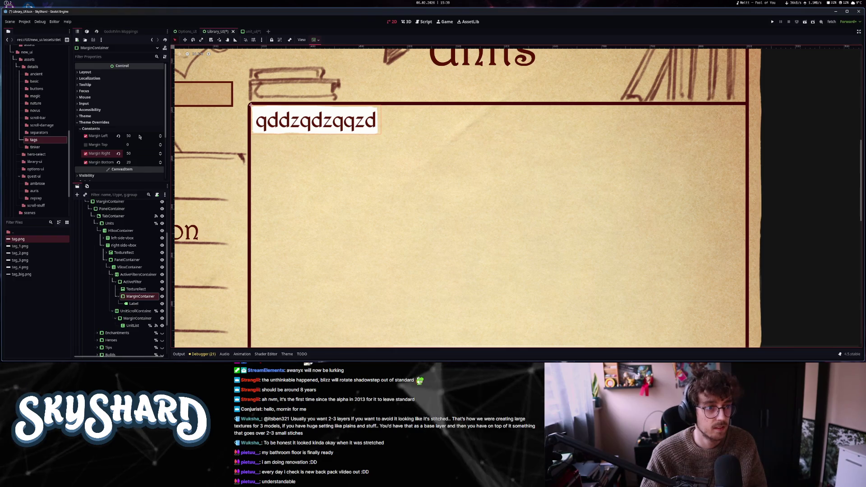
{"action": "left_click", "coordinate": [139, 136]}
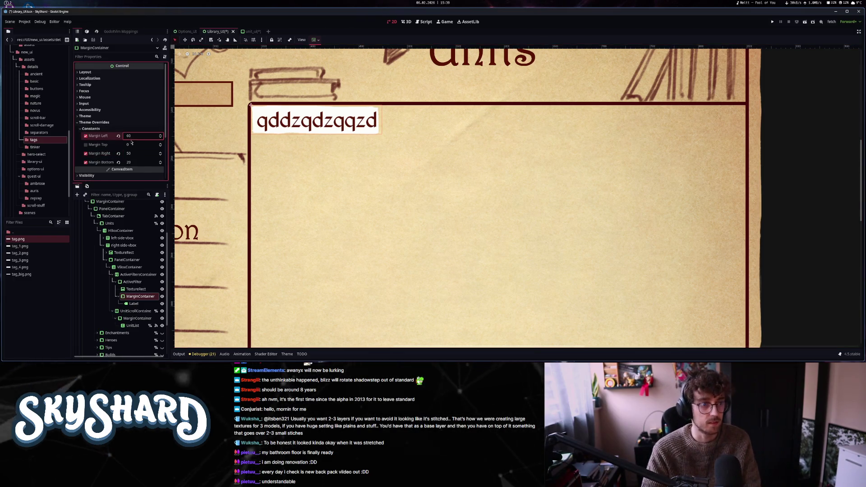
{"action": "left_click", "coordinate": [134, 153]}
{"action": "type", "text": "6"}
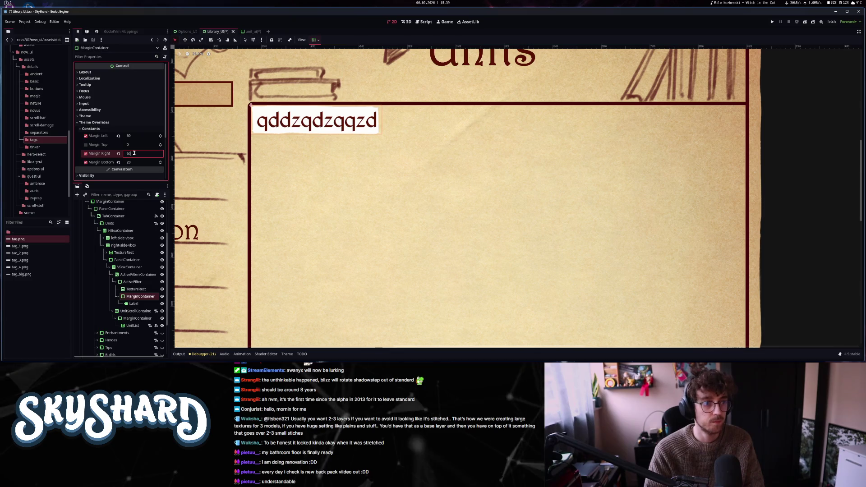
{"action": "key", "text": "Return"}
{"action": "scroll", "coordinate": [538, 166], "scroll_direction": "down", "scroll_amount": 5}
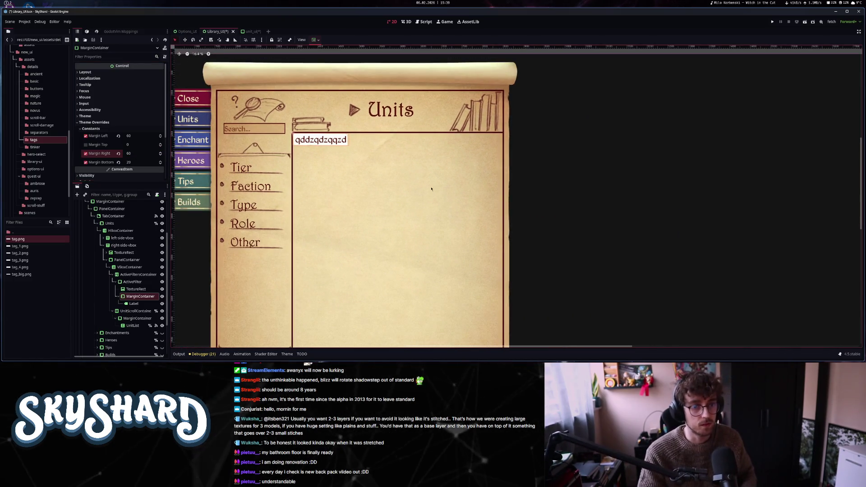
{"action": "scroll", "coordinate": [325, 158], "scroll_direction": "up", "scroll_amount": 4}
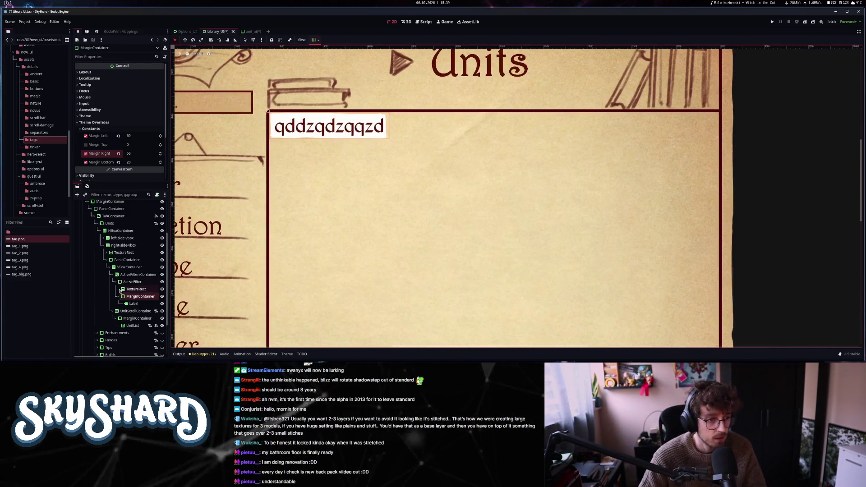
- Tint the tag's TextureRect background with Self Modulate colour 93644c
{"action": "left_click", "coordinate": [135, 290]}
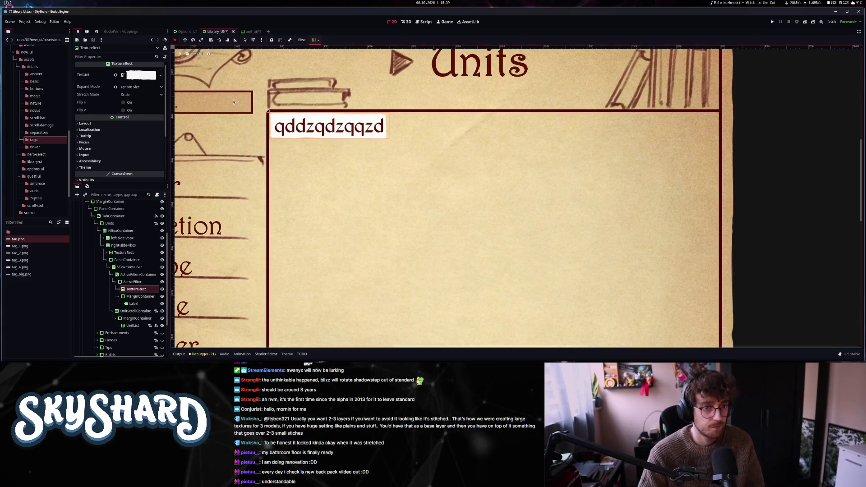
{"action": "scroll", "coordinate": [266, 111], "scroll_direction": "up", "scroll_amount": 2}
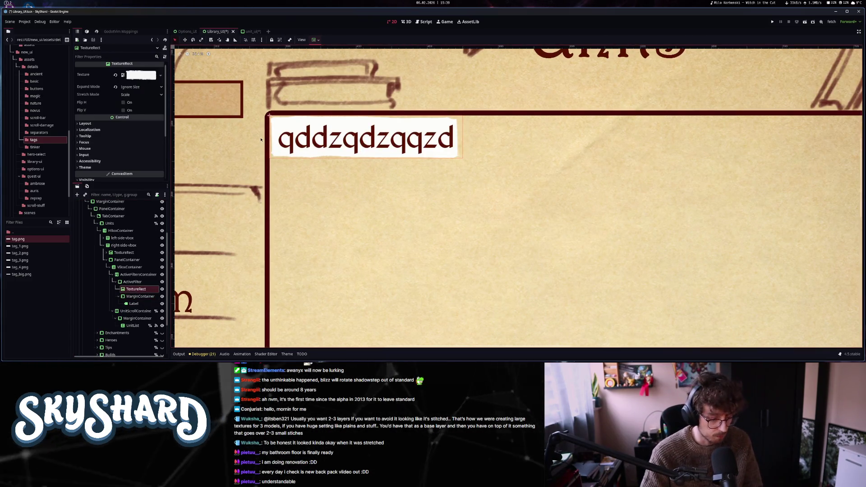
{"action": "left_click", "coordinate": [277, 79]}
{"action": "left_click", "coordinate": [482, 140]}
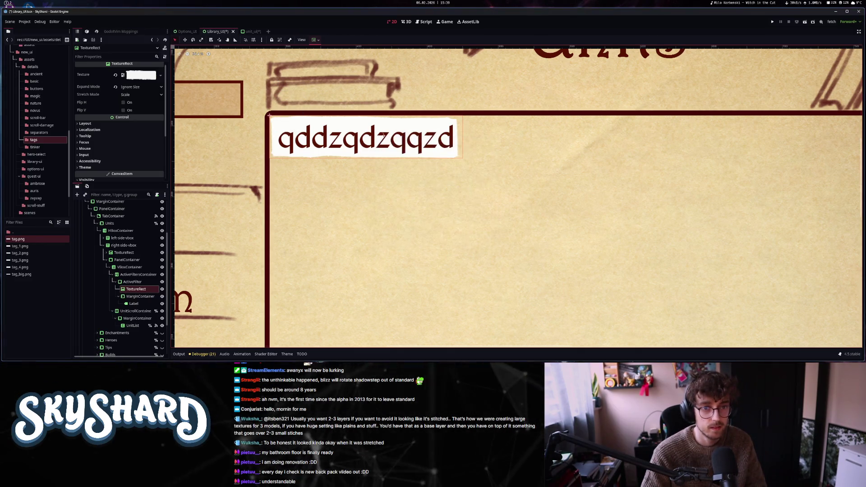
{"action": "left_click", "coordinate": [107, 124]}
{"action": "left_click", "coordinate": [106, 124]}
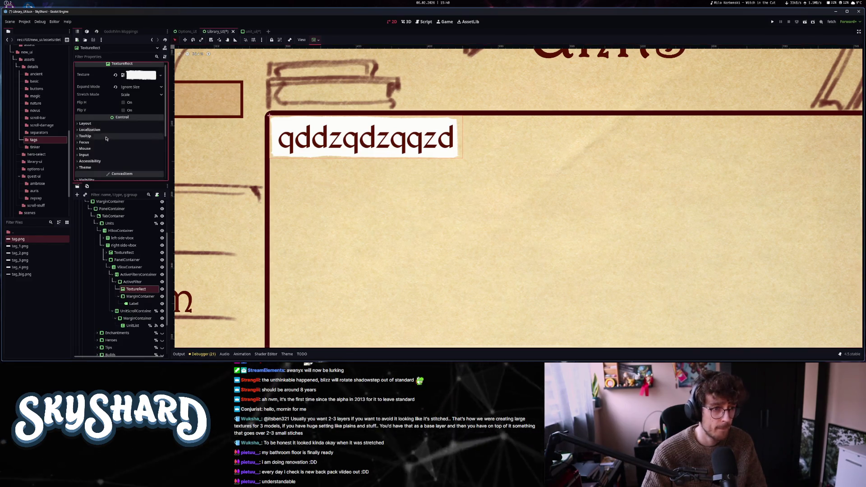
{"action": "scroll", "coordinate": [107, 140], "scroll_direction": "down", "scroll_amount": 2}
{"action": "left_click", "coordinate": [102, 122]}
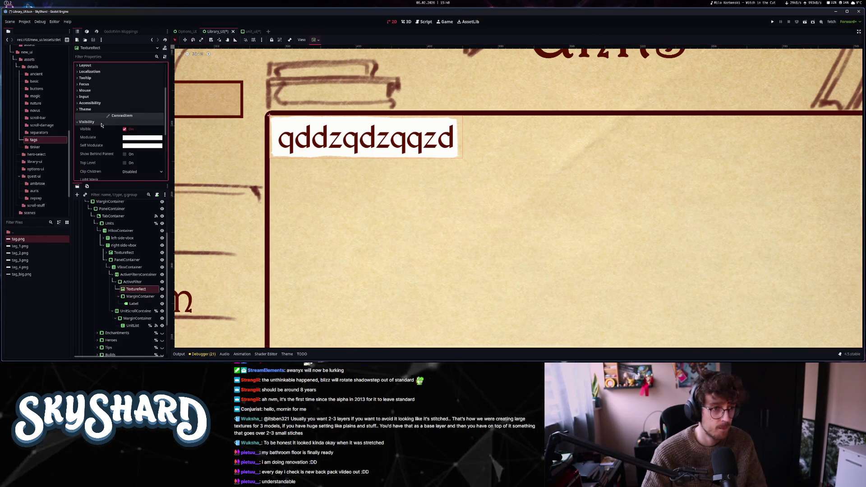
{"action": "left_click", "coordinate": [132, 145]}
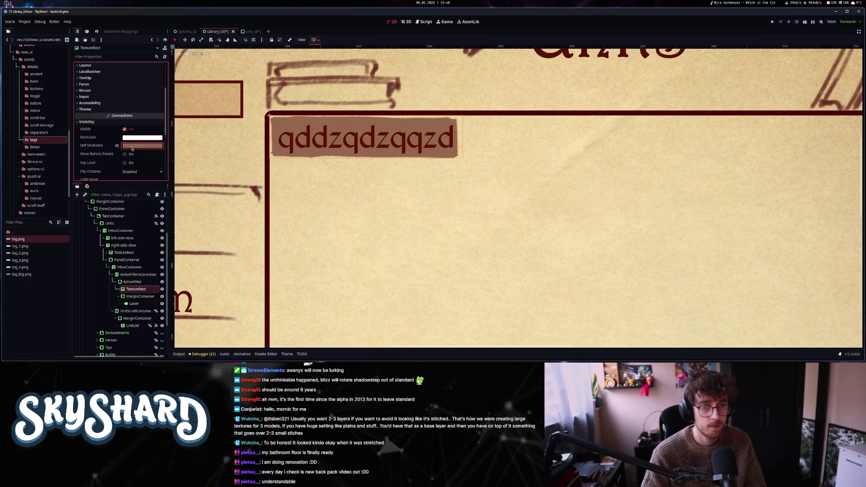
{"action": "left_click", "coordinate": [406, 173]}
- Lower the alpha of the tag background's brown tint so it is translucent
{"action": "scroll", "coordinate": [407, 173], "scroll_direction": "down", "scroll_amount": 2}
{"action": "scroll", "coordinate": [407, 173], "scroll_direction": "down", "scroll_amount": 3}
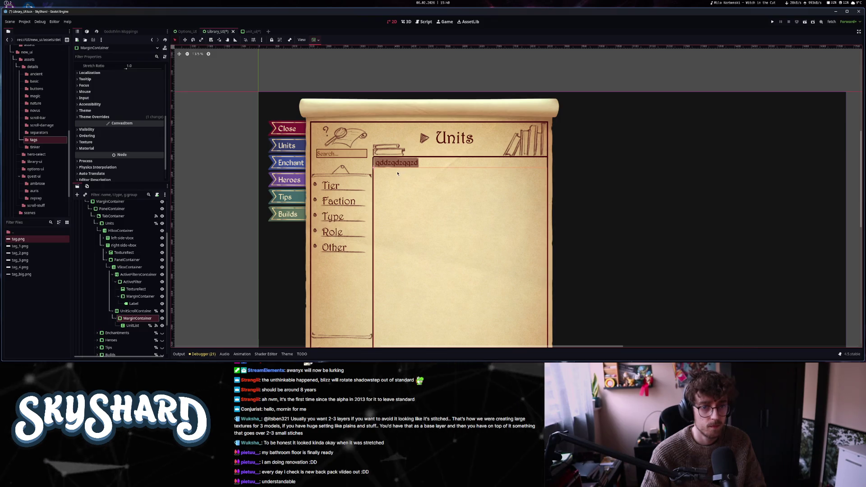
{"action": "scroll", "coordinate": [111, 140], "scroll_direction": "up", "scroll_amount": 3}
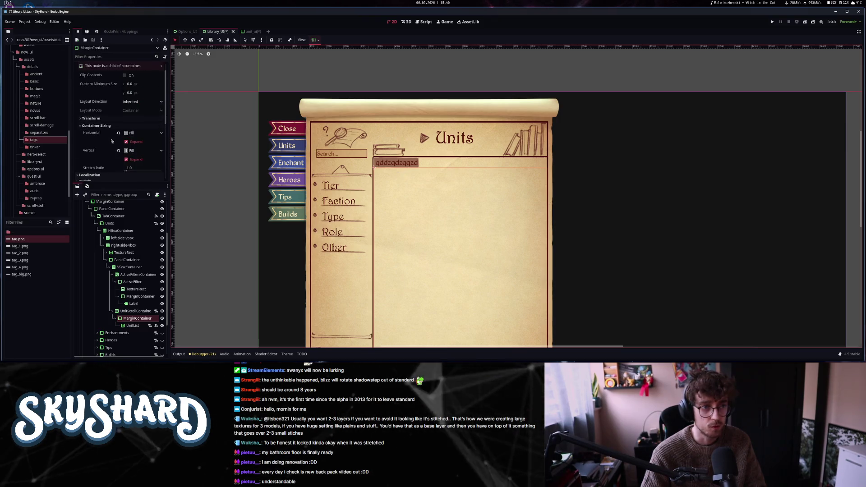
{"action": "scroll", "coordinate": [111, 141], "scroll_direction": "down", "scroll_amount": 4}
{"action": "left_click", "coordinate": [118, 129]}
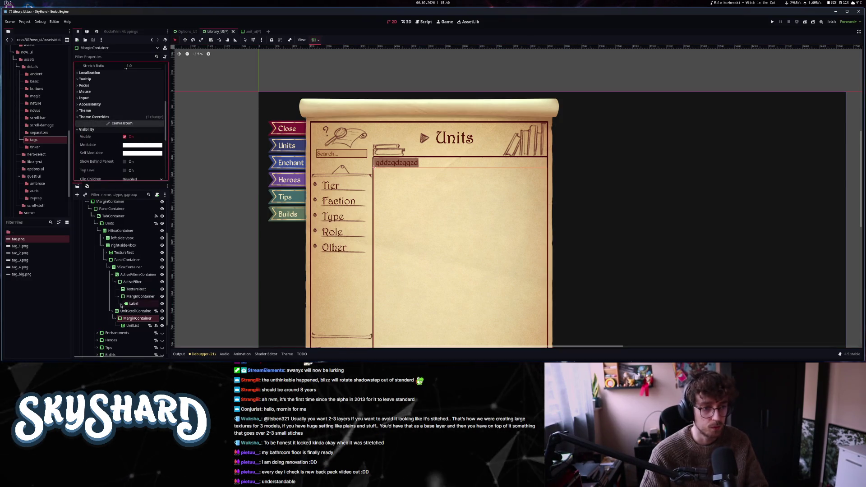
{"action": "left_click", "coordinate": [135, 289]}
{"action": "left_click", "coordinate": [139, 146]}
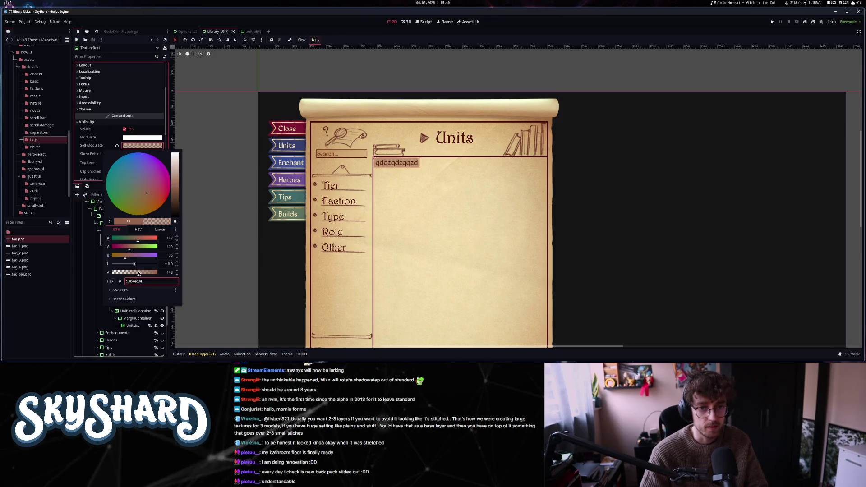
{"action": "left_click", "coordinate": [579, 178]}
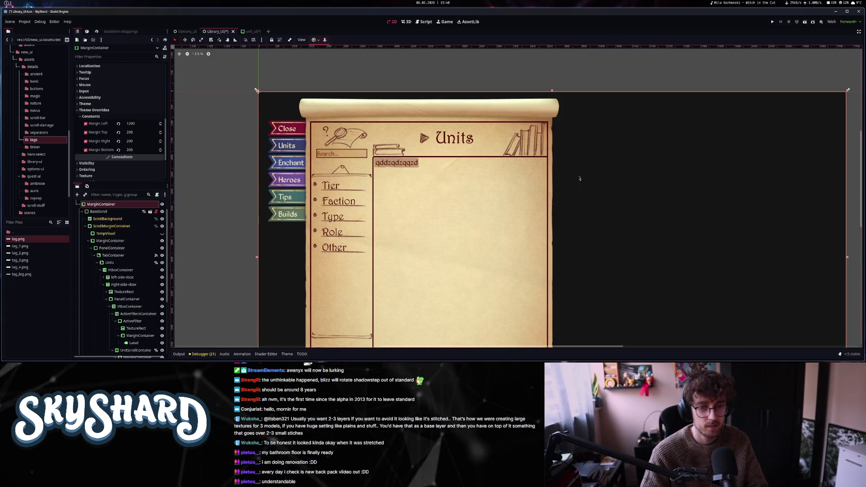
- Select the tag's Label and switch to the unit_ui scene
{"action": "scroll", "coordinate": [404, 174], "scroll_direction": "up", "scroll_amount": 5}
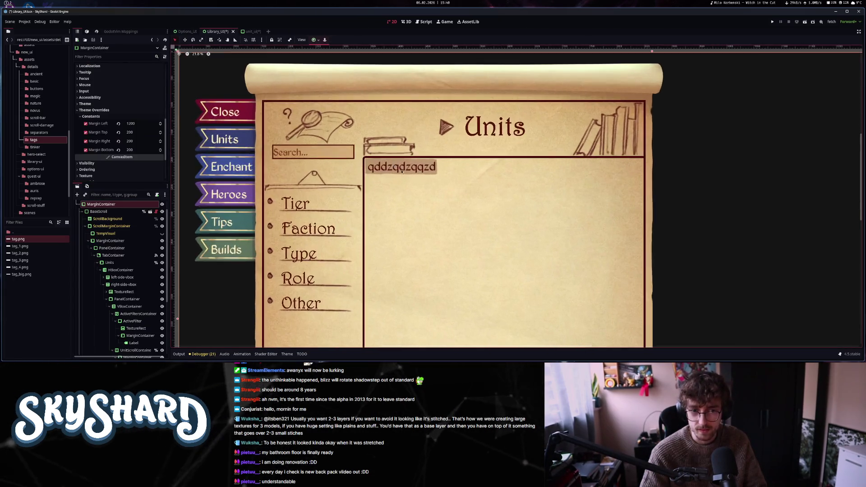
{"action": "left_click", "coordinate": [404, 174]}
{"action": "scroll", "coordinate": [403, 174], "scroll_direction": "down", "scroll_amount": 6}
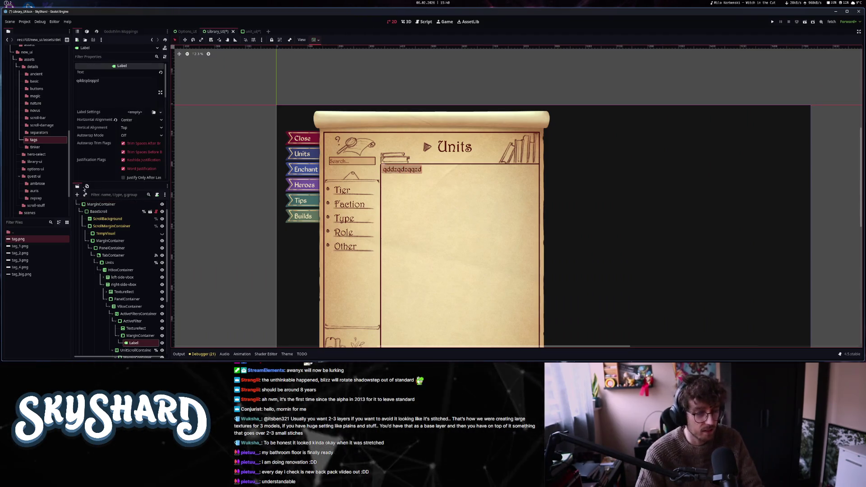
{"action": "left_click", "coordinate": [248, 32]}
- Close unit_ui and give the tag's Label a white (ffffff) Font Color override
{"action": "left_click", "coordinate": [259, 31]}
{"action": "key", "text": "Return"}
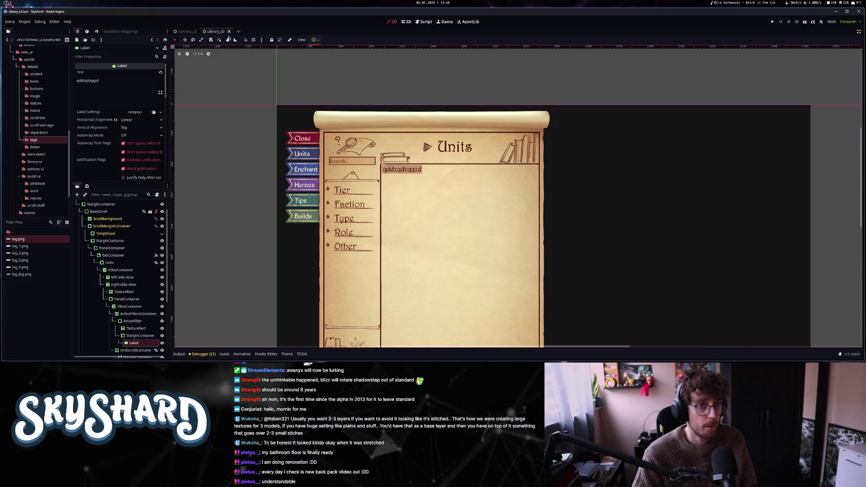
{"action": "scroll", "coordinate": [106, 174], "scroll_direction": "down", "scroll_amount": 8}
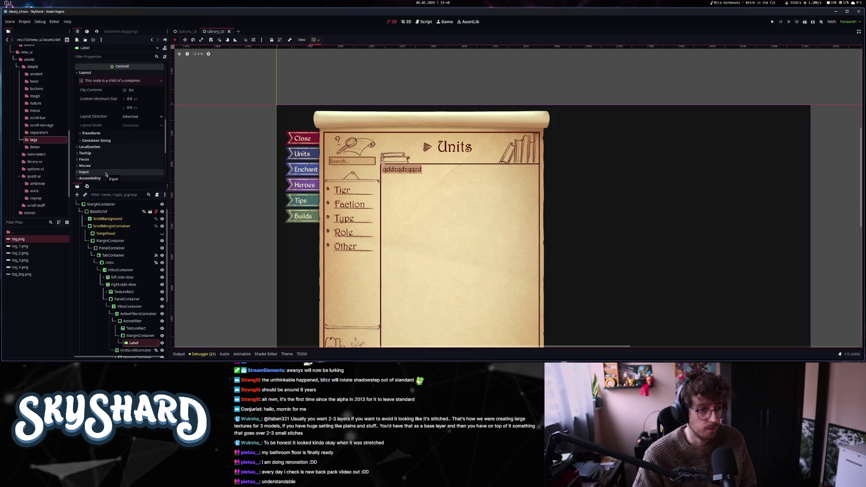
{"action": "scroll", "coordinate": [107, 145], "scroll_direction": "down", "scroll_amount": 5}
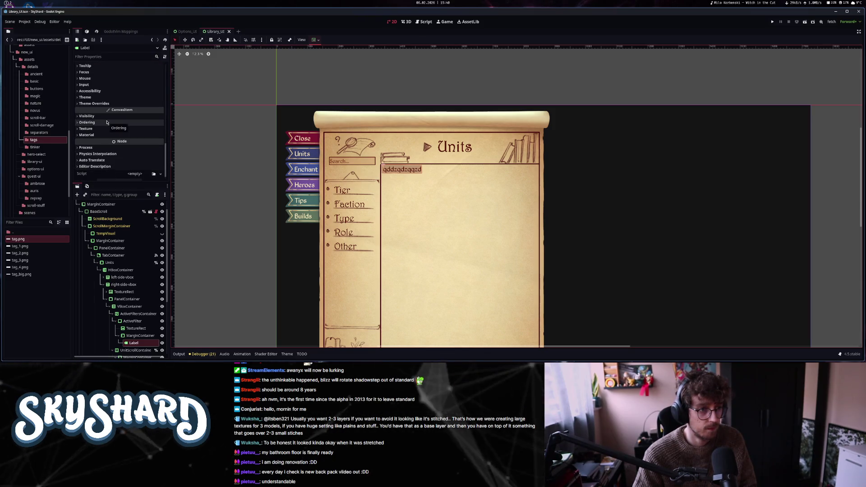
{"action": "left_click", "coordinate": [99, 104]}
{"action": "left_click", "coordinate": [103, 117]}
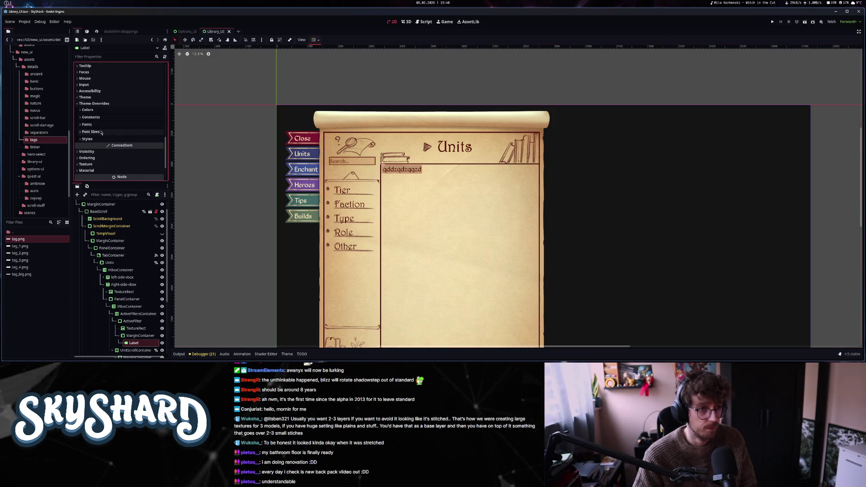
{"action": "left_click", "coordinate": [102, 118]}
{"action": "left_click", "coordinate": [99, 109]}
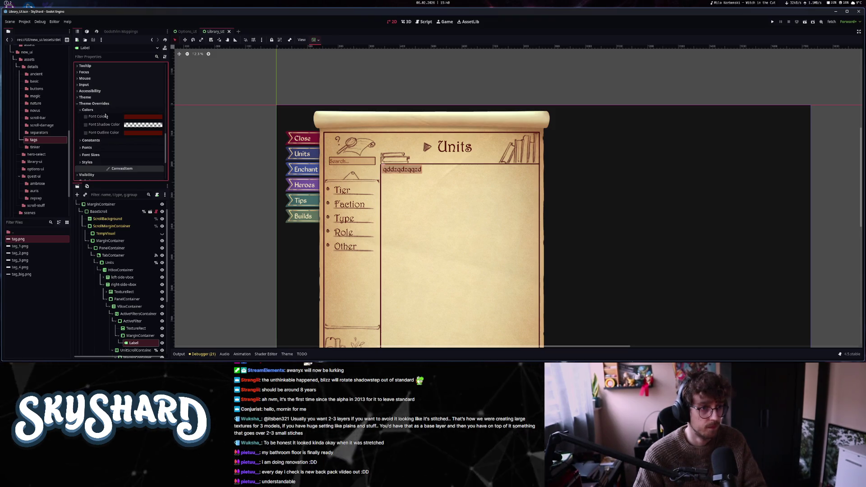
{"action": "left_click", "coordinate": [132, 119]}
{"action": "left_click", "coordinate": [175, 125]}
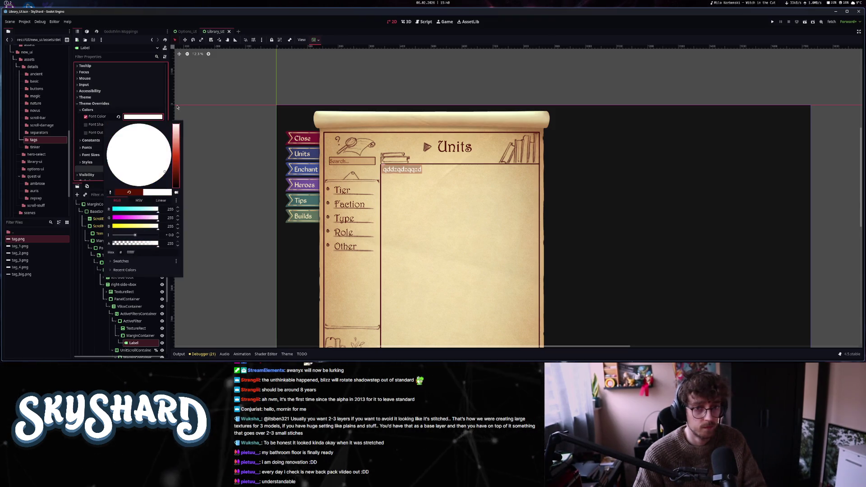
{"action": "left_click", "coordinate": [476, 78]}
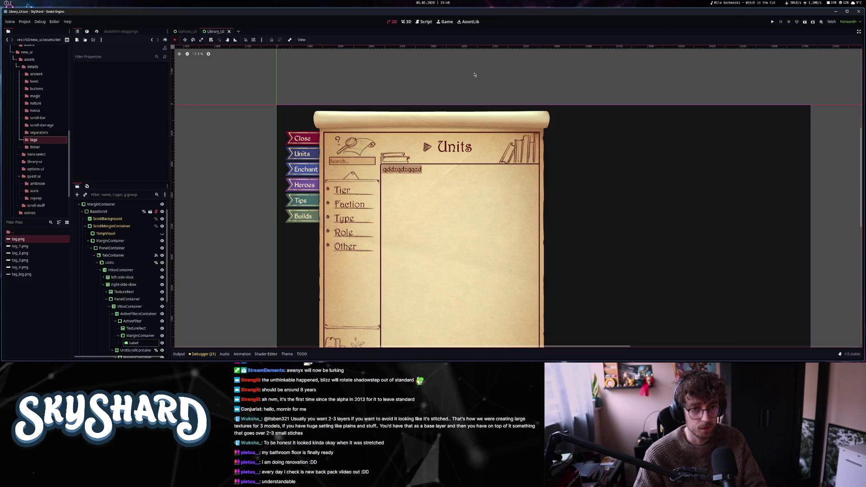
{"action": "scroll", "coordinate": [454, 112], "scroll_direction": "down", "scroll_amount": 3}
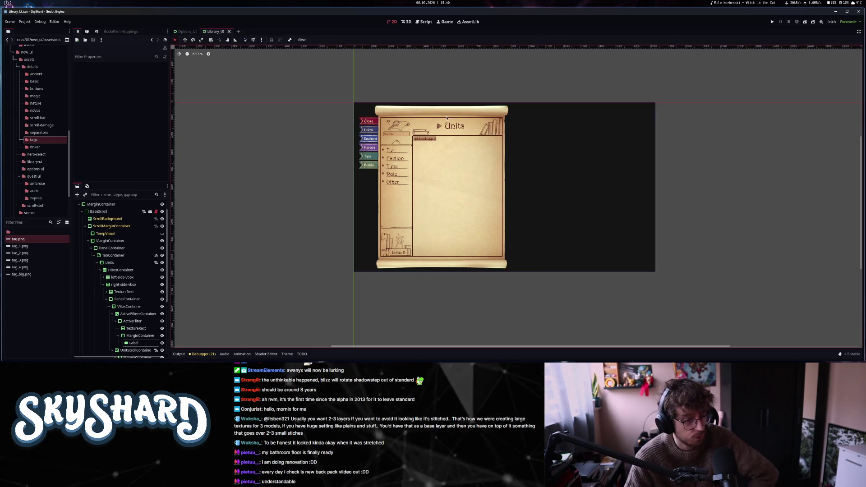
{"action": "scroll", "coordinate": [446, 118], "scroll_direction": "up", "scroll_amount": 6}
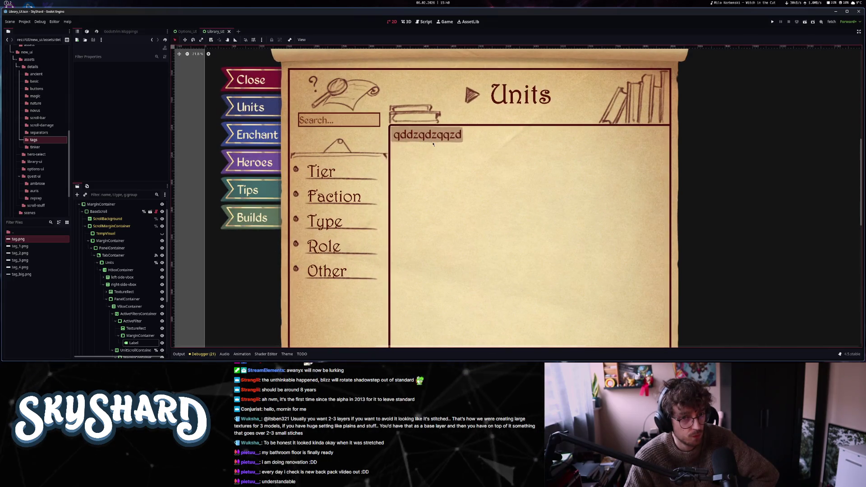
{"action": "scroll", "coordinate": [433, 144], "scroll_direction": "down", "scroll_amount": 3}
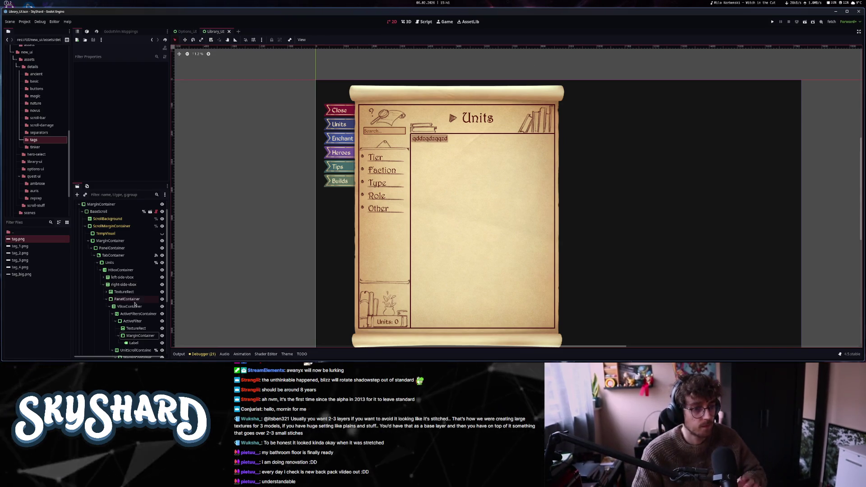
{"action": "left_click", "coordinate": [132, 329]}
{"action": "left_click", "coordinate": [135, 321]}
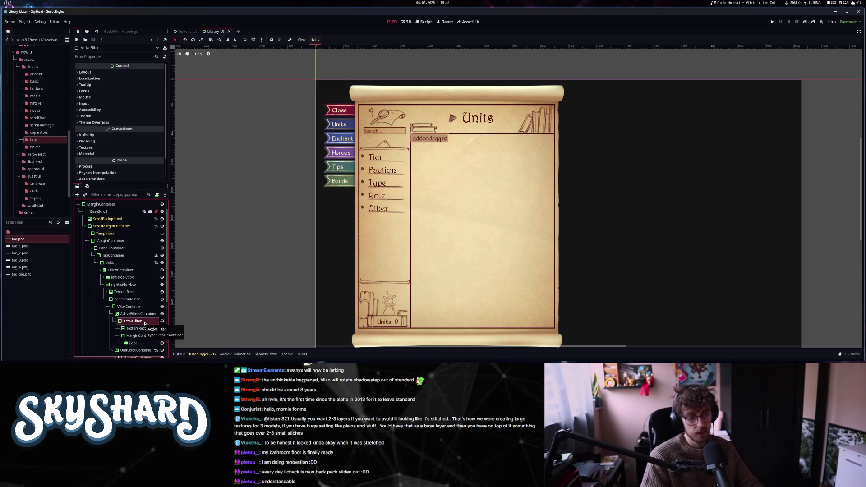
{"action": "right_click", "coordinate": [133, 322]}
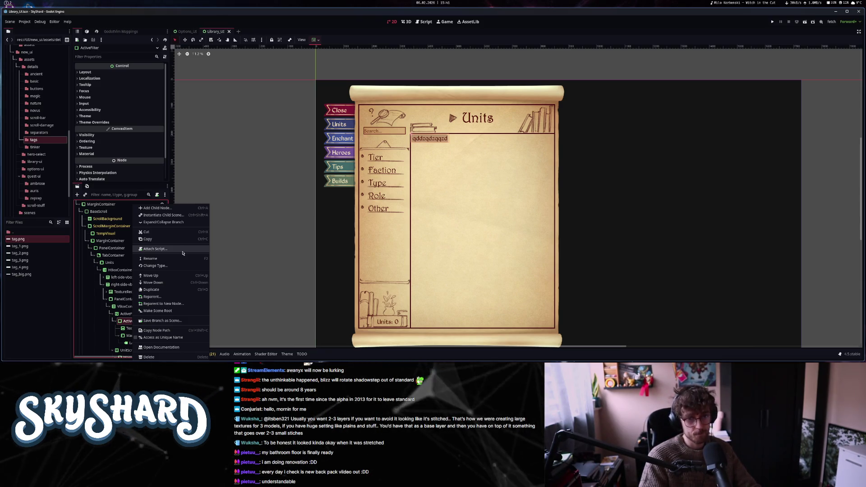
- Attach a new PanelContainer GDScript to ActiveFilter, saved as res://UI/scripts/active_filter.gd
{"action": "left_click", "coordinate": [182, 252]}
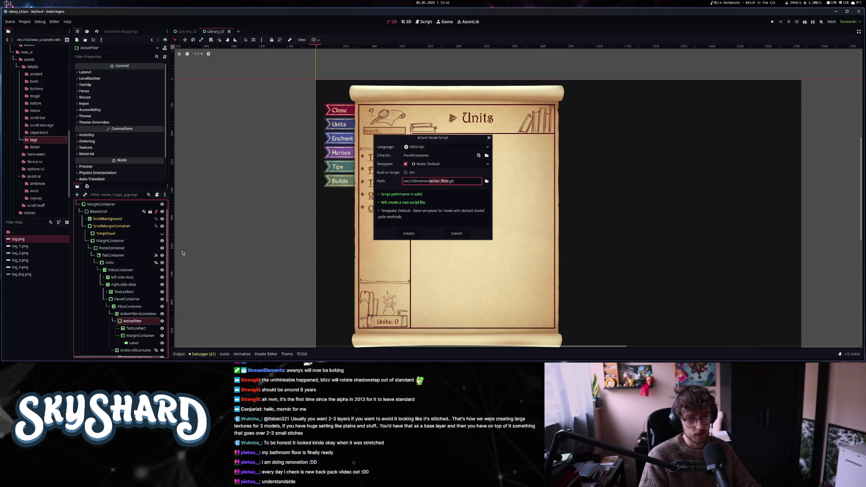
{"action": "left_click", "coordinate": [486, 155]}
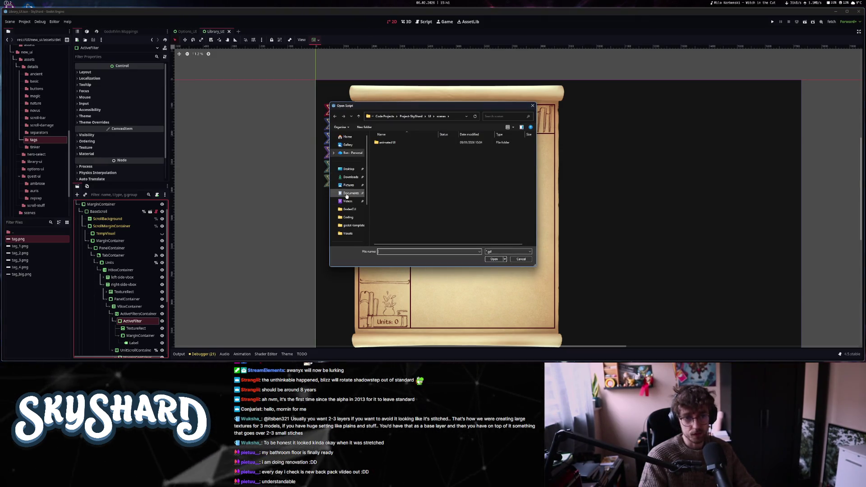
{"action": "left_click", "coordinate": [430, 116]}
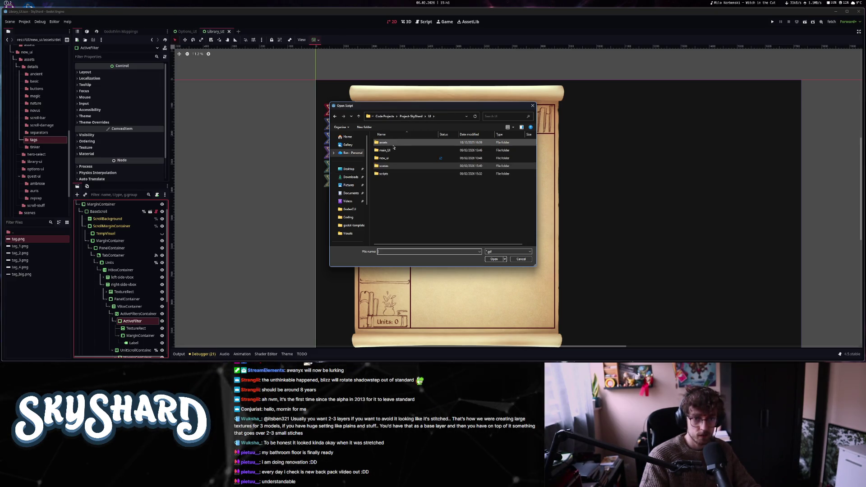
{"action": "double_click", "coordinate": [384, 173]}
{"action": "type", "text": "Active"}
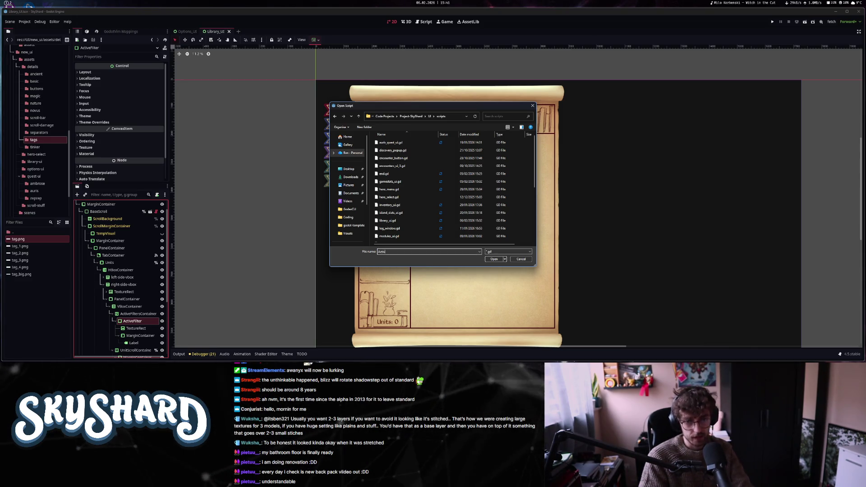
{"action": "type", "text": "Filter"}
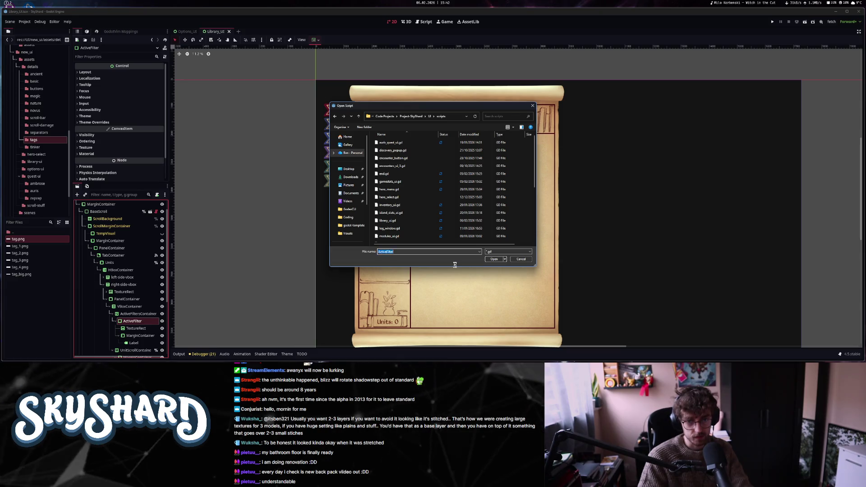
{"action": "key", "text": "Return"}
{"action": "left_click", "coordinate": [465, 198]}
{"action": "key", "text": "Escape"}
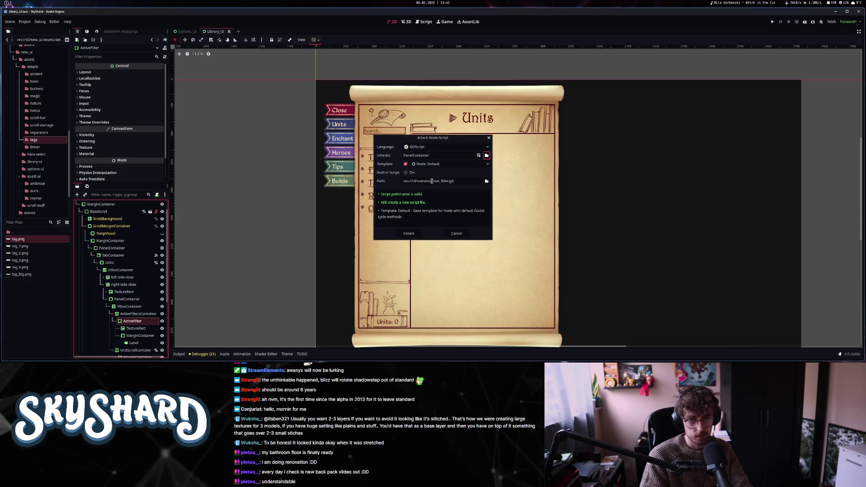
{"action": "left_click", "coordinate": [486, 181]}
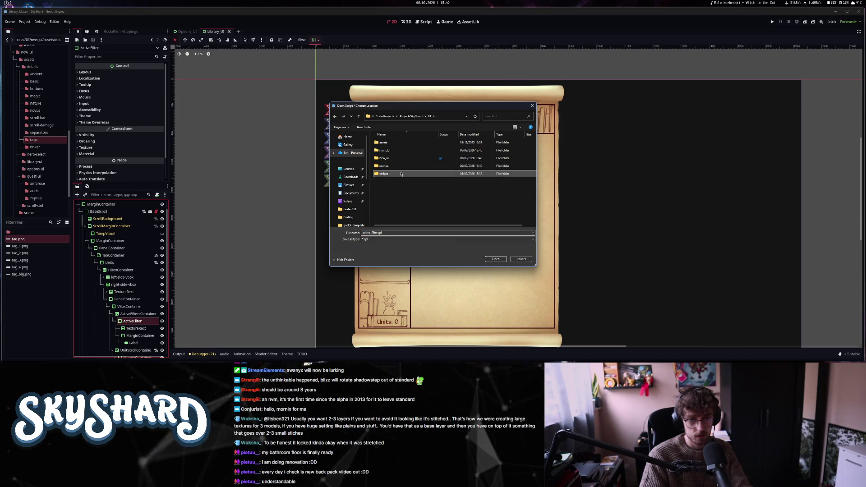
{"action": "double_click", "coordinate": [384, 173]}
{"action": "left_click", "coordinate": [492, 261]}
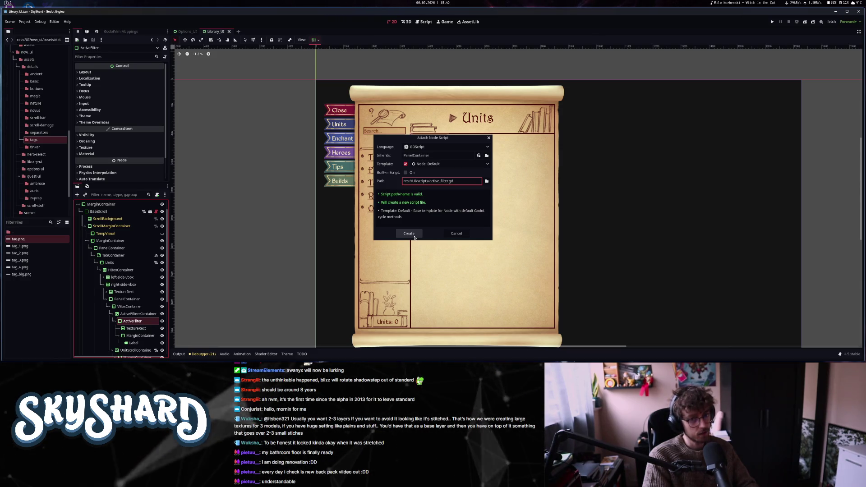
{"action": "left_click", "coordinate": [414, 238]}
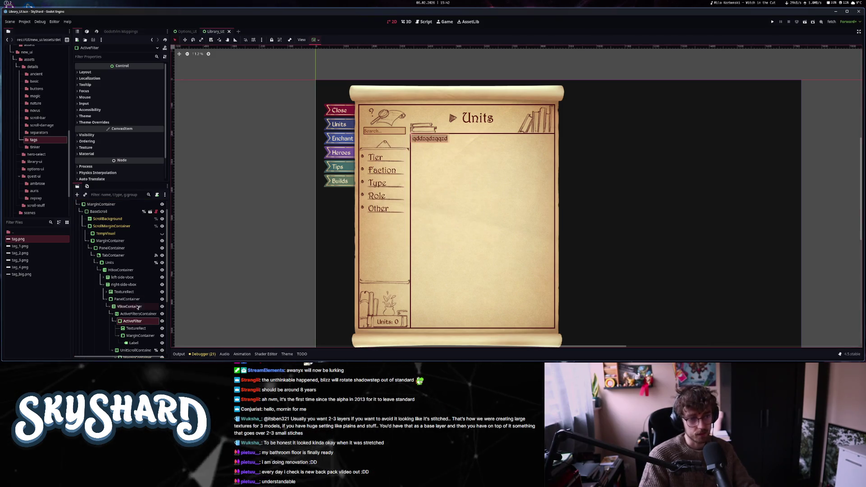
- Set the filter tag's Label text to 'Test'
{"action": "scroll", "coordinate": [132, 337], "scroll_direction": "down", "scroll_amount": 5}
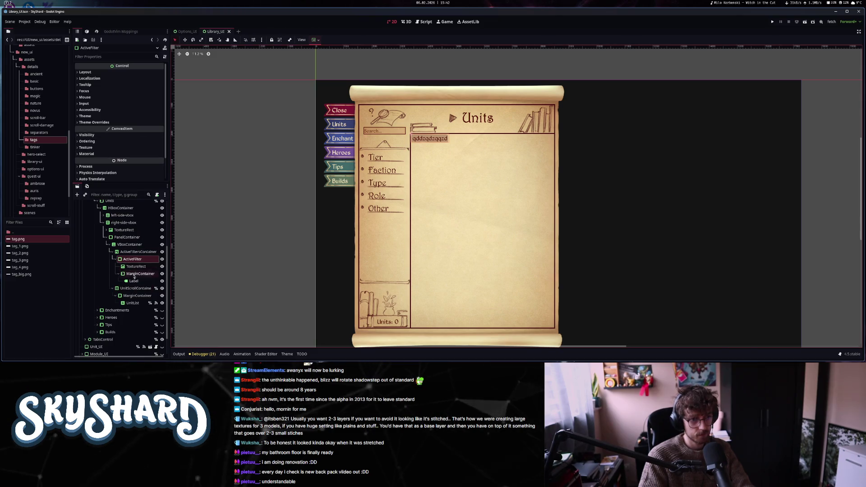
{"action": "left_click", "coordinate": [134, 280]}
{"action": "scroll", "coordinate": [110, 137], "scroll_direction": "up", "scroll_amount": 10}
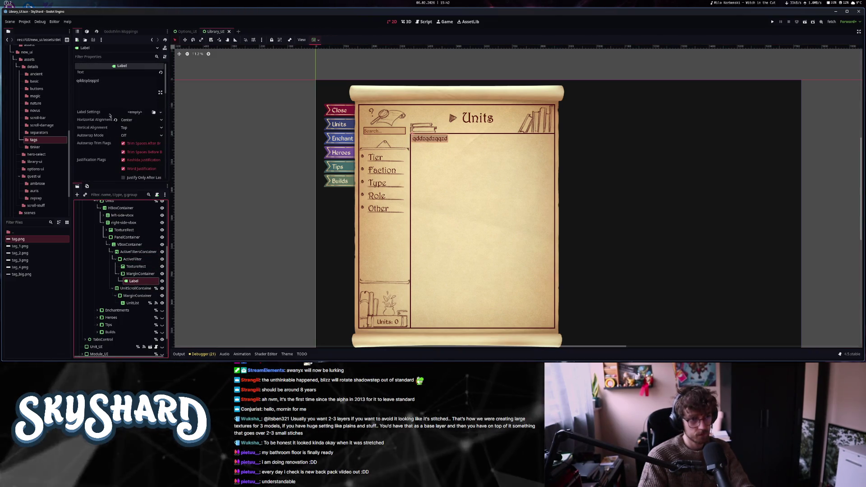
{"action": "type", "text": "Test"}
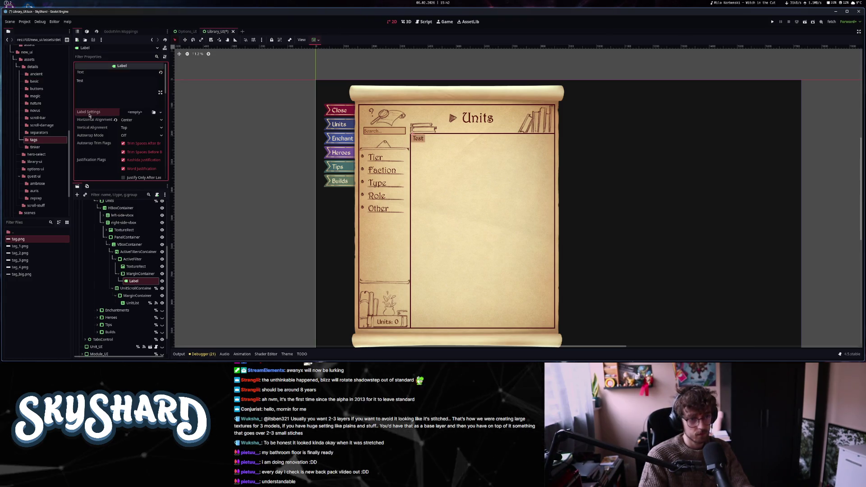
- Save the Library_UI scene and hide the ActiveFilter tag in the Scene dock
{"action": "left_click", "coordinate": [132, 258]}
{"action": "right_click", "coordinate": [151, 259]}
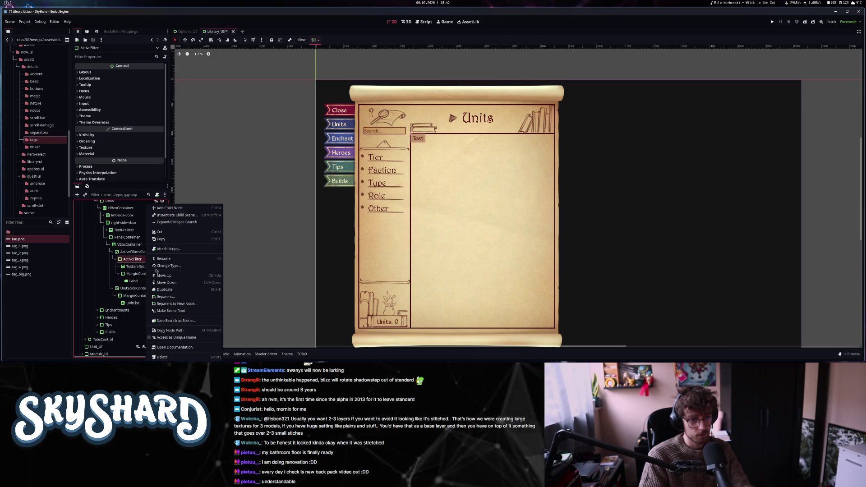
{"action": "left_click", "coordinate": [142, 262]}
{"action": "key", "text": "ctrl+s"}
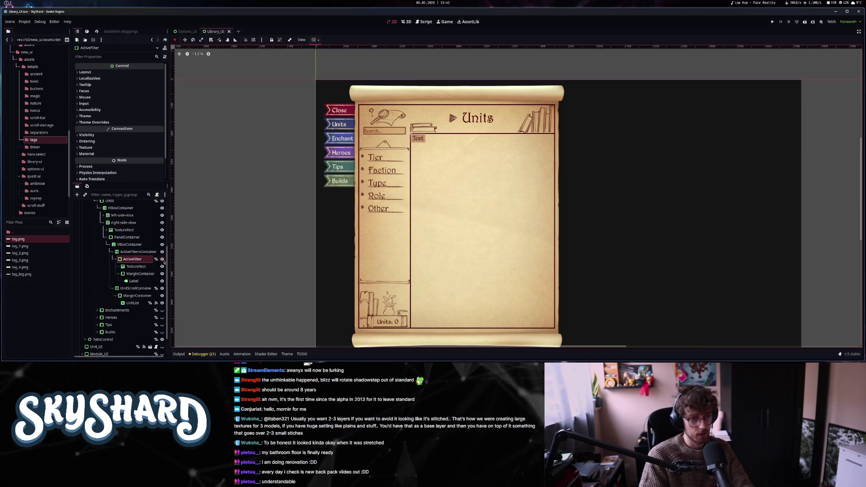
{"action": "left_click", "coordinate": [162, 259]}
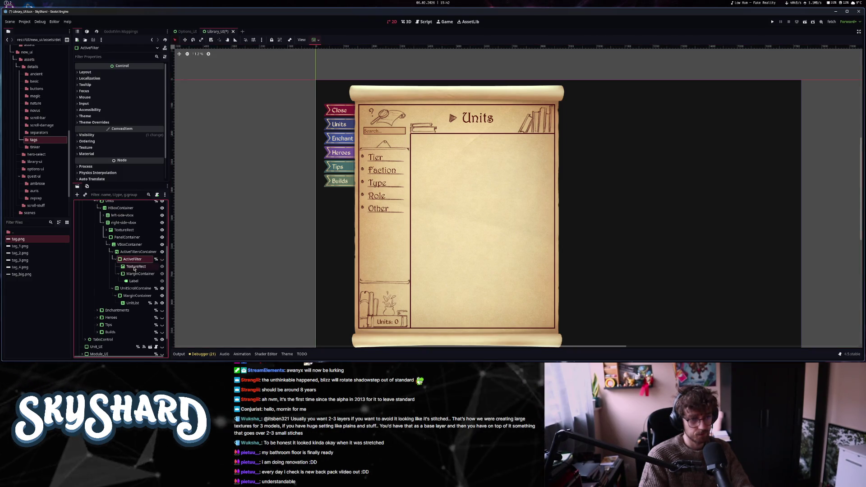
- Open library_ui.gd and jump to the LoadList function
{"action": "left_click", "coordinate": [426, 23]}
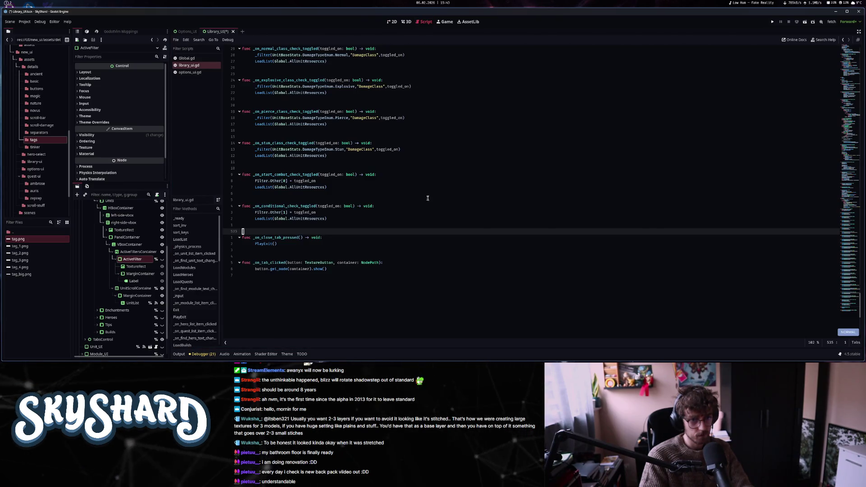
{"action": "key", "text": "ctrl+alt+f"}
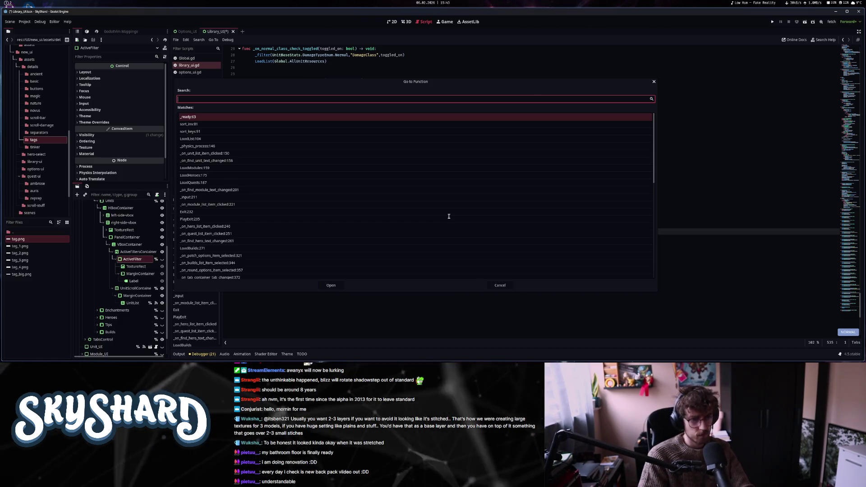
{"action": "type", "text": "load"}
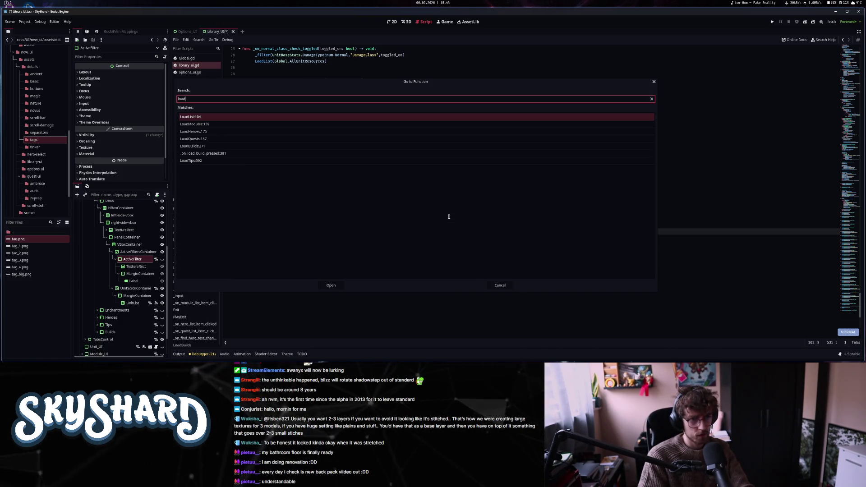
{"action": "key", "text": "Return"}
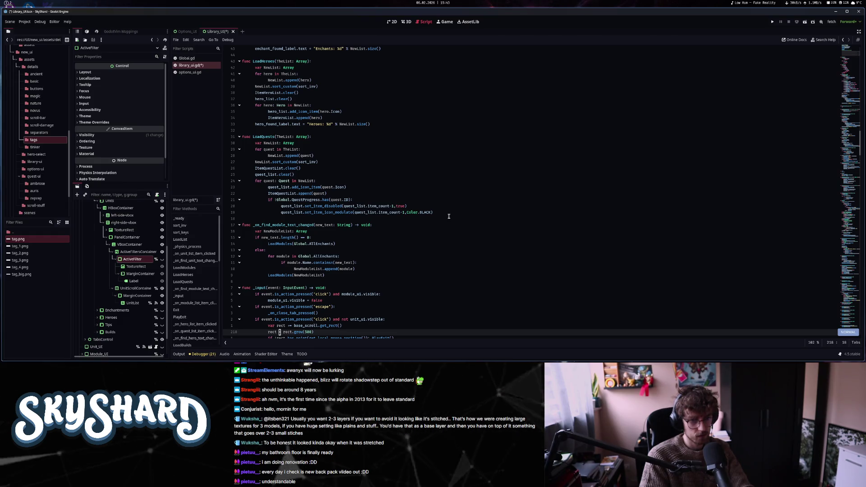
{"action": "scroll", "coordinate": [449, 216], "scroll_direction": "down", "scroll_amount": 3}
{"action": "key", "text": "k"}
{"action": "key", "text": "k"}
{"action": "key", "text": "k"}
{"action": "key", "text": "slash"}
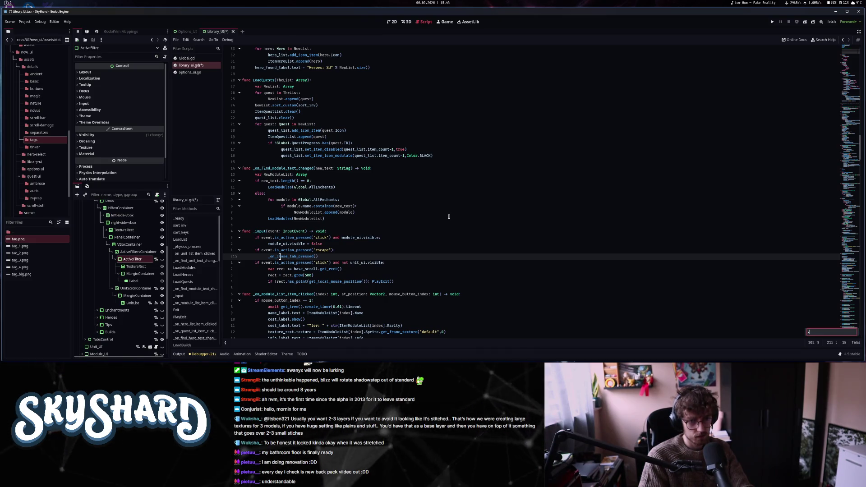
{"action": "key", "text": "ctrl+alt+f"}
{"action": "type", "text": "load"}
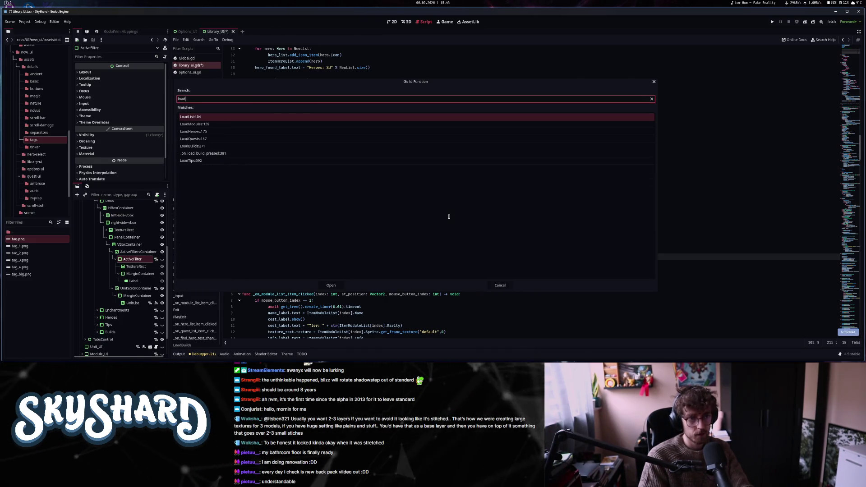
{"action": "key", "text": "Return"}
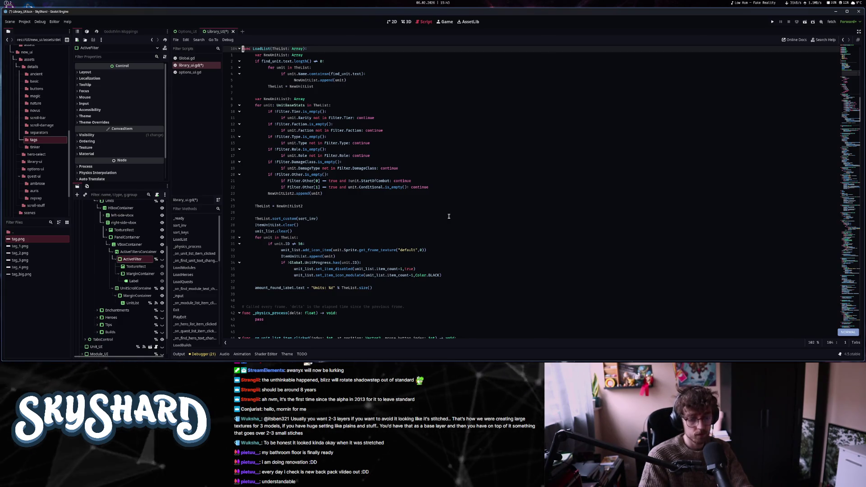
- Add a _update_filters() call after the amount_found_label line at the end of LoadList
{"action": "left_click", "coordinate": [421, 88]}
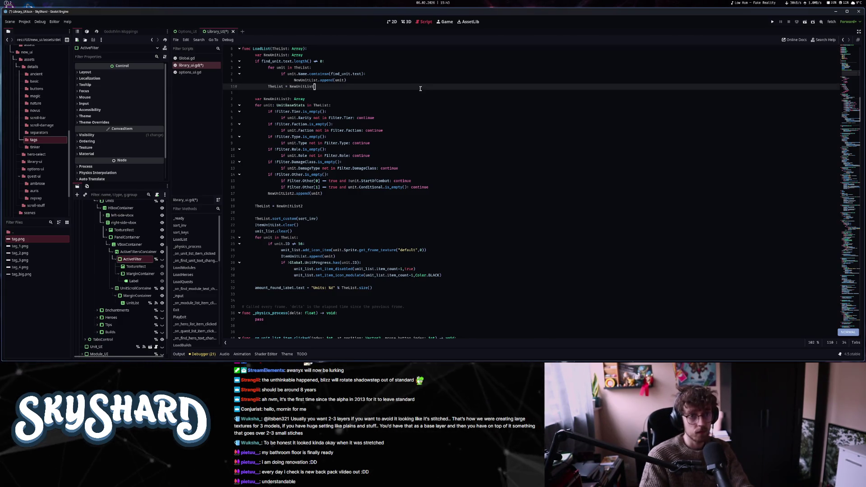
{"action": "scroll", "coordinate": [416, 88], "scroll_direction": "up", "scroll_amount": 2}
{"action": "key", "text": "k"}
{"action": "key", "text": "k"}
{"action": "key", "text": "k"}
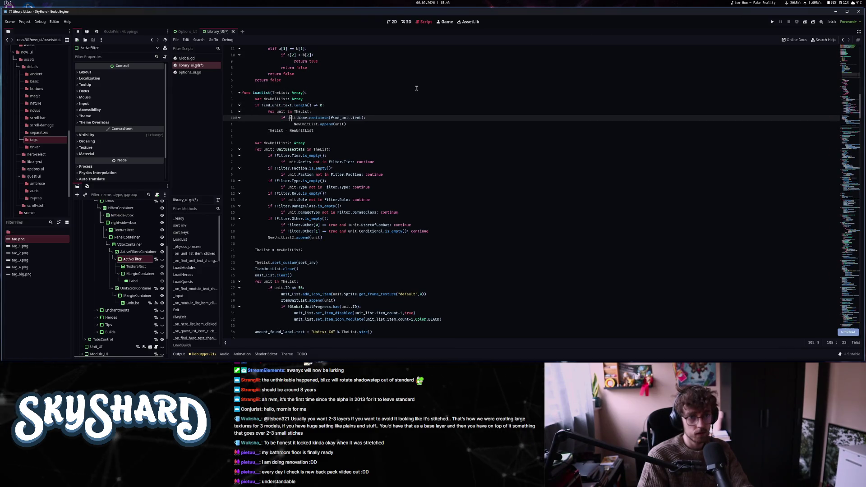
{"action": "key", "text": "k"}
{"action": "key", "text": "ctrl+equal"}
{"action": "key", "text": "j"}
{"action": "key", "text": "j"}
{"action": "key", "text": "j"}
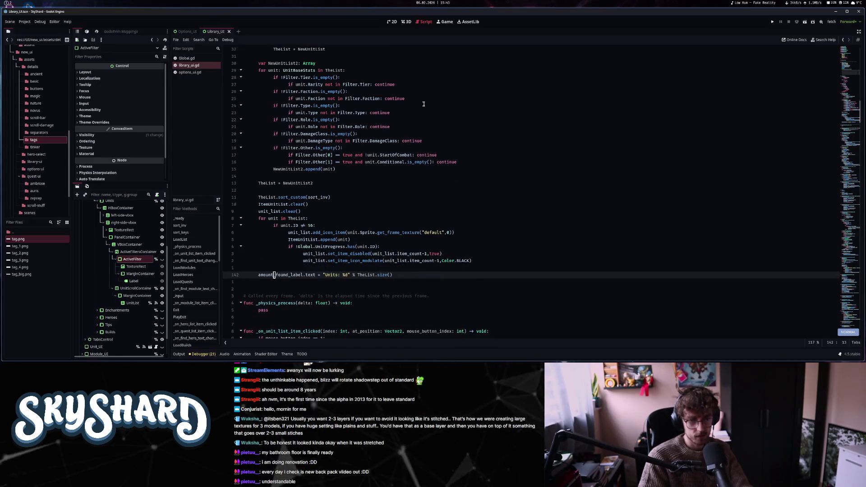
{"action": "key", "text": "j"}
{"action": "key", "text": "o"}
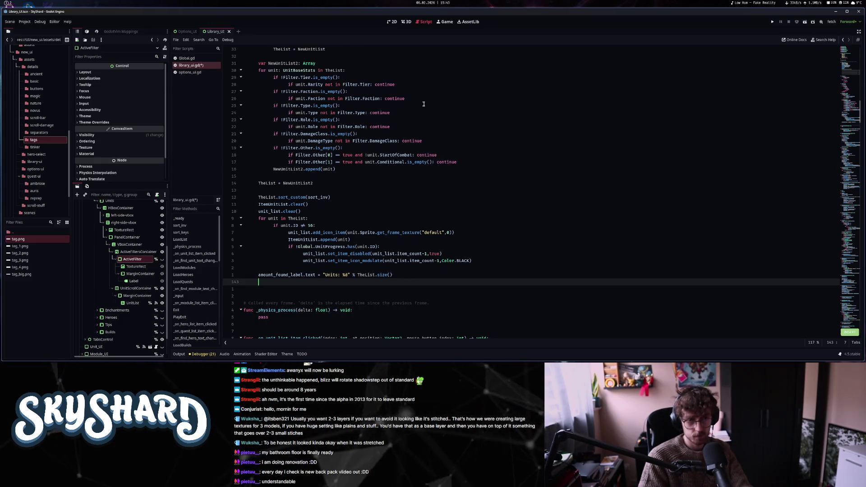
{"action": "type", "text": "_update_filt"}
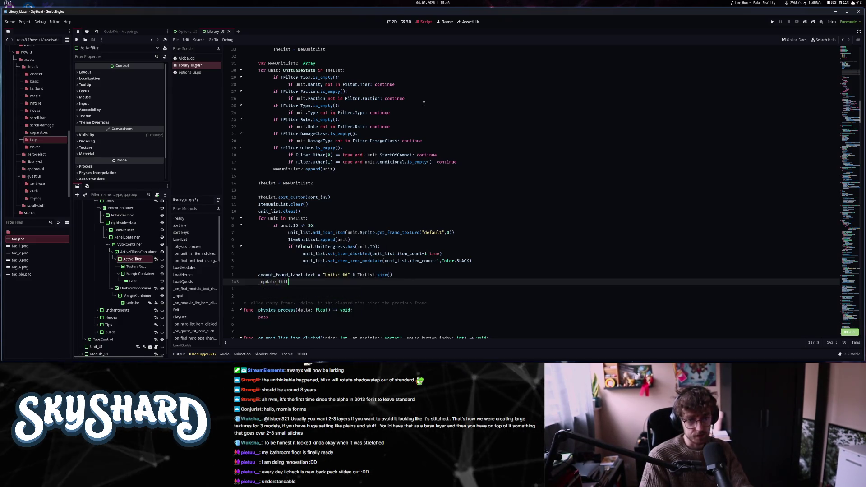
{"action": "type", "text": "ers("}
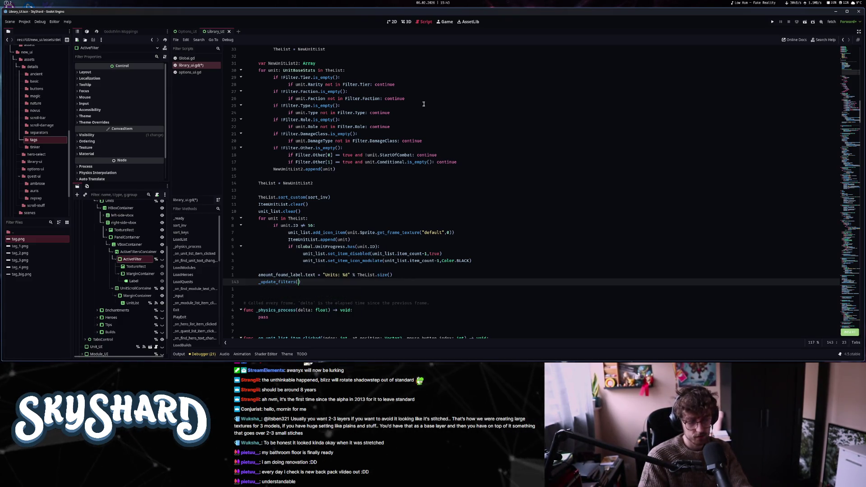
{"action": "key", "text": "Escape"}
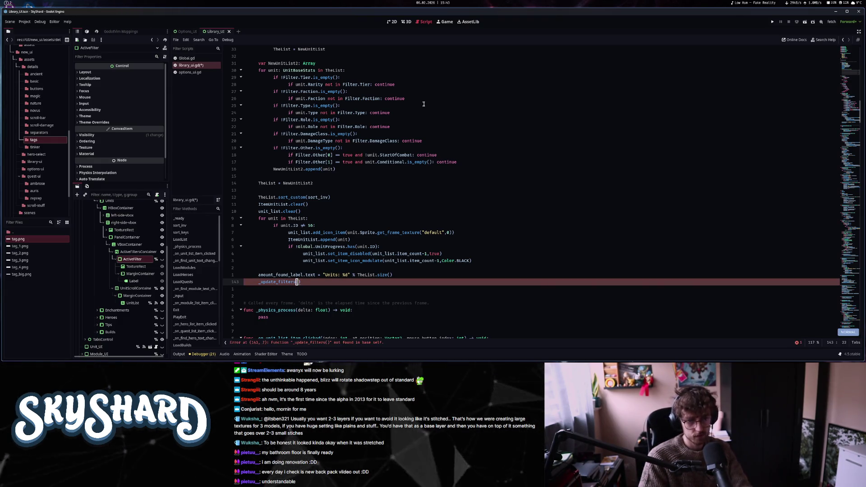
{"action": "scroll", "coordinate": [423, 104], "scroll_direction": "down", "scroll_amount": 1}
{"action": "key", "text": "l"}
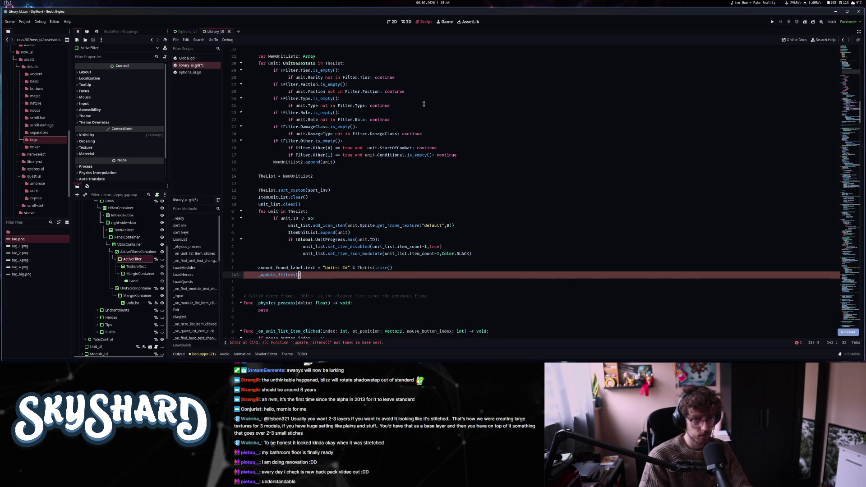
{"action": "scroll", "coordinate": [370, 136], "scroll_direction": "up", "scroll_amount": 6}
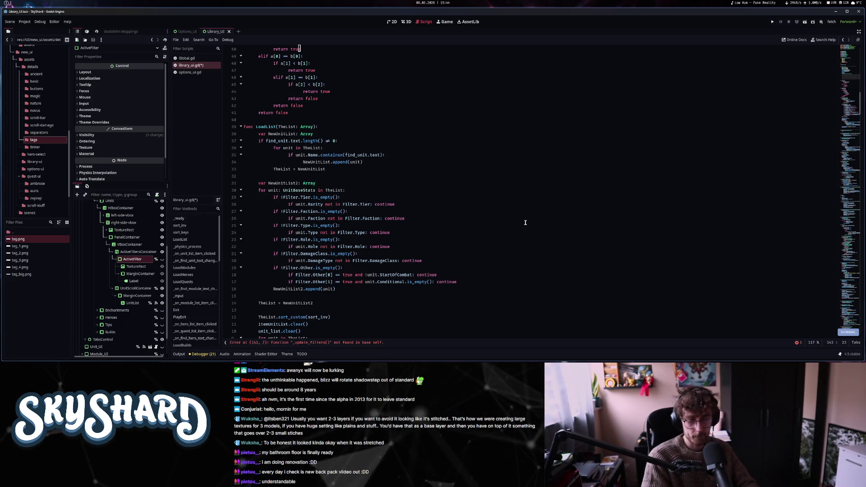
{"action": "scroll", "coordinate": [472, 237], "scroll_direction": "down", "scroll_amount": 7}
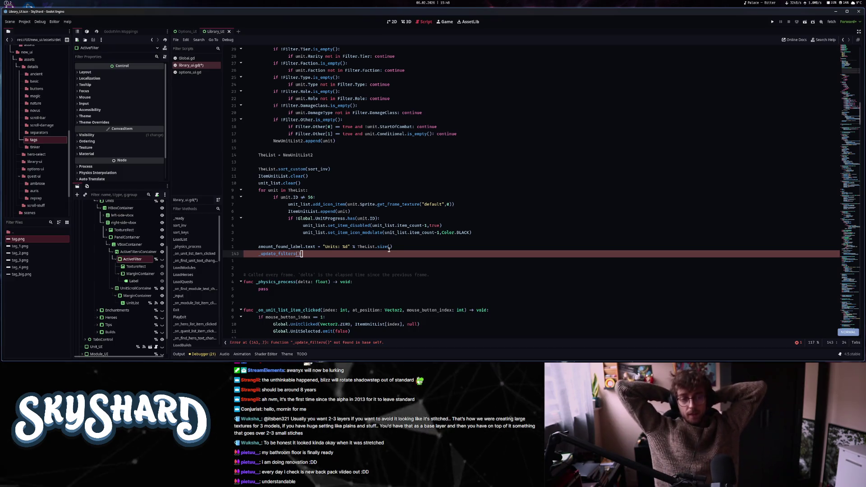
- Declare func _update_filters(): on new lines below the LoadList function
{"action": "key", "text": "o"}
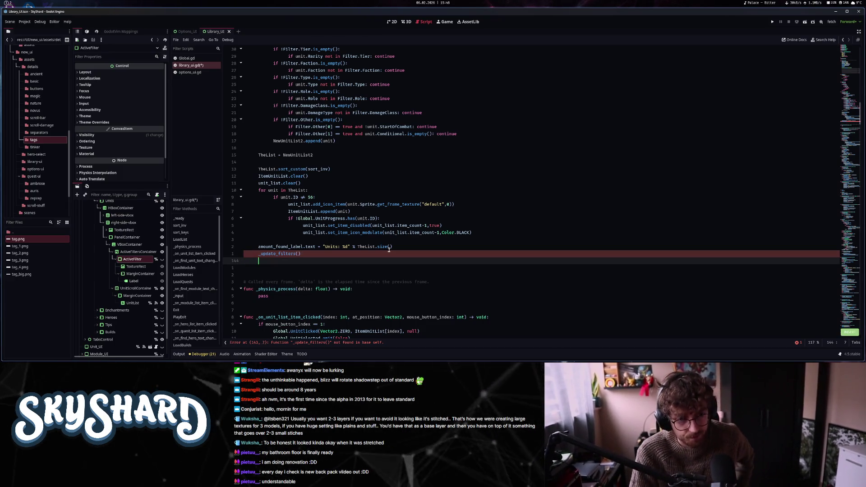
{"action": "key", "text": "Return"}
{"action": "key", "text": "BackSpace"}
{"action": "type", "text": "fu"}
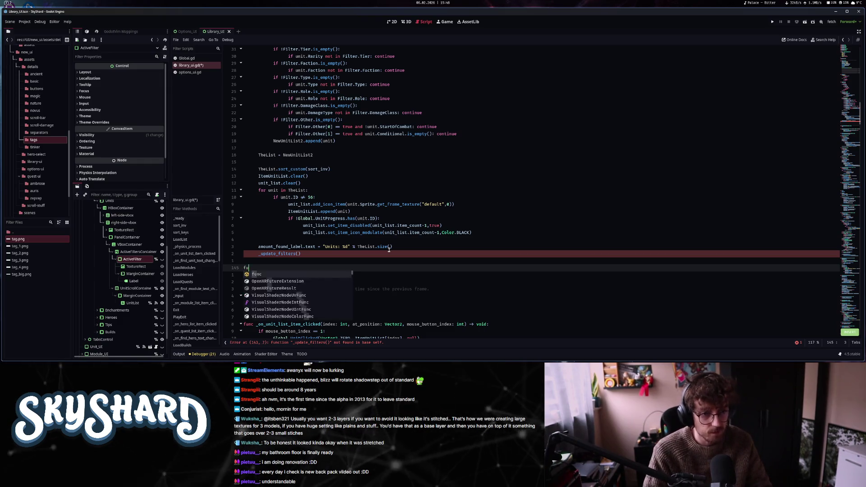
{"action": "type", "text": "nd _"}
{"action": "type", "text": "e"}
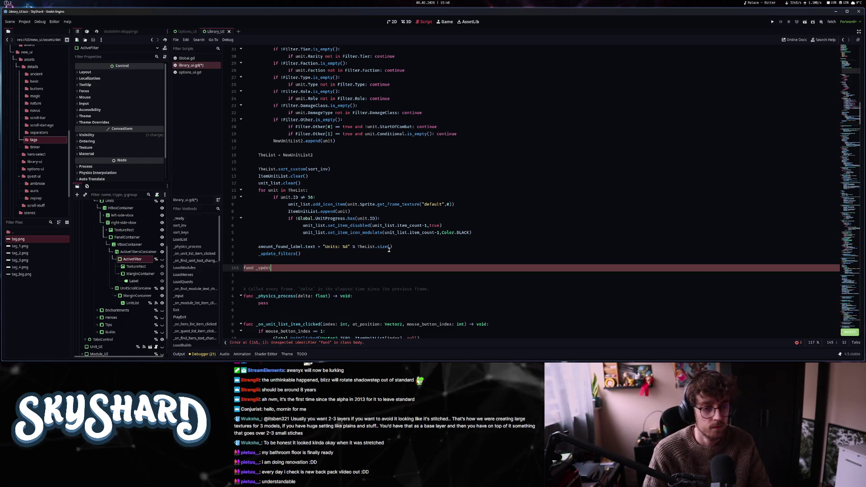
{"action": "type", "text": "_update"}
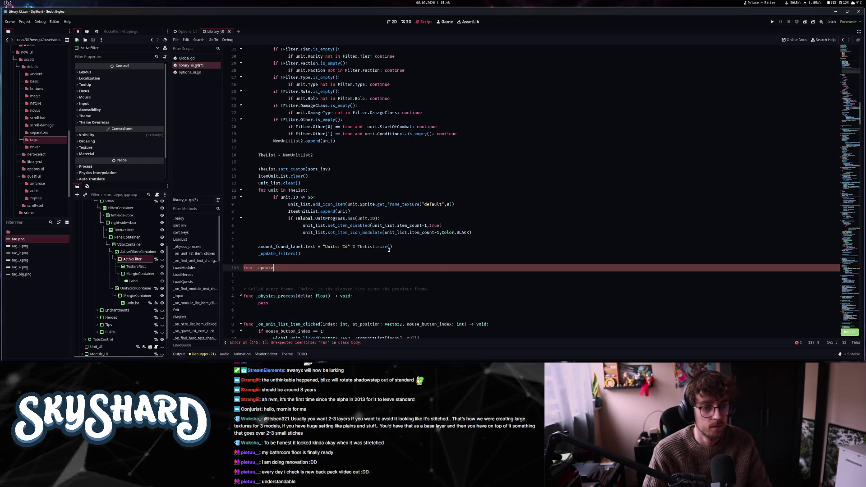
{"action": "type", "text": "_filters():"}
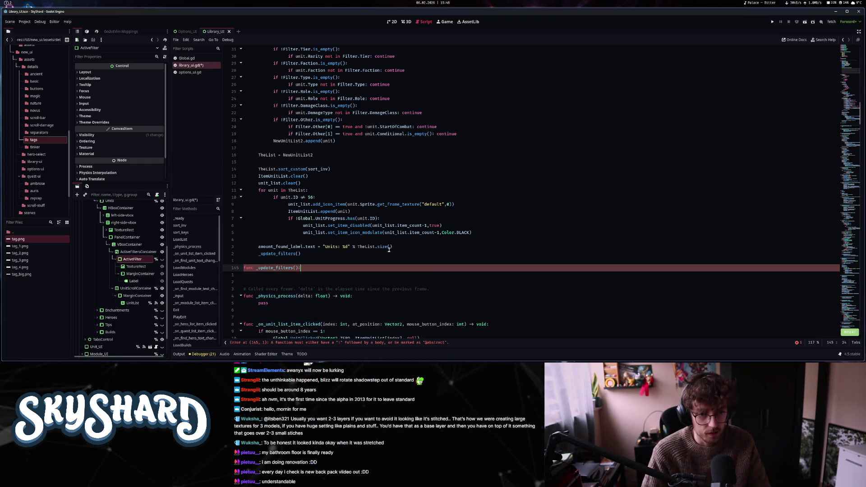
{"action": "key", "text": "Return"}
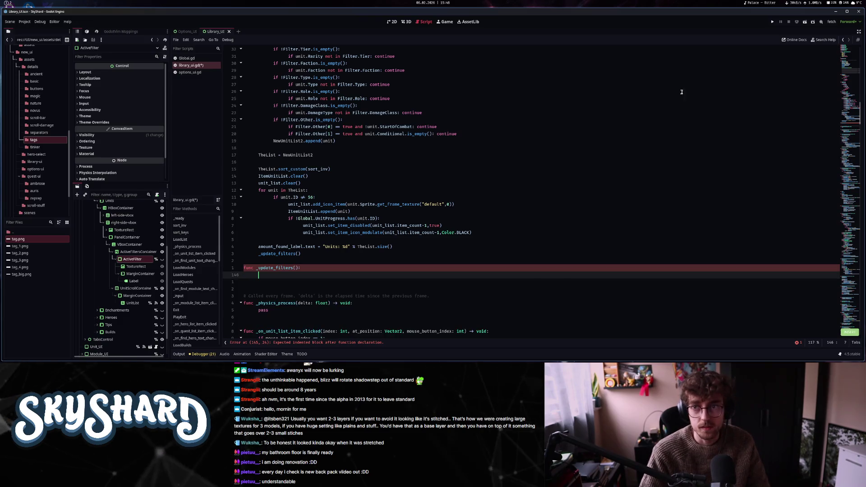
{"action": "scroll", "coordinate": [819, 96], "scroll_direction": "up", "scroll_amount": 20}
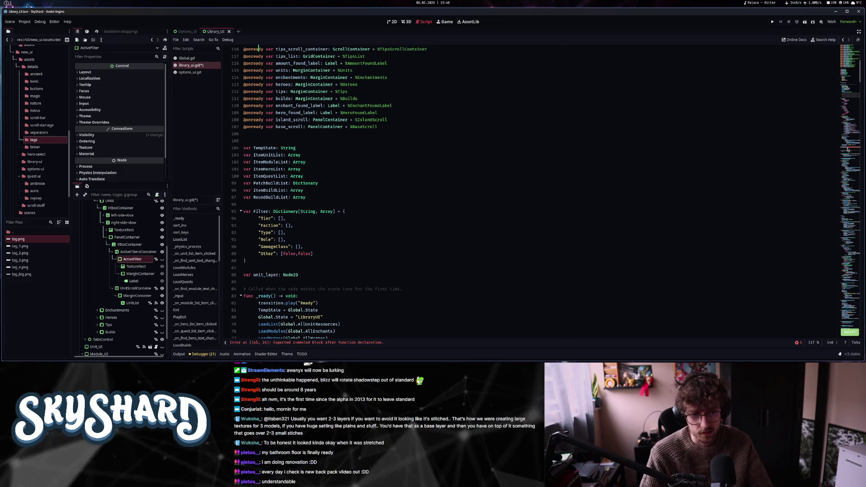
{"action": "left_click", "coordinate": [846, 150]}
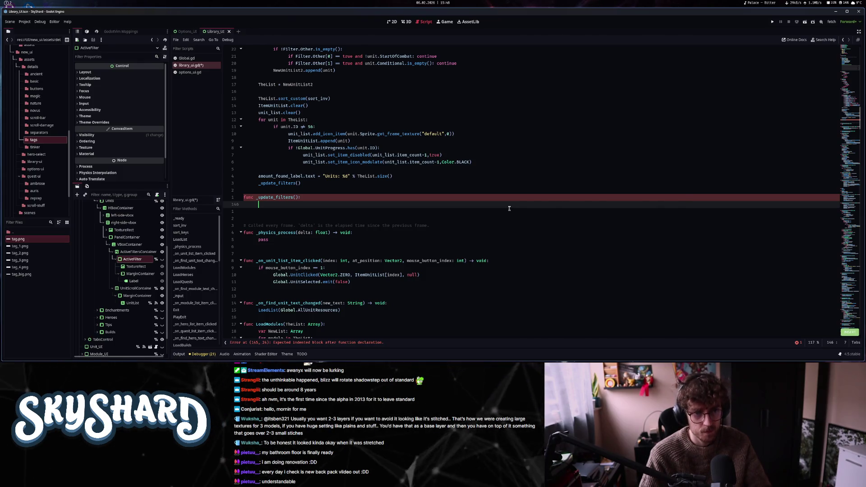
- Make ActiveFiltersContainer accessible by unique name
{"action": "scroll", "coordinate": [509, 208], "scroll_direction": "up", "scroll_amount": 1}
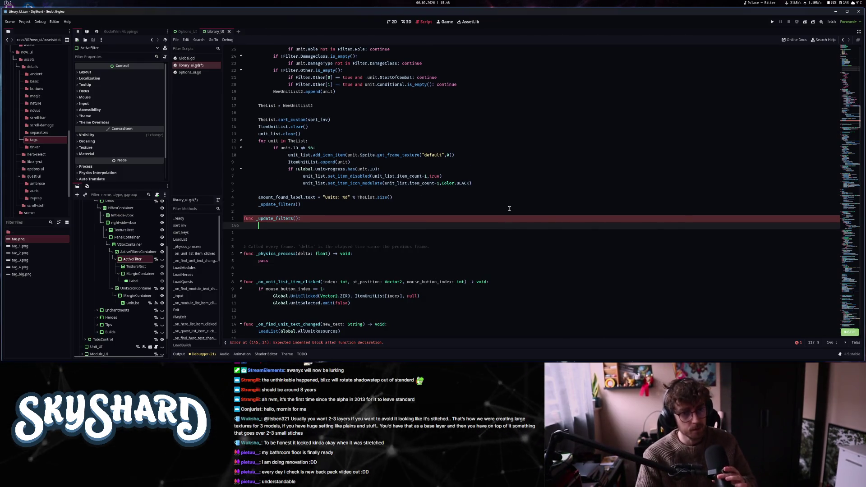
{"action": "scroll", "coordinate": [509, 209], "scroll_direction": "up", "scroll_amount": 5}
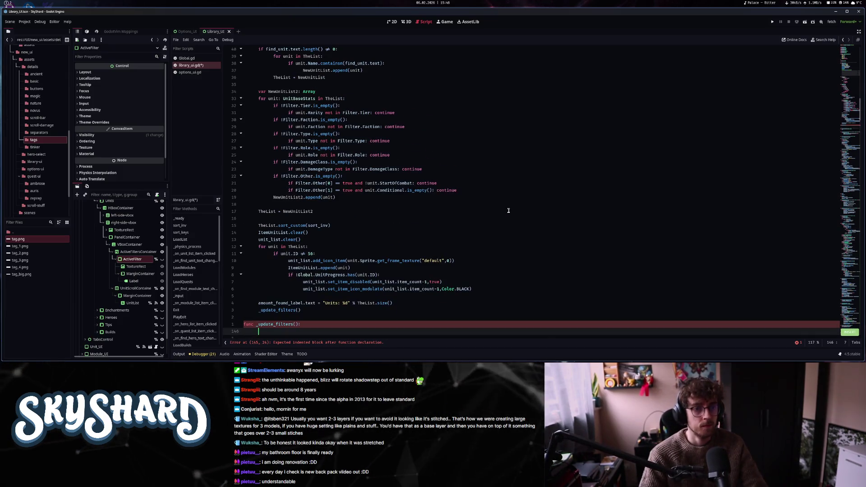
{"action": "scroll", "coordinate": [508, 210], "scroll_direction": "down", "scroll_amount": 2}
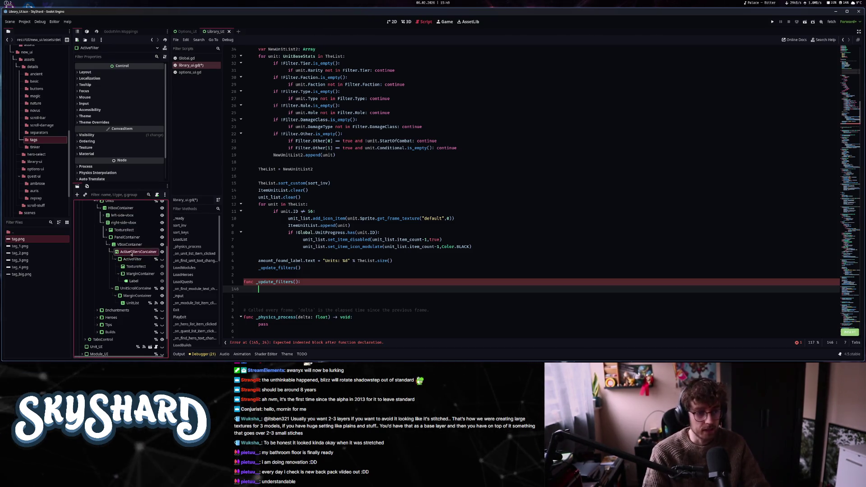
{"action": "right_click", "coordinate": [135, 252]}
{"action": "left_click", "coordinate": [145, 337]}
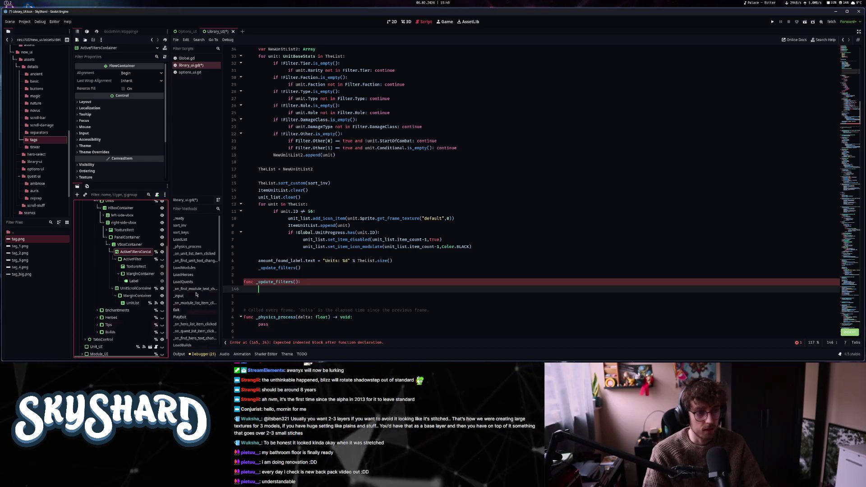
{"action": "left_click", "coordinate": [849, 58]}
{"action": "left_click", "coordinate": [130, 259], "text": "ctrl"}
{"action": "mouse_move", "coordinate": [129, 260]}
{"action": "left_mouse_down"}
{"action": "mouse_move", "coordinate": [271, 135]}
{"action": "mouse_move", "coordinate": [252, 121]}
{"action": "left_mouse_up"}
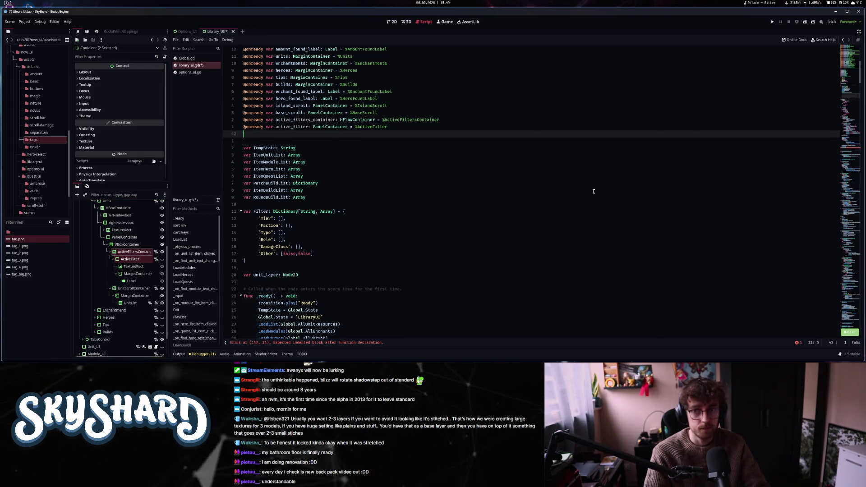
{"action": "left_click", "coordinate": [844, 146]}
{"action": "left_click", "coordinate": [330, 226]}
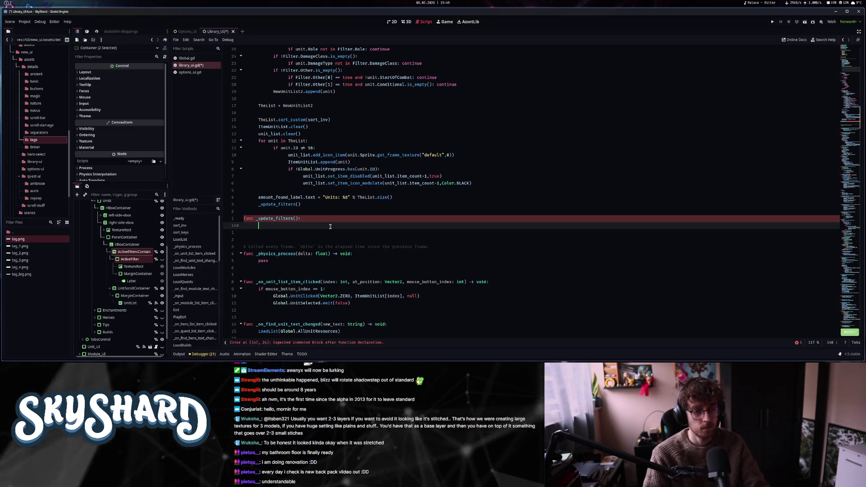
- Write a for loop over active_filters_container.get_children() with child typed as PanelContainer
{"action": "type", "text": "fo"}
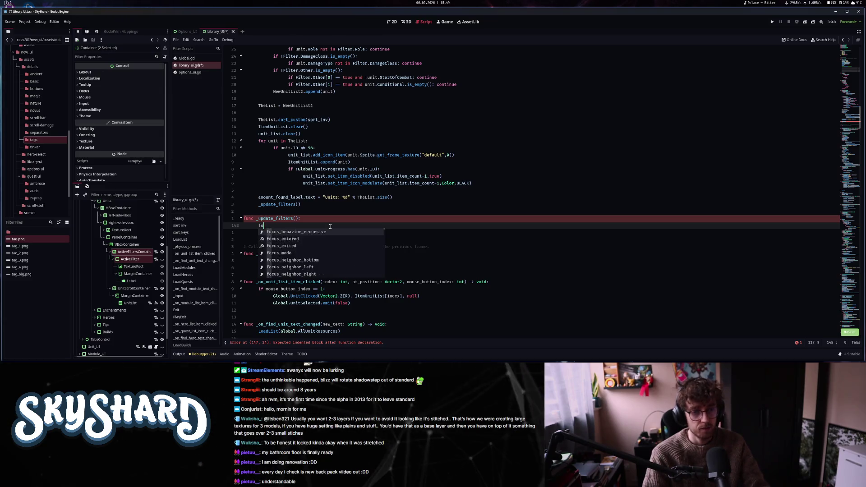
{"action": "type", "text": "r child: Panel"}
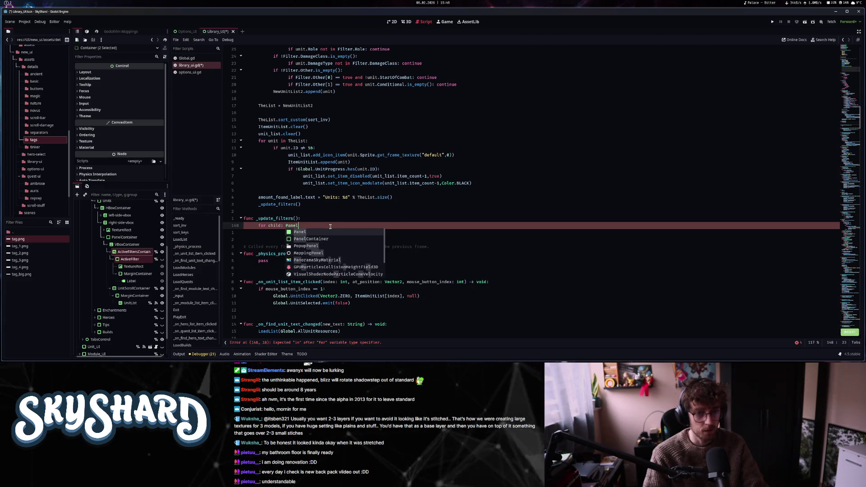
{"action": "key", "text": "Down"}
{"action": "key", "text": "Return"}
{"action": "type", "text": "iner in"}
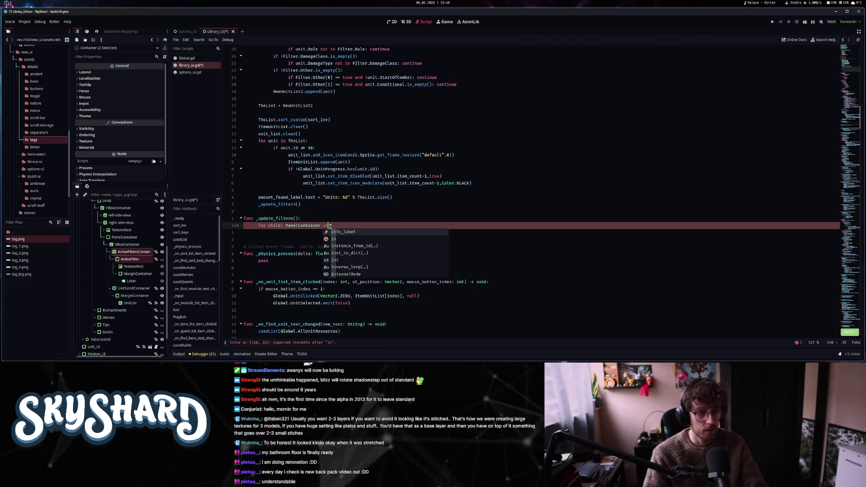
{"action": "type", "text": " acticon"}
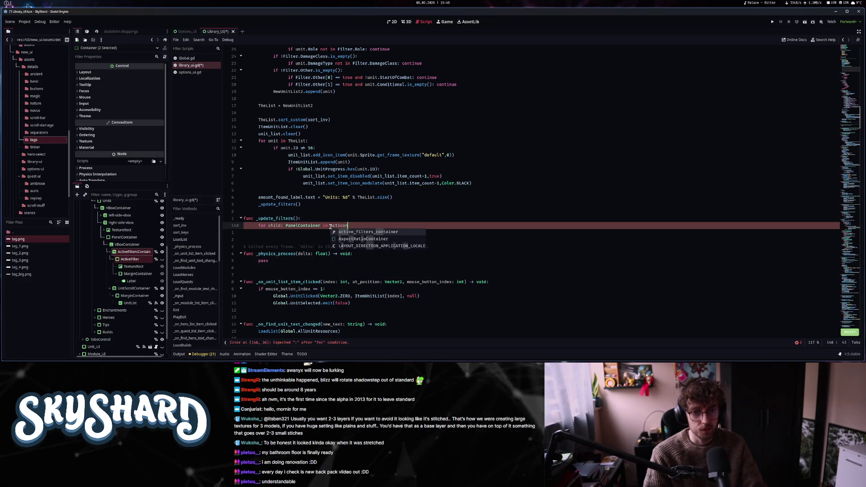
{"action": "type", "text": "tainer.get_ch"}
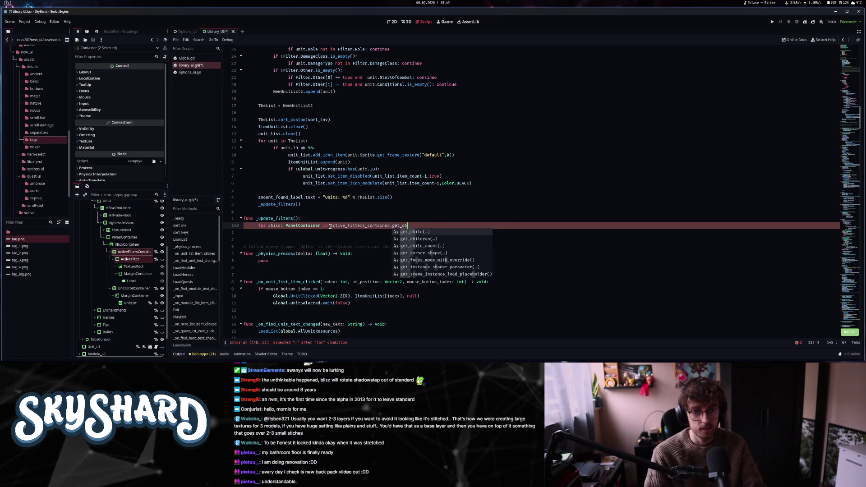
{"action": "type", "text": "ildren():"}
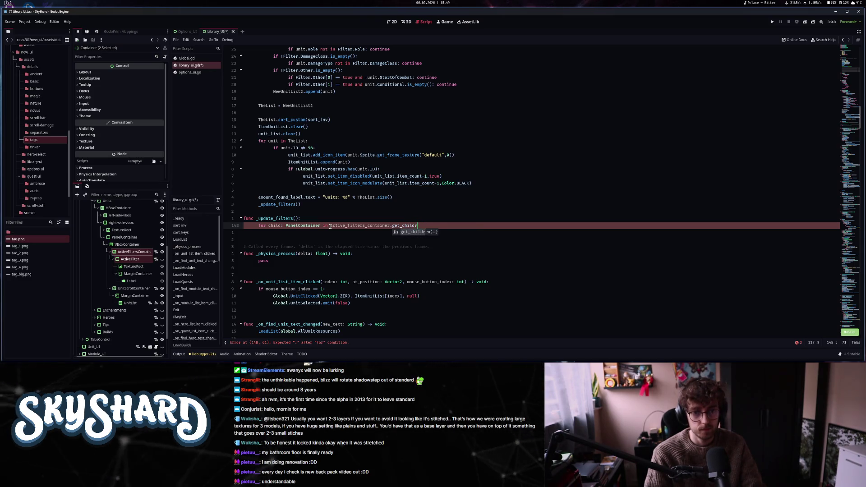
{"action": "key", "text": "Return"}
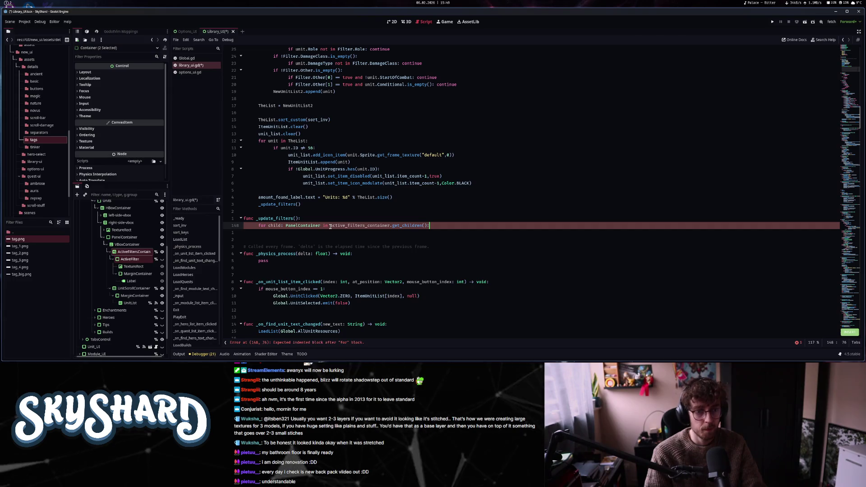
{"action": "key", "text": "Return"}
- Free each visible child inside the loop with 'if child.visible: child.queue_free()'
{"action": "type", "text": "if child."}
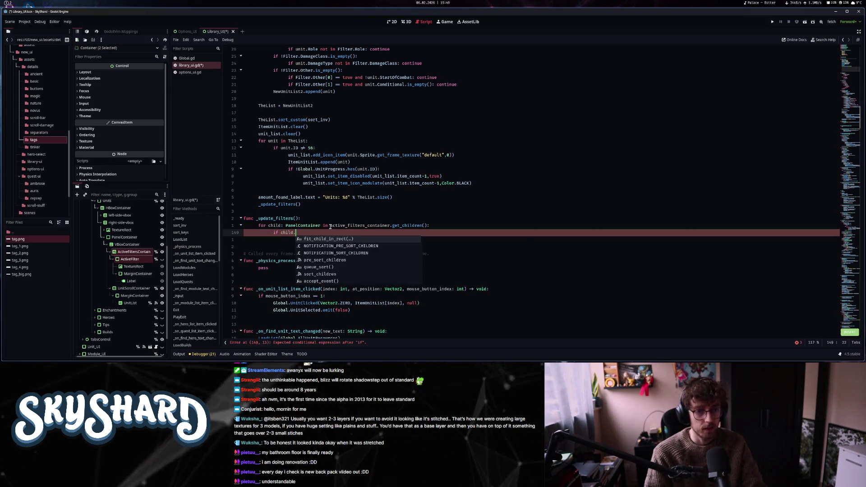
{"action": "type", "text": "visibl"}
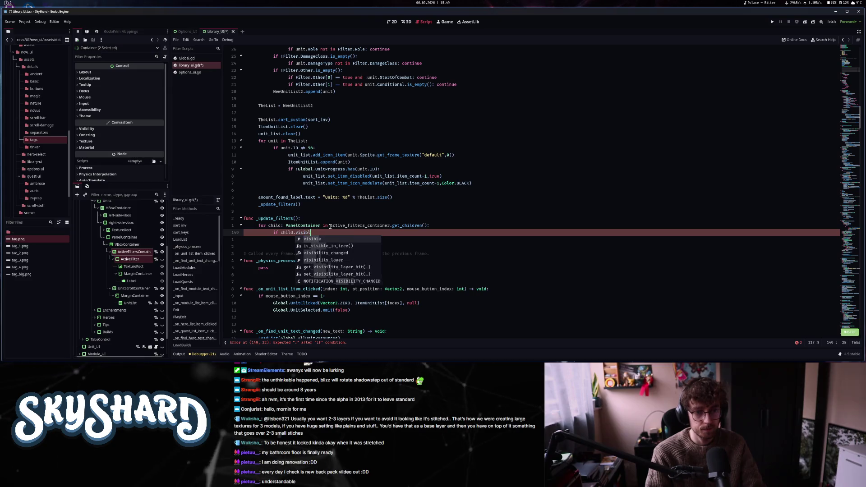
{"action": "key", "text": "Return"}
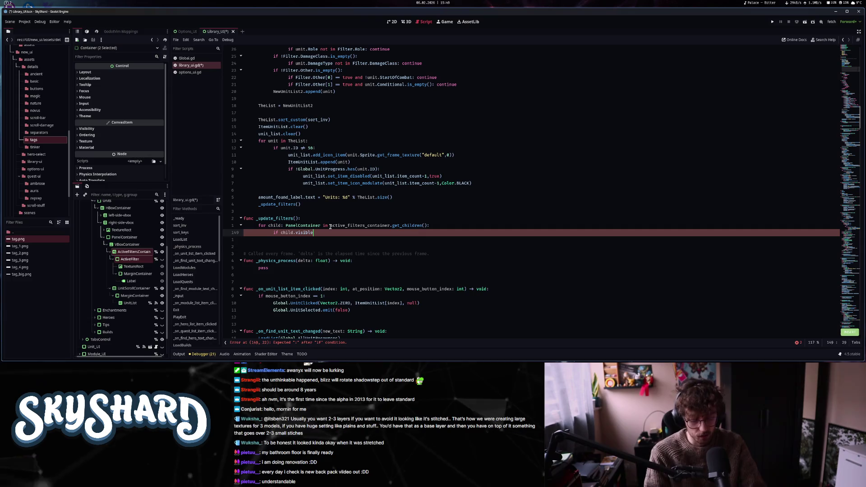
{"action": "type", "text": ": child.q"}
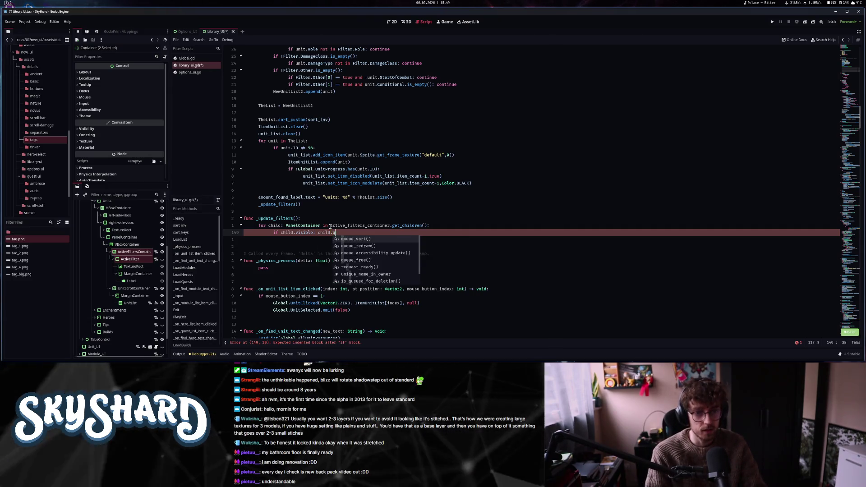
{"action": "type", "text": "ueue_fr"}
{"action": "key", "text": "Return"}
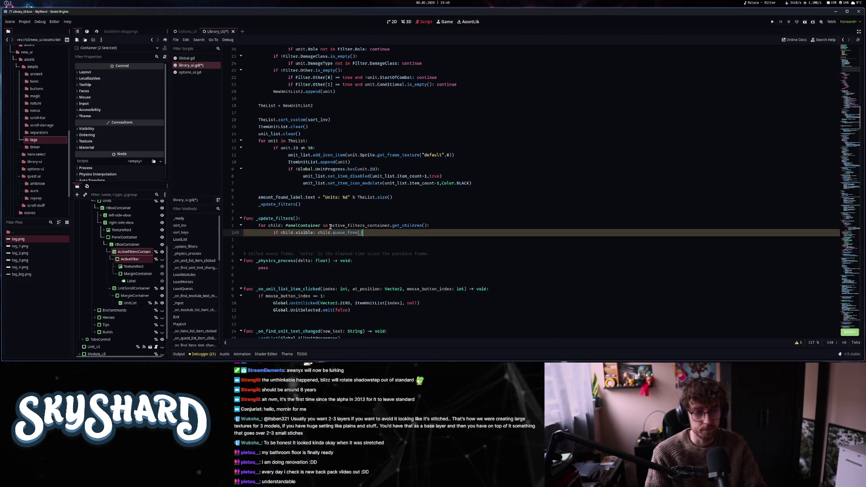
{"action": "key", "text": "Return"}
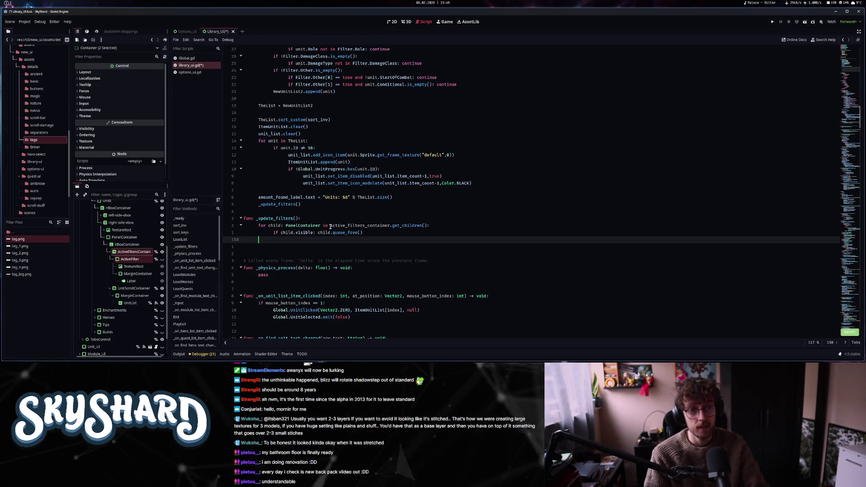
{"action": "type", "text": "if"}
{"action": "key", "text": "BackSpace"}
{"action": "key", "text": "BackSpace"}
{"action": "key", "text": "BackSpace"}
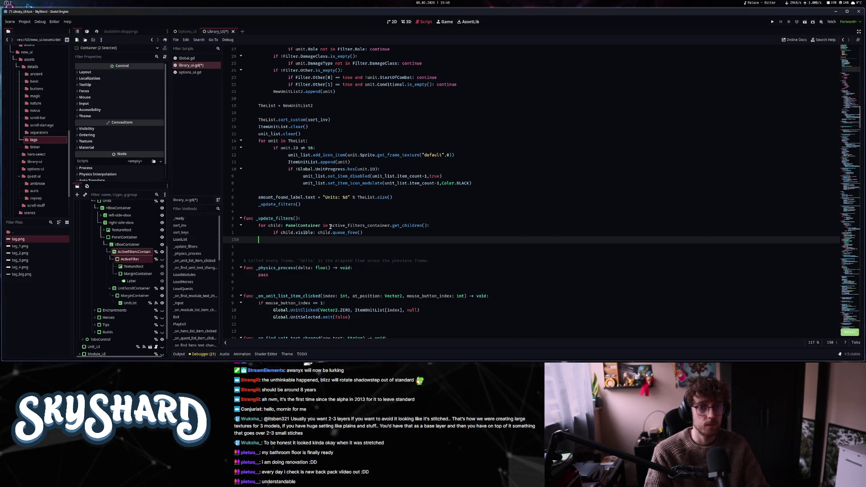
{"action": "scroll", "coordinate": [373, 246], "scroll_direction": "up", "scroll_amount": 4}
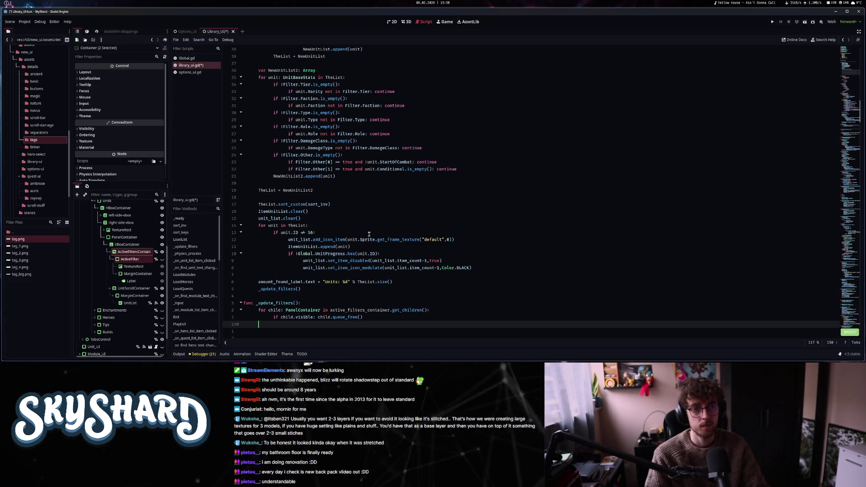
{"action": "scroll", "coordinate": [368, 234], "scroll_direction": "up", "scroll_amount": 3}
{"action": "scroll", "coordinate": [369, 234], "scroll_direction": "down", "scroll_amount": 2}
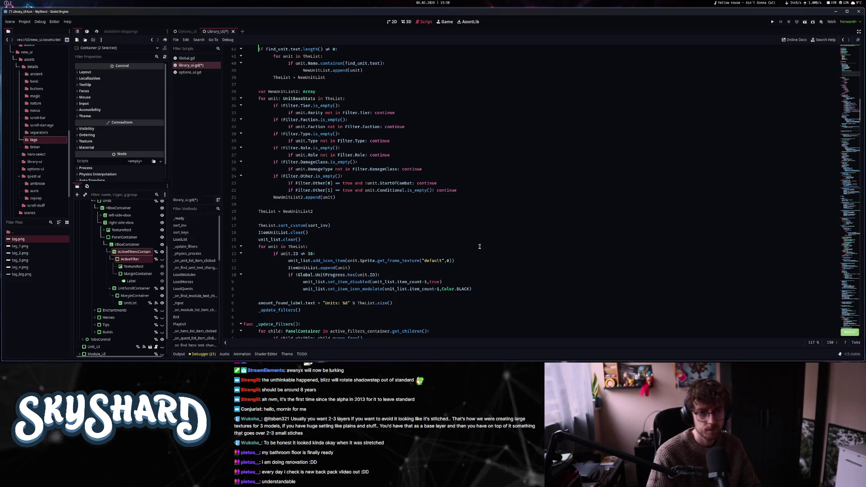
{"action": "scroll", "coordinate": [460, 239], "scroll_direction": "down", "scroll_amount": 5}
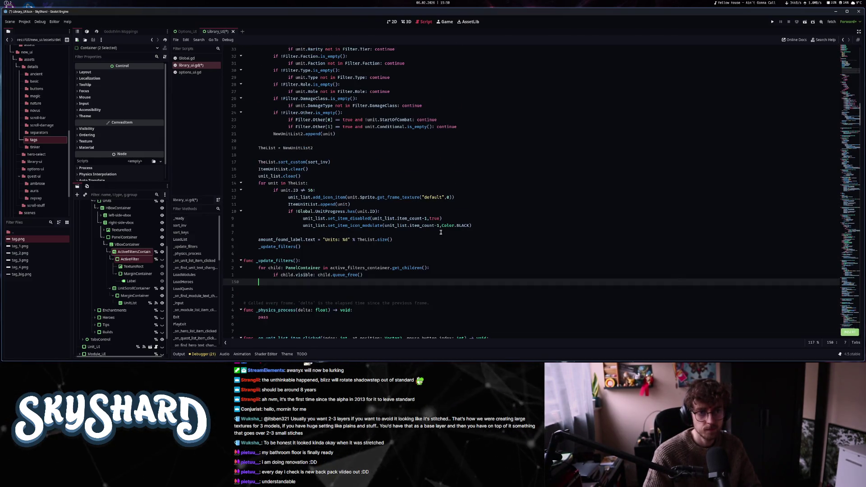
- Start the loop line 'for selected_filter: int' in _update_filters()
{"action": "scroll", "coordinate": [455, 234], "scroll_direction": "up", "scroll_amount": 4}
{"action": "scroll", "coordinate": [469, 237], "scroll_direction": "down", "scroll_amount": 5}
{"action": "type", "text": "f"}
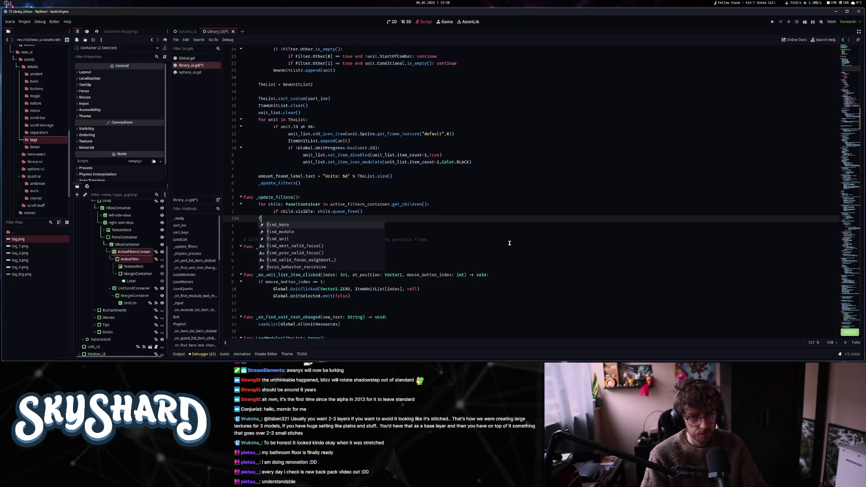
{"action": "type", "text": "or filter"}
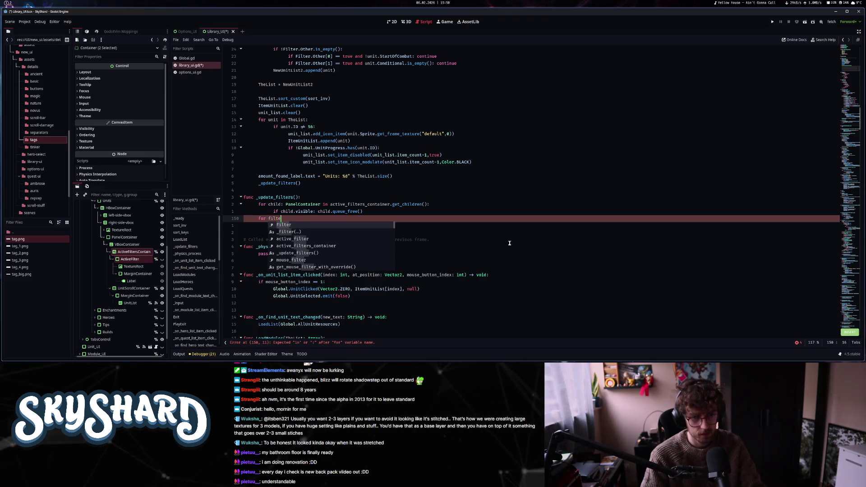
{"action": "key", "text": "BackSpace"}
{"action": "key", "text": "BackSpace"}
{"action": "key", "text": "BackSpace"}
{"action": "type", "text": "selecte"}
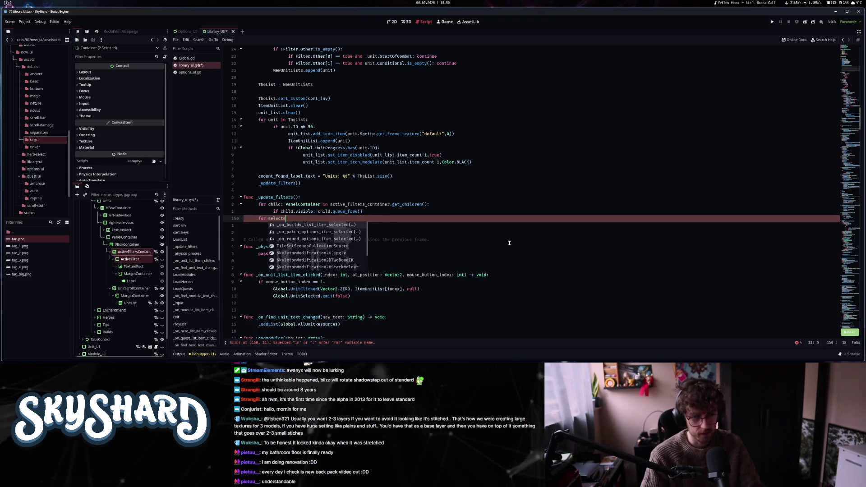
{"action": "type", "text": "d_filter"}
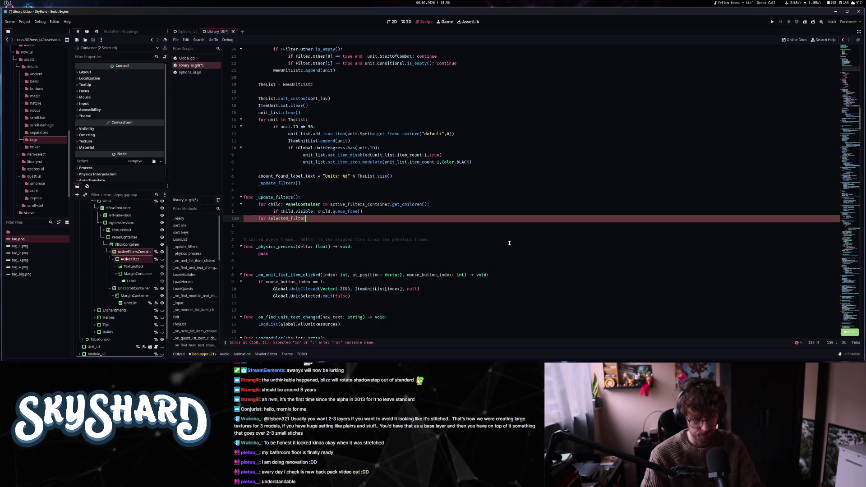
{"action": "scroll", "coordinate": [508, 248], "scroll_direction": "up", "scroll_amount": 7}
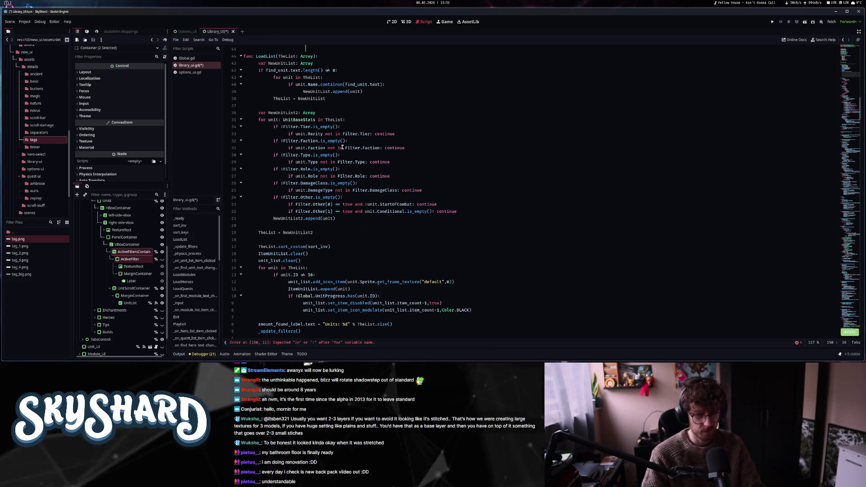
{"action": "scroll", "coordinate": [389, 243], "scroll_direction": "down", "scroll_amount": 6}
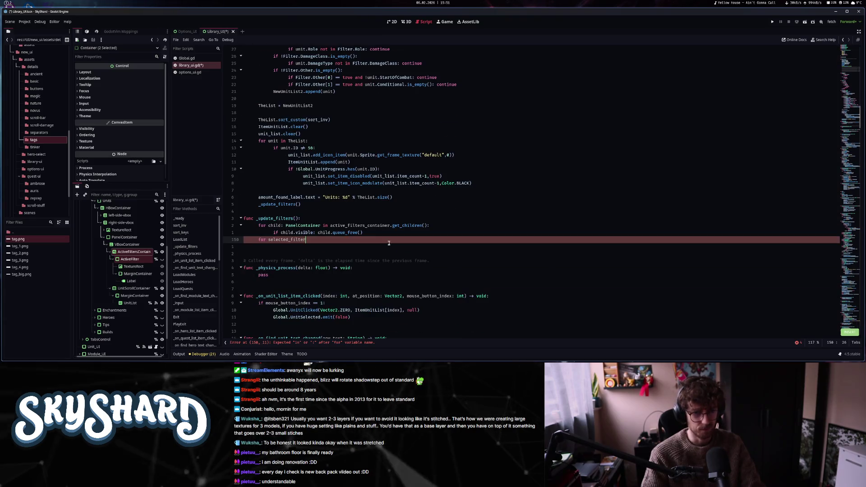
{"action": "scroll", "coordinate": [456, 251], "scroll_direction": "up", "scroll_amount": 2}
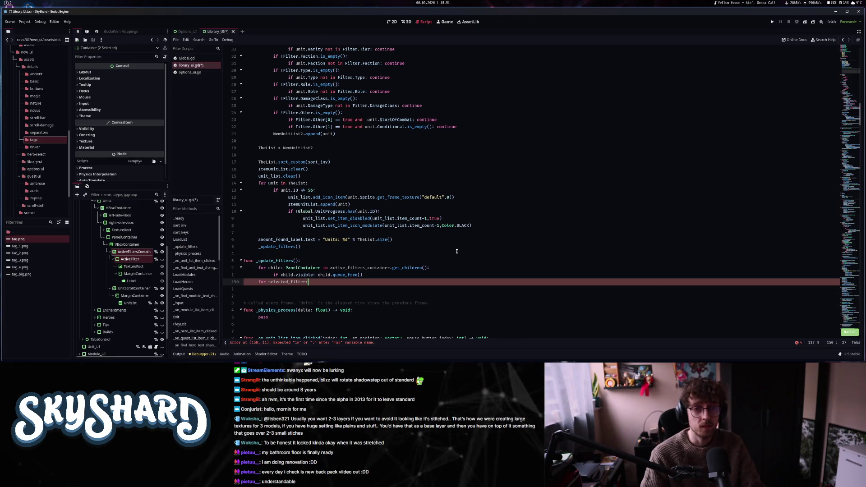
{"action": "type", "text": " int in"}
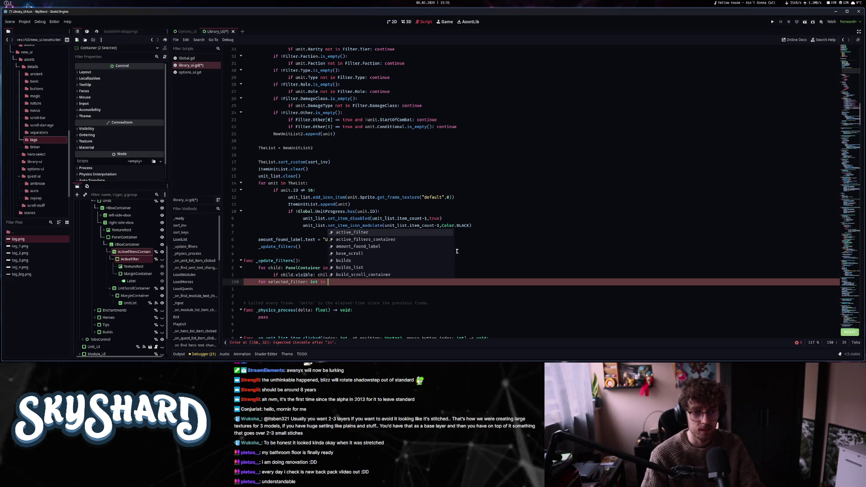
- Finish the line with 'in Filter.Tier:', begin the loop body, and show the library scene in 2D
{"action": "scroll", "coordinate": [532, 268], "scroll_direction": "up", "scroll_amount": 2}
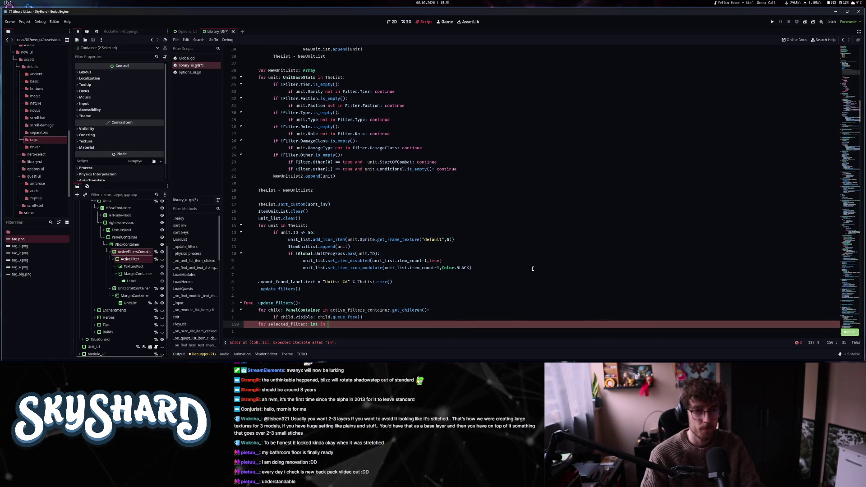
{"action": "scroll", "coordinate": [533, 268], "scroll_direction": "down", "scroll_amount": 3}
{"action": "type", "text": "Filter."}
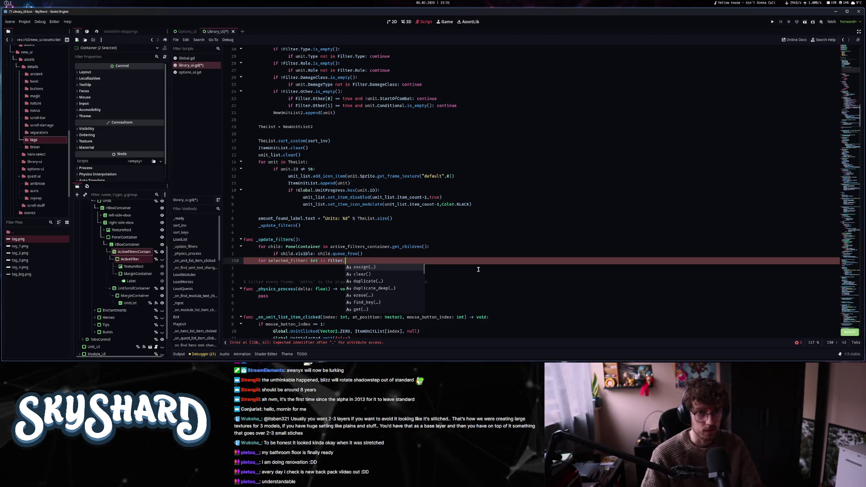
{"action": "scroll", "coordinate": [478, 270], "scroll_direction": "down", "scroll_amount": 1}
{"action": "type", "text": "Tier:"}
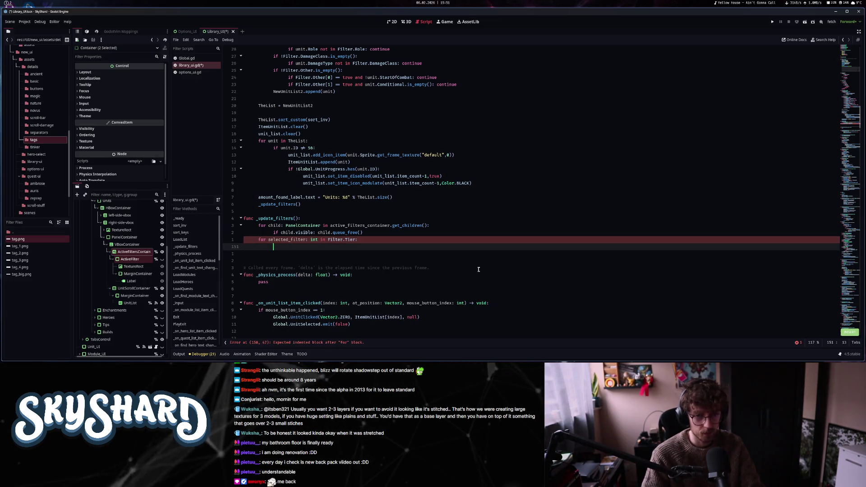
{"action": "key", "text": "Return"}
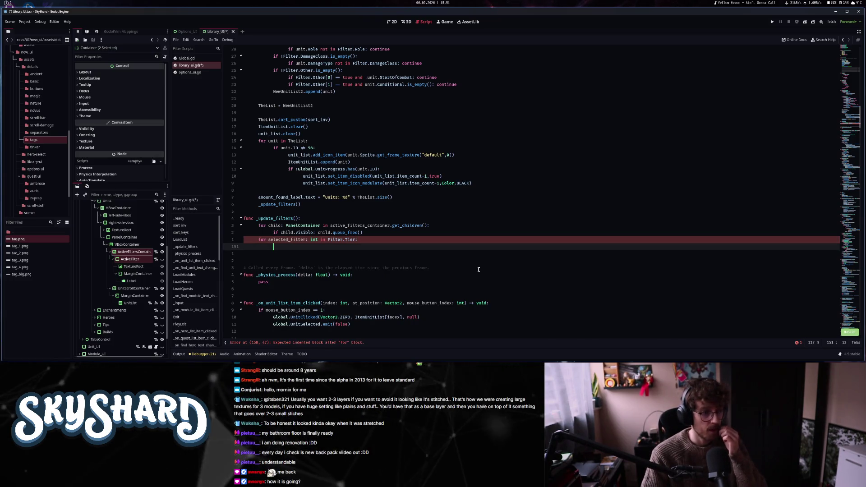
{"action": "left_click", "coordinate": [391, 22]}
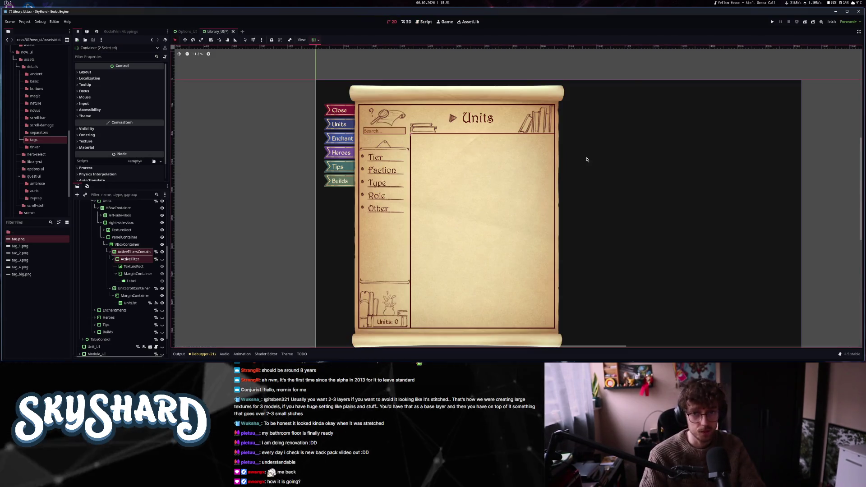
- Launch the game to test it, then close it and stop the debug session
{"action": "left_click", "coordinate": [771, 22]}
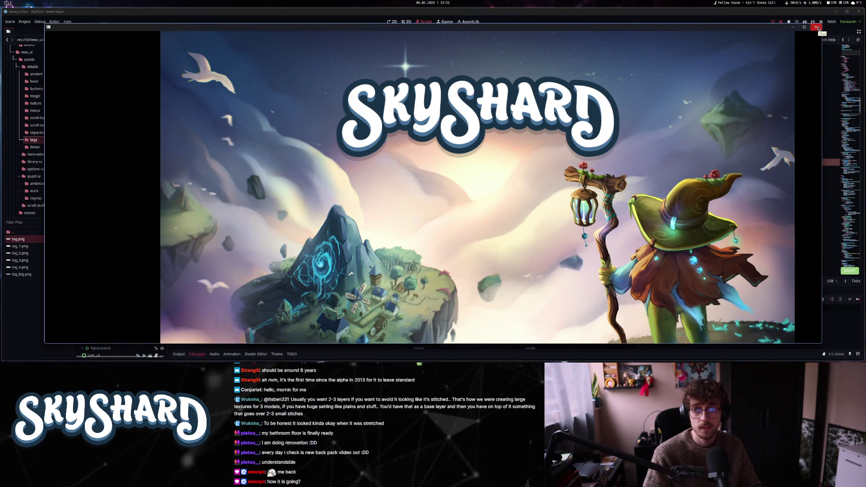
{"action": "left_click", "coordinate": [817, 28]}
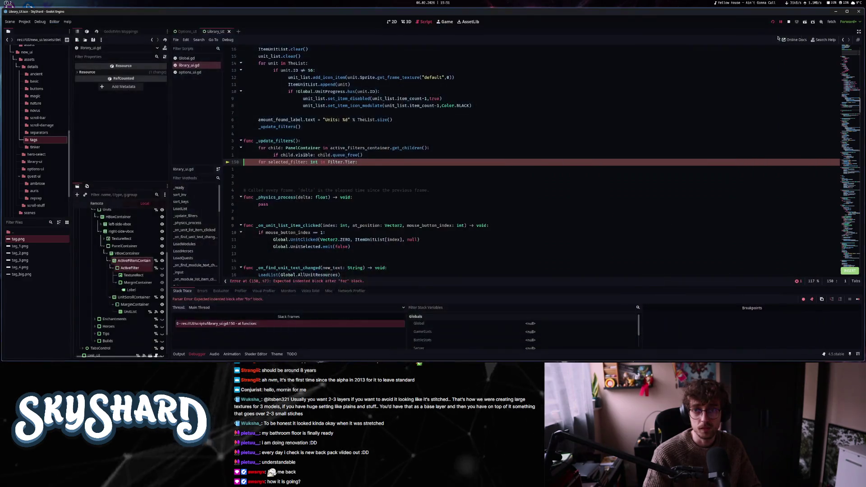
{"action": "left_click", "coordinate": [789, 22]}
- Add an indented 'pass' under the Filter.Tier loop, save the script, and run the project
{"action": "left_click", "coordinate": [379, 164]}
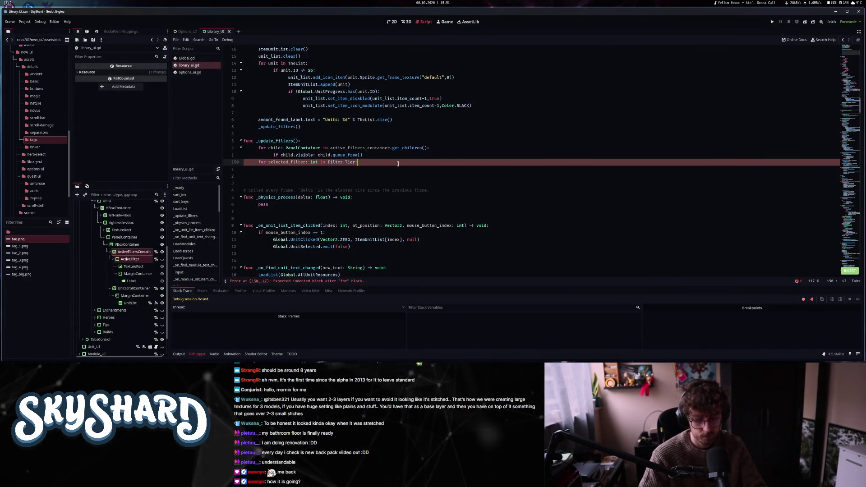
{"action": "key", "text": "Return"}
{"action": "type", "text": "pass"}
{"action": "key", "text": "Escape"}
{"action": "key", "text": "ctrl+s"}
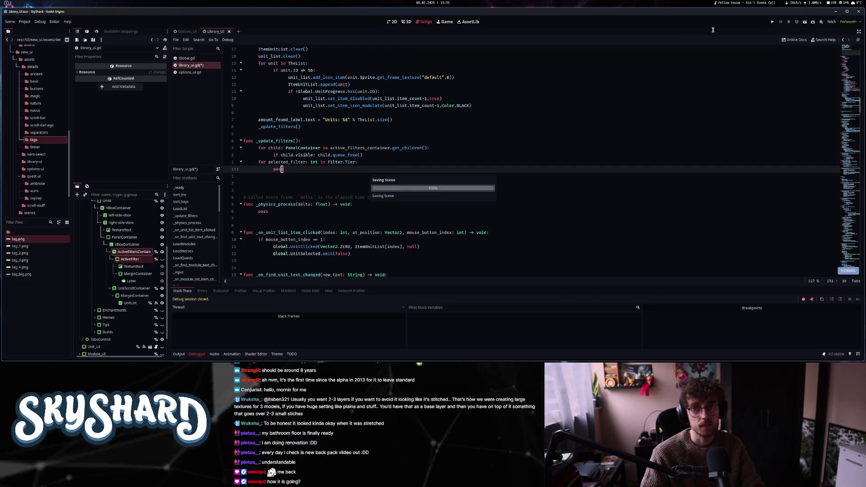
{"action": "left_click", "coordinate": [775, 24]}
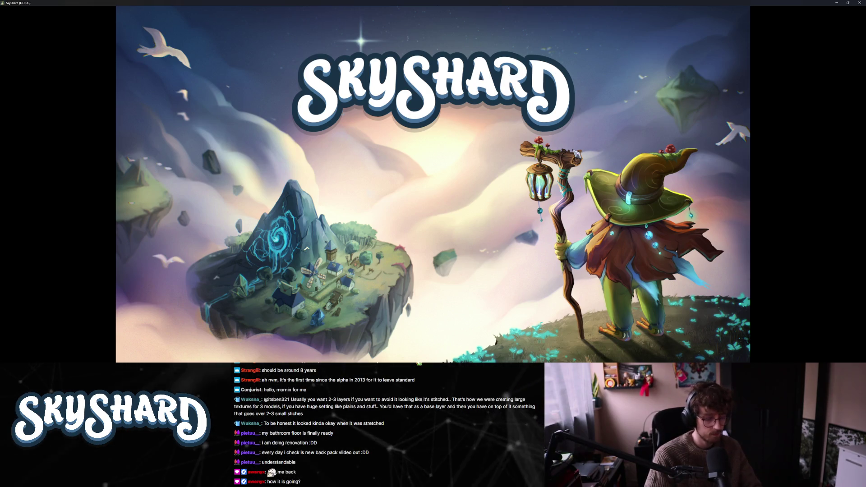
- Shrink the game window, open the Library, and expand the Faction and Role filters
{"action": "key", "text": "F11"}
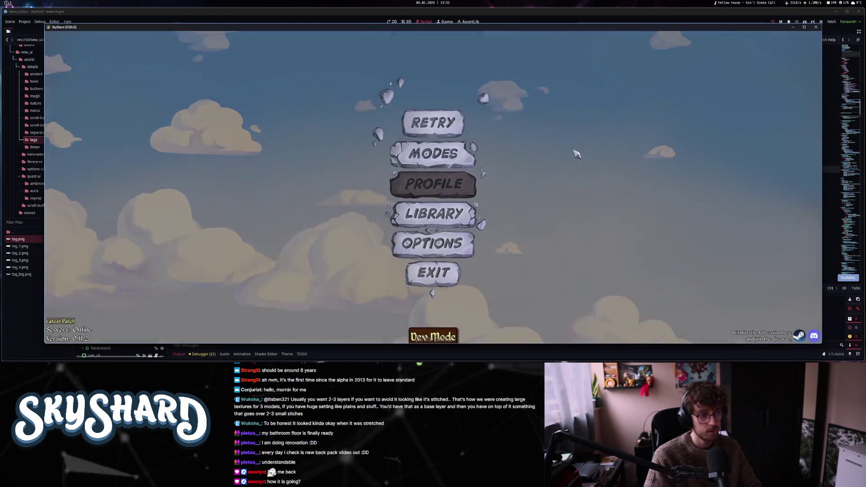
{"action": "left_click", "coordinate": [452, 222]}
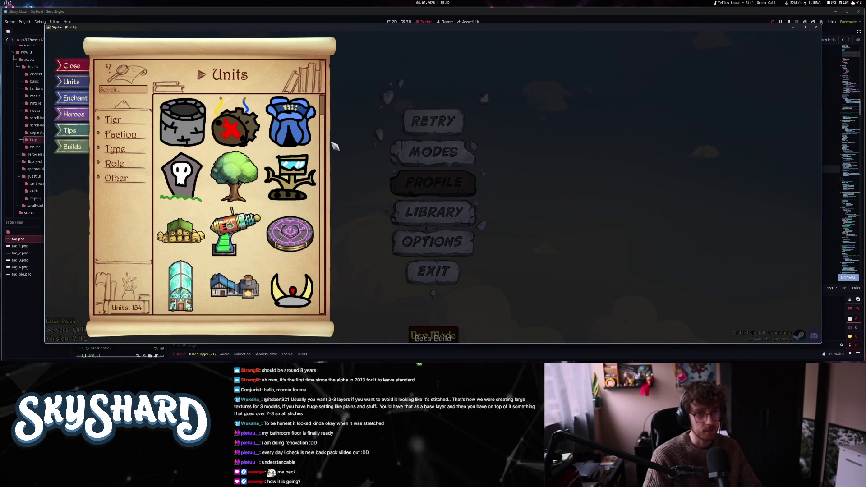
{"action": "mouse_move", "coordinate": [323, 104]}
{"action": "left_mouse_down"}
{"action": "mouse_move", "coordinate": [328, 286]}
{"action": "mouse_move", "coordinate": [323, 119]}
{"action": "left_mouse_up"}
{"action": "left_click", "coordinate": [120, 134]}
{"action": "left_click", "coordinate": [114, 221]}
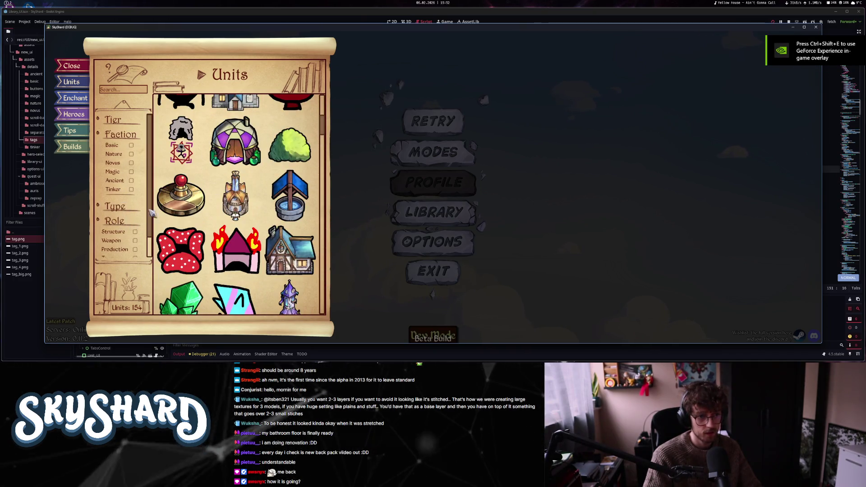
- Scroll through the unit grid and filter lists, then close the Library and quit the game
{"action": "scroll", "coordinate": [136, 212], "scroll_direction": "down", "scroll_amount": 1}
{"action": "scroll", "coordinate": [136, 212], "scroll_direction": "up", "scroll_amount": 1}
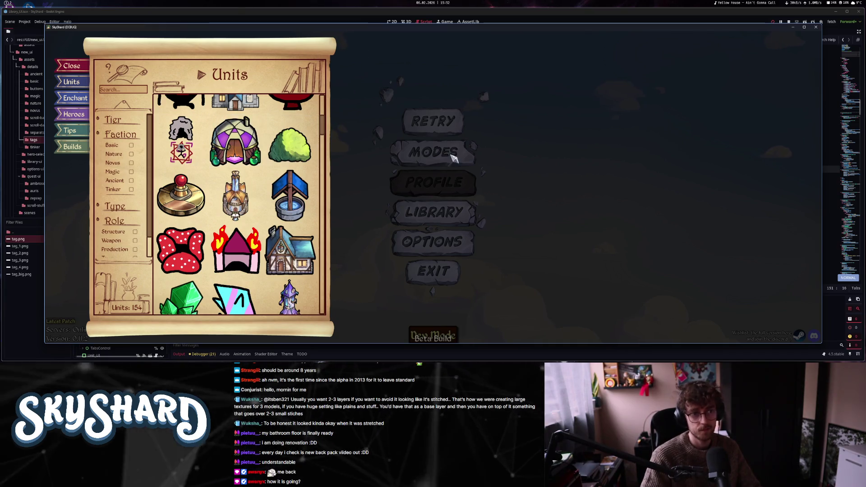
{"action": "scroll", "coordinate": [156, 131], "scroll_direction": "down", "scroll_amount": 1}
{"action": "scroll", "coordinate": [157, 132], "scroll_direction": "down", "scroll_amount": 1}
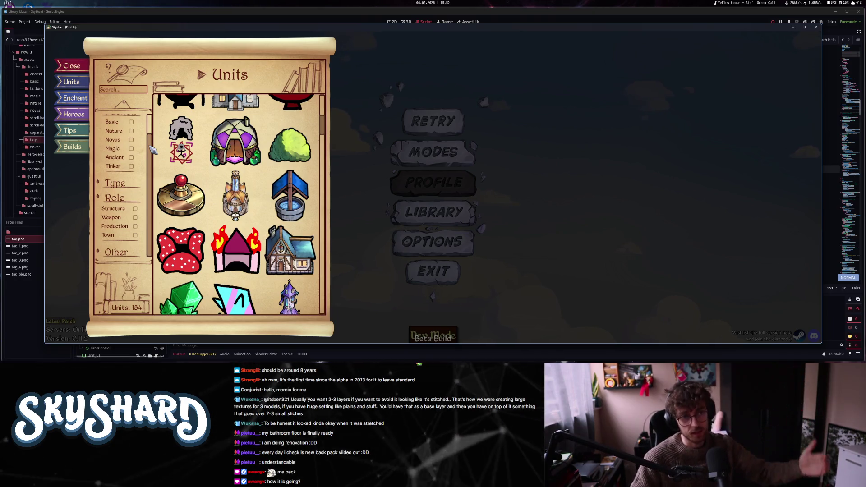
{"action": "left_click_drag", "start_coordinate": [322, 126], "coordinate": [332, 179]}
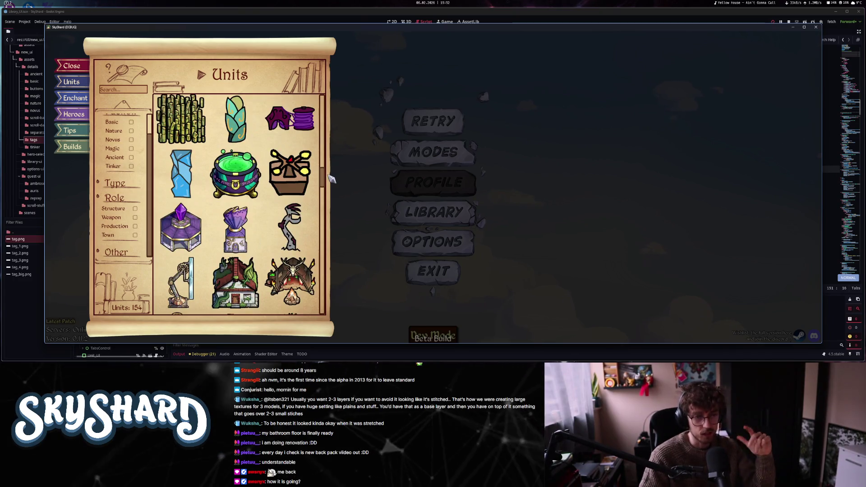
{"action": "scroll", "coordinate": [290, 225], "scroll_direction": "down", "scroll_amount": 5}
{"action": "mouse_move", "coordinate": [322, 212]}
{"action": "left_mouse_down"}
{"action": "mouse_move", "coordinate": [327, 86]}
{"action": "mouse_move", "coordinate": [338, 293]}
{"action": "mouse_move", "coordinate": [344, 101]}
{"action": "left_mouse_up"}
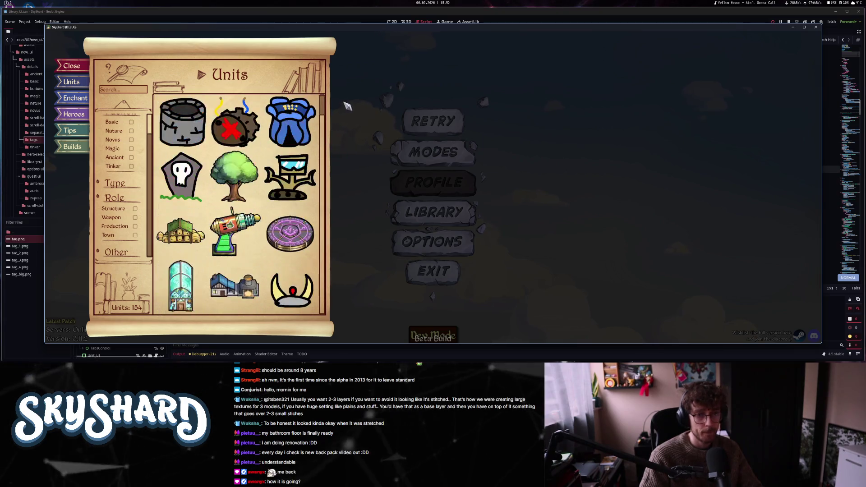
{"action": "scroll", "coordinate": [151, 153], "scroll_direction": "up", "scroll_amount": 2}
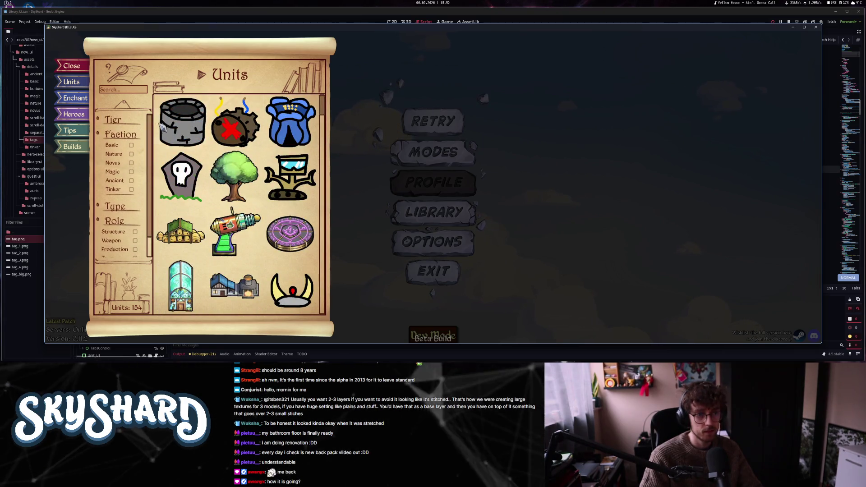
{"action": "mouse_move", "coordinate": [331, 111]}
{"action": "left_mouse_down"}
{"action": "mouse_move", "coordinate": [338, 131]}
{"action": "mouse_move", "coordinate": [343, 110]}
{"action": "left_mouse_up"}
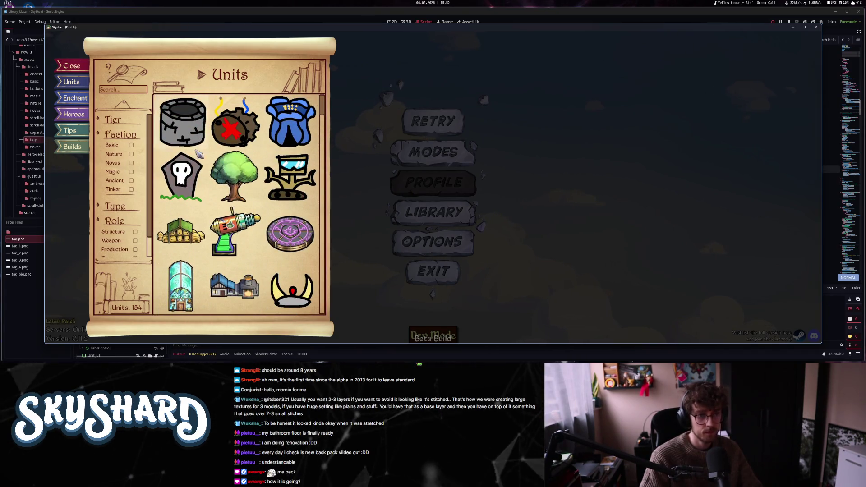
{"action": "scroll", "coordinate": [150, 132], "scroll_direction": "down", "scroll_amount": 2}
{"action": "scroll", "coordinate": [150, 132], "scroll_direction": "up", "scroll_amount": 2}
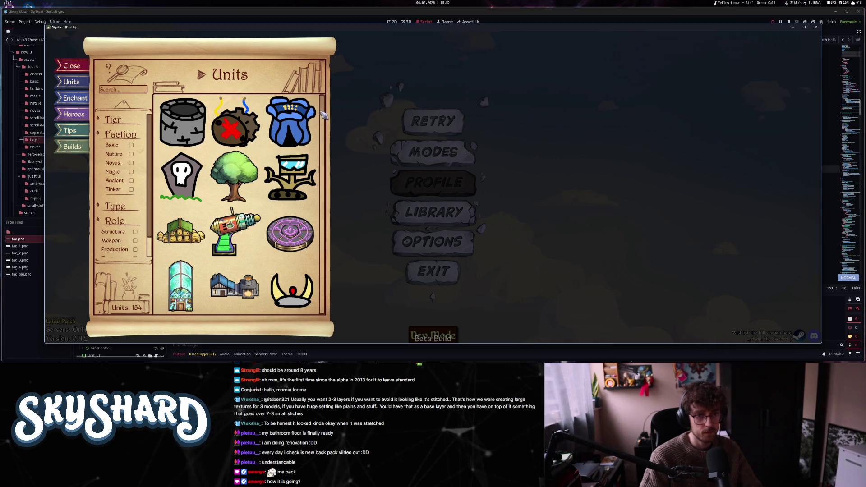
{"action": "key", "text": "Escape"}
{"action": "left_click", "coordinate": [433, 272]}
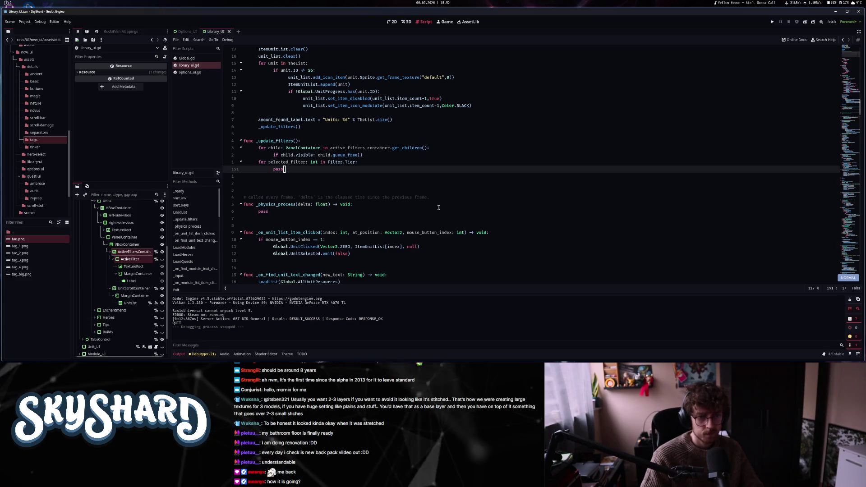
- Replace the placeholder pass with an add_filter_tag("Tier: %d" % selected_filter) call
{"action": "key", "text": "b"}
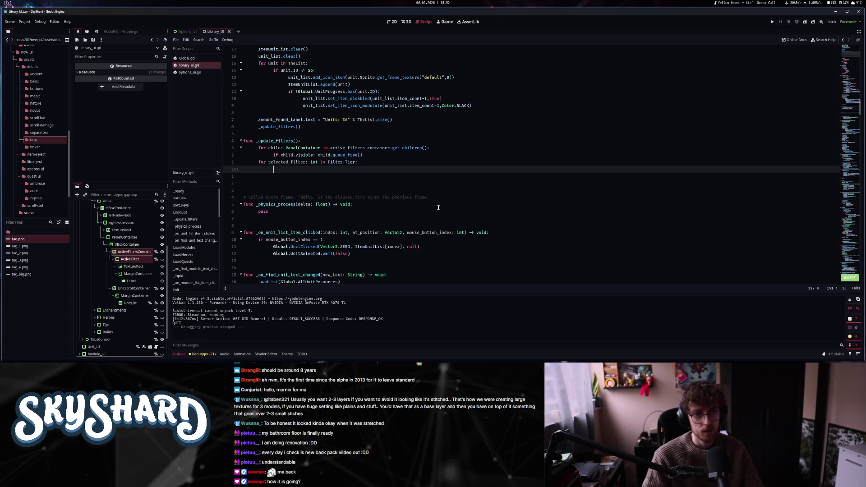
{"action": "key", "text": "w"}
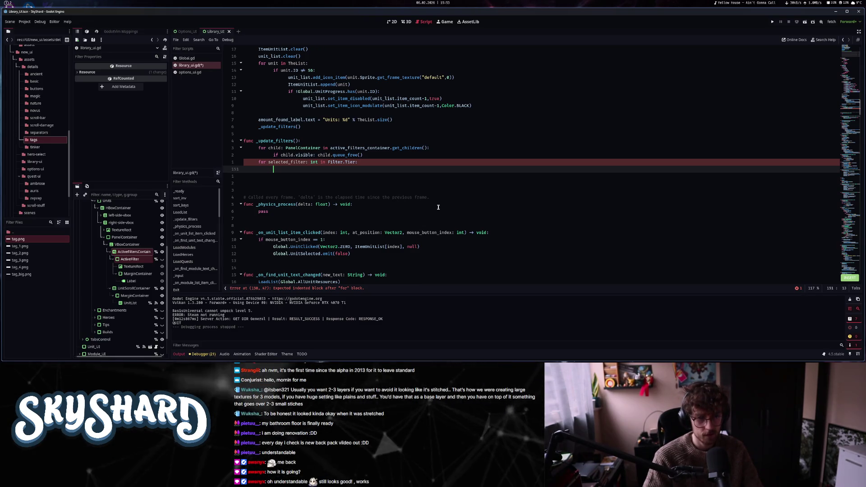
{"action": "type", "text": "add_filter_"}
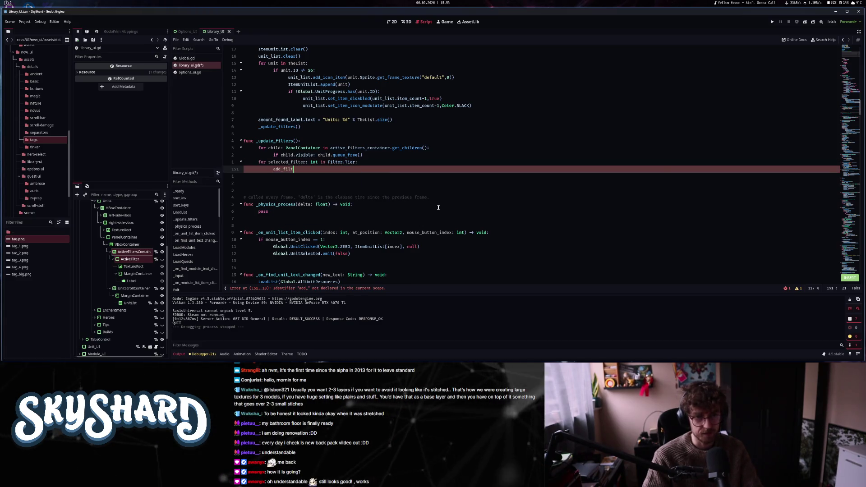
{"action": "type", "text": "tag("}
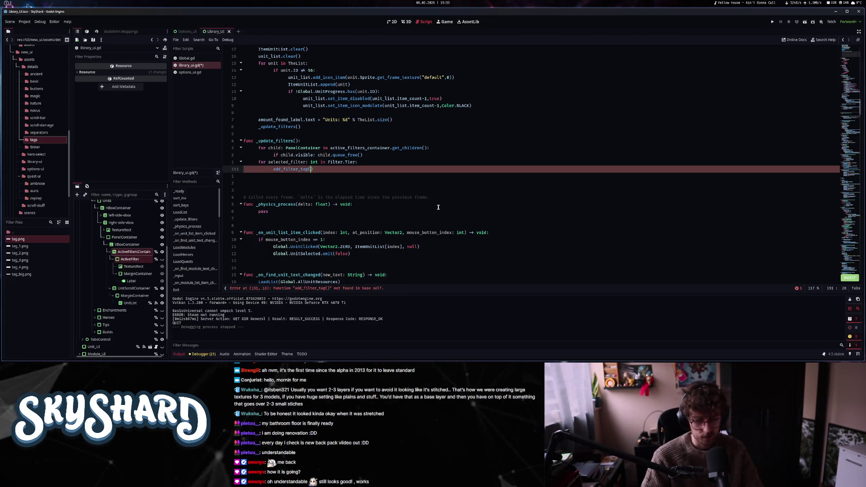
{"action": "key", "text": "ctrl+Return"}
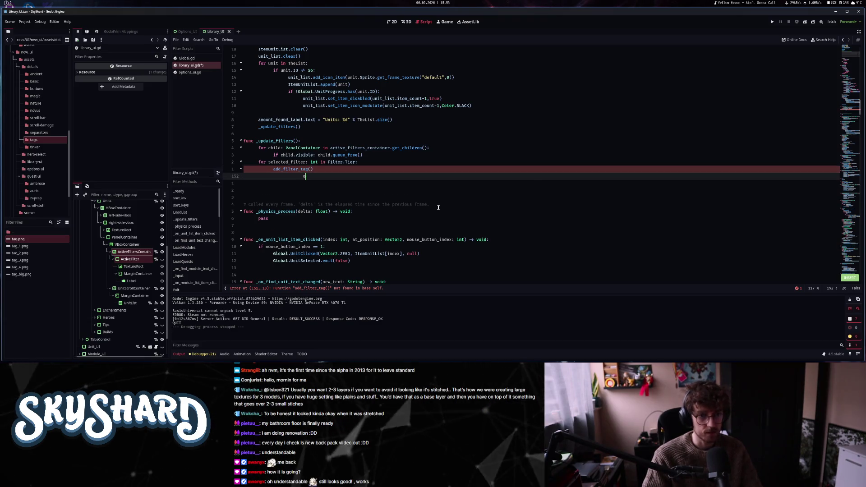
- Begin a top-level func add_filter_tag(text: String) below _update_filters()
{"action": "key", "text": "Return"}
{"action": "key", "text": "Return"}
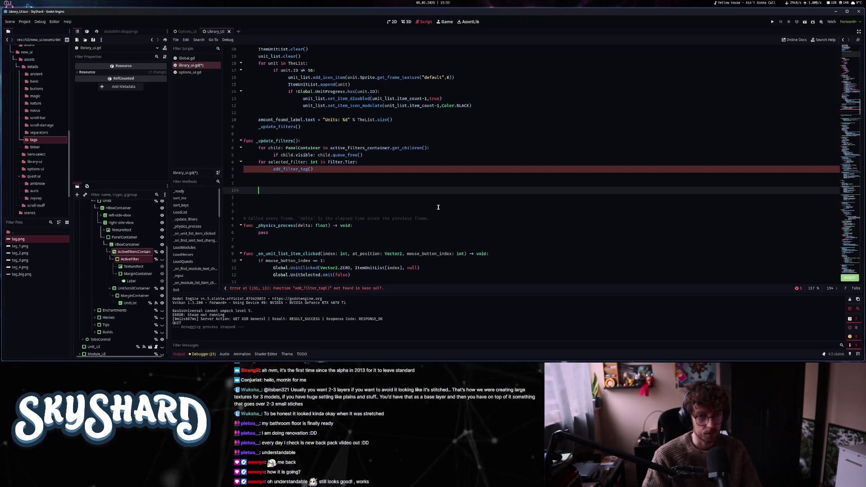
{"action": "key", "text": "BackSpace"}
{"action": "type", "text": "func add_filter_tag("}
{"action": "key", "text": "Delete"}
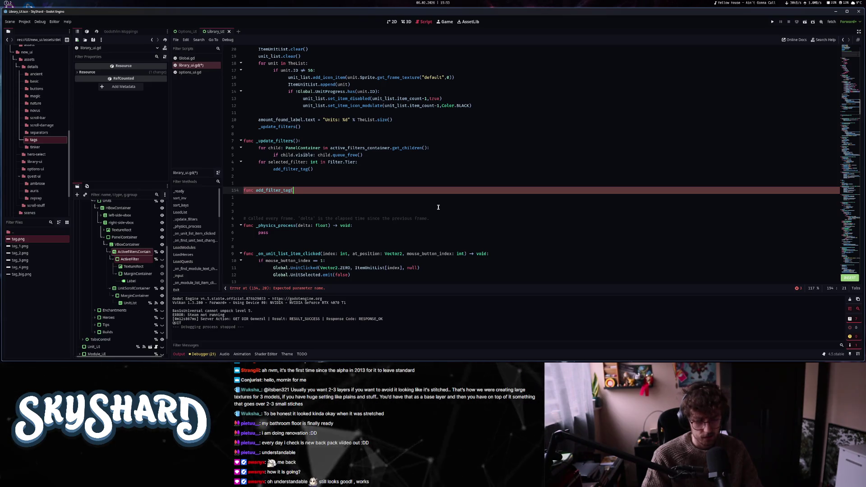
{"action": "type", "text": "prefix: String,"}
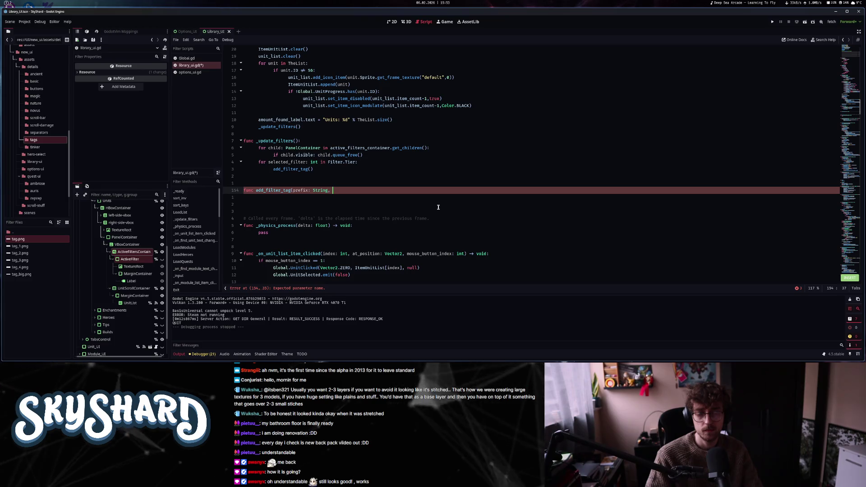
{"action": "key", "text": "BackSpace"}
{"action": "key", "text": "BackSpace"}
{"action": "key", "text": "BackSpace"}
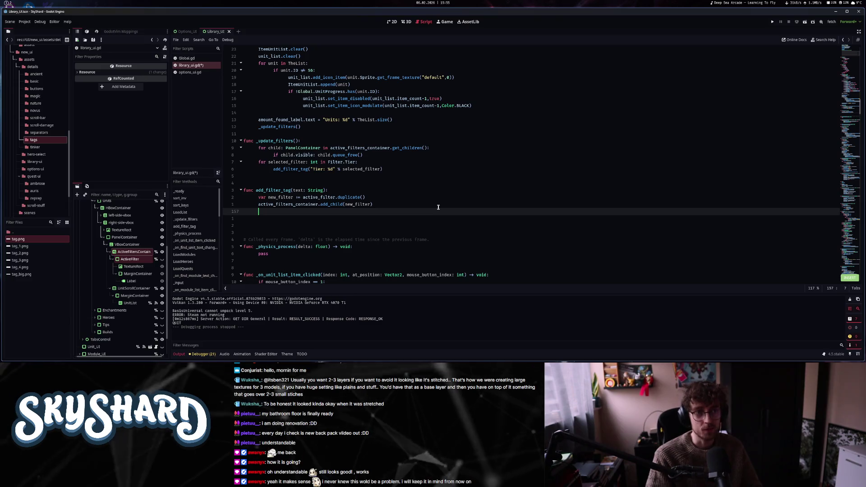
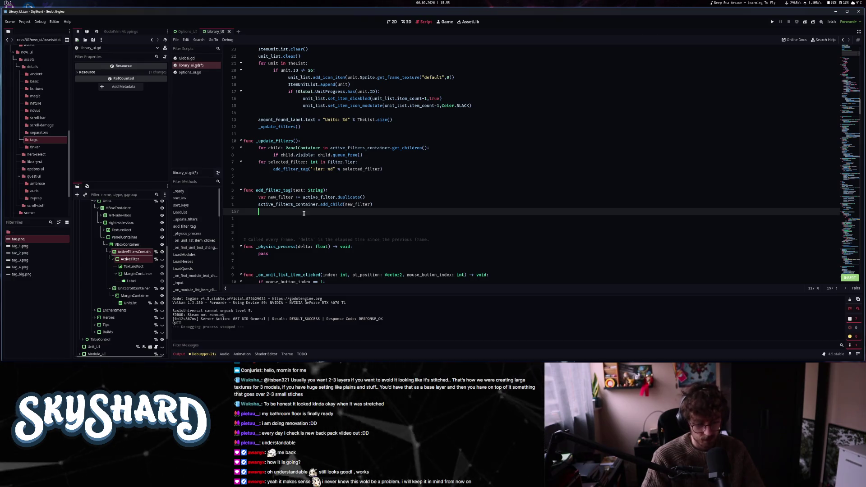
- Declare filter_texture as a TextureRect set to new_filter.get_child(0)
{"action": "type", "text": "new_filter"}
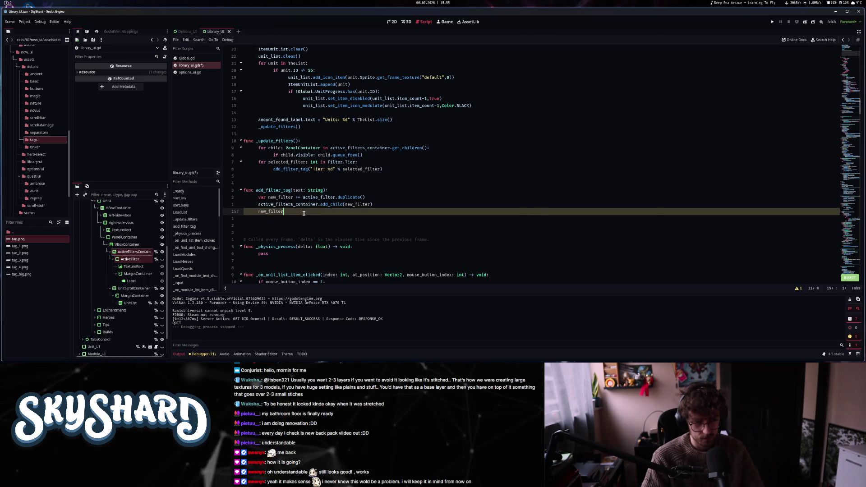
{"action": "key", "text": "BackSpace"}
{"action": "key", "text": "BackSpace"}
{"action": "key", "text": "BackSpace"}
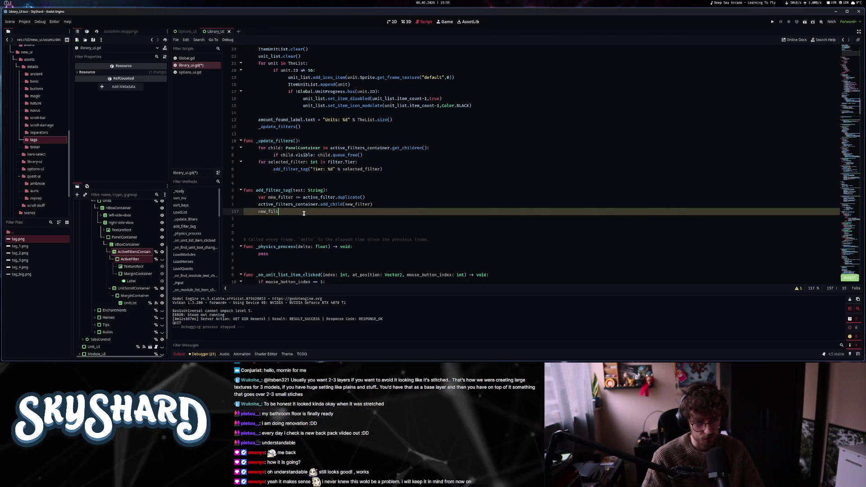
{"action": "key", "text": "BackSpace"}
{"action": "key", "text": "BackSpace"}
{"action": "key", "text": "BackSpace"}
{"action": "type", "text": "va"}
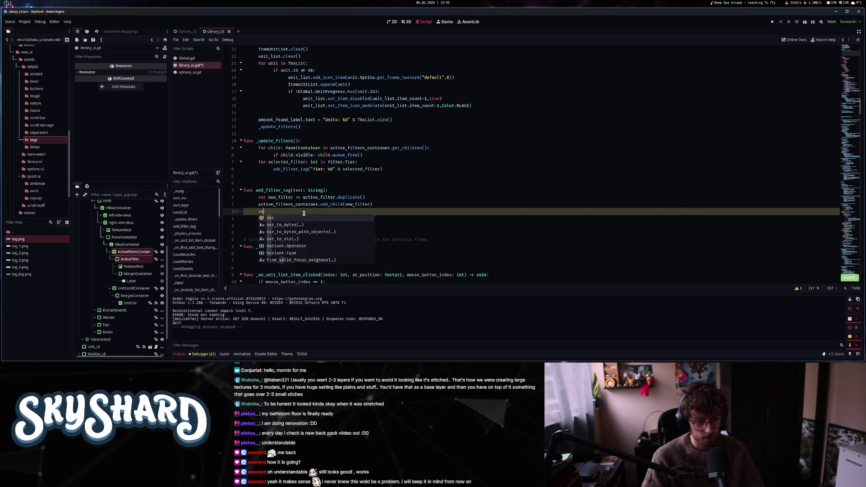
{"action": "type", "text": "r filter_texture"}
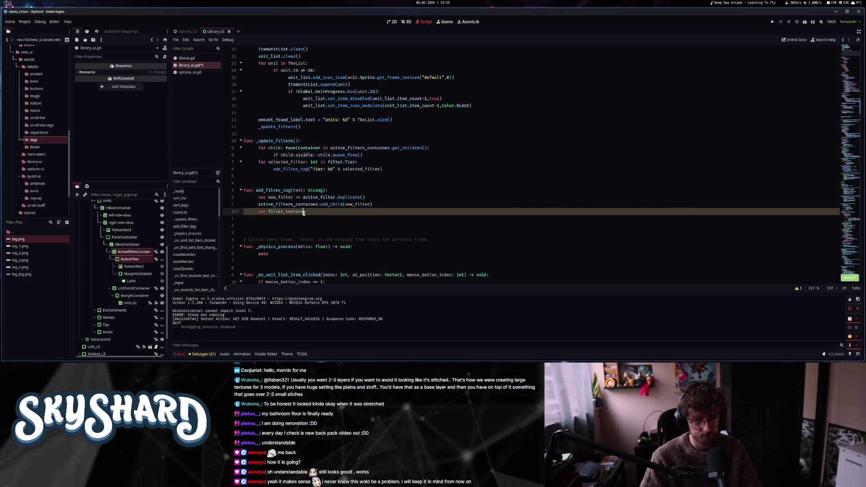
{"action": "type", "text": ": TextureR"}
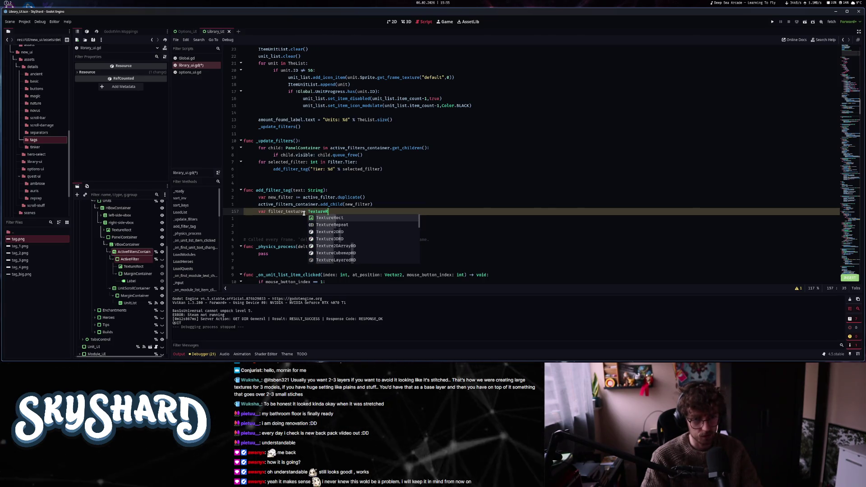
{"action": "key", "text": "Return"}
{"action": "type", "text": "= "}
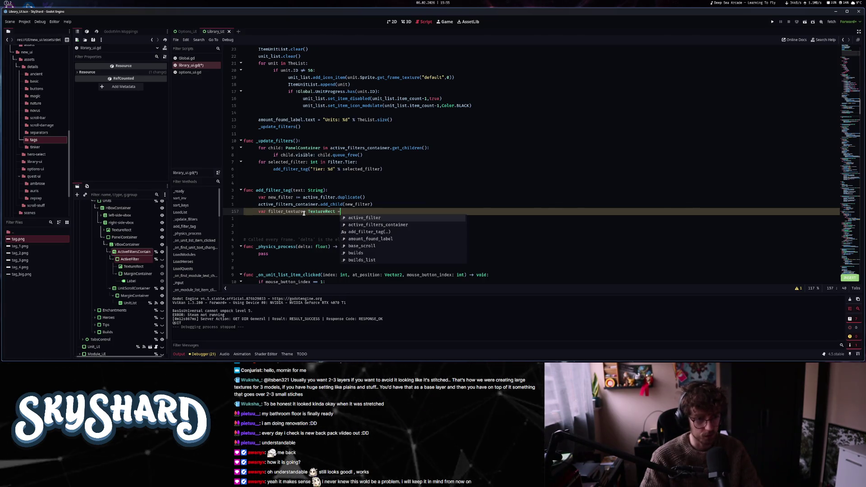
{"action": "type", "text": "new_filter.get_ch"}
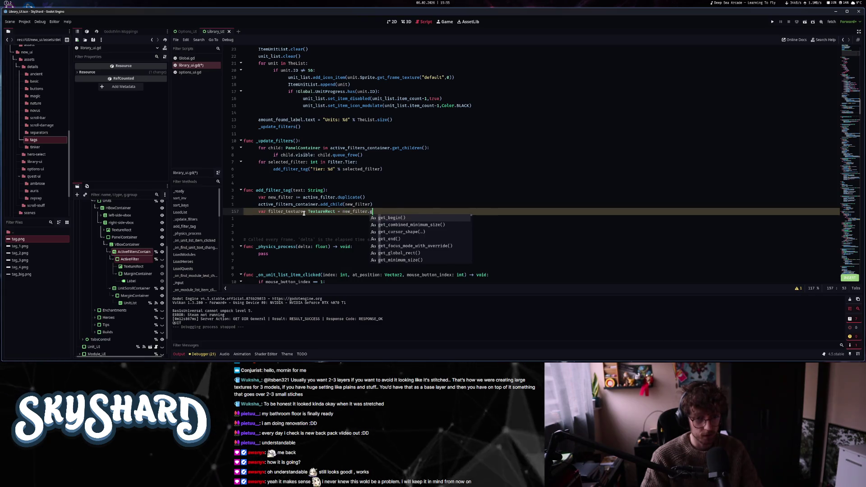
{"action": "key", "text": "Return"}
{"action": "type", "text": "0"}
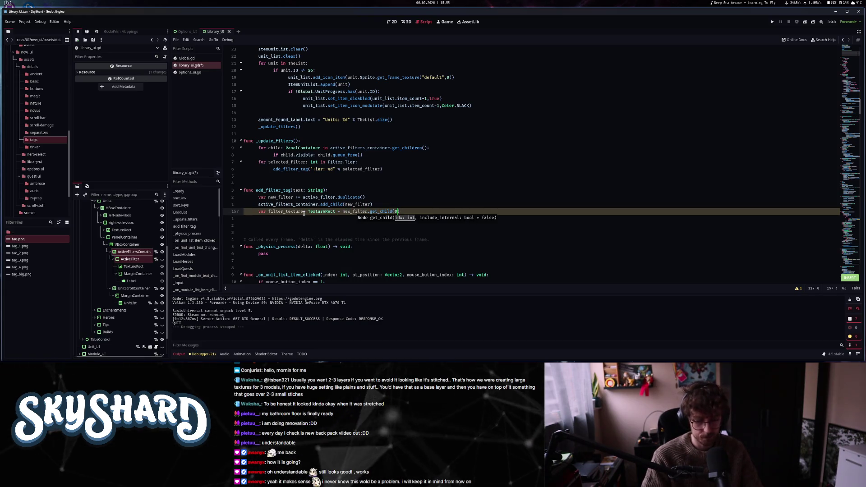
- Start a filter_texture.texture = [ assignment on the next line
{"action": "key", "text": "Return"}
{"action": "type", "text": "filter"}
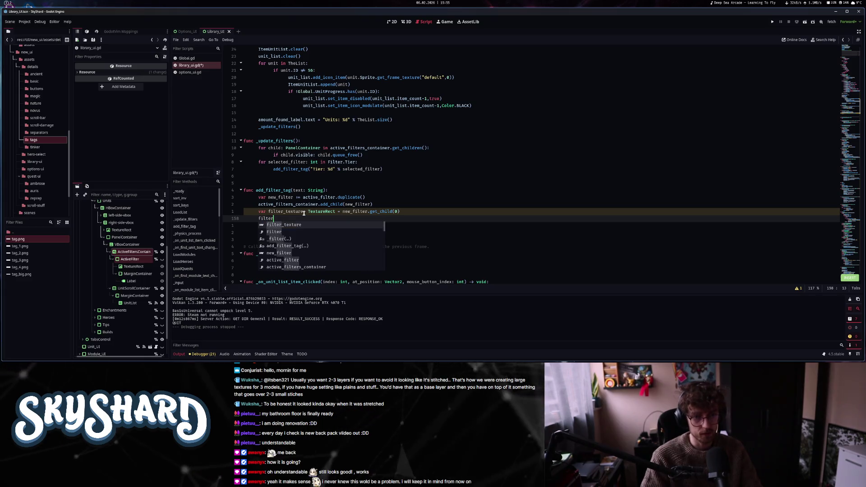
{"action": "key", "text": "Return"}
{"action": "type", "text": ".texture ="}
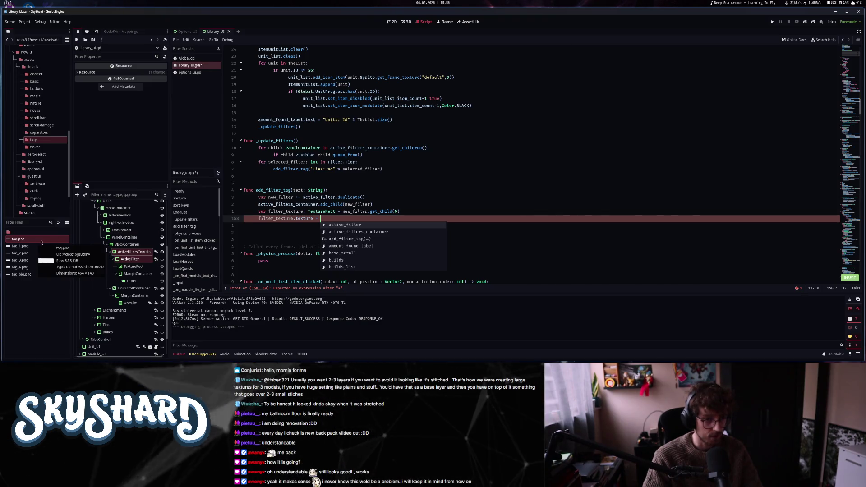
{"action": "type", "text": "["}
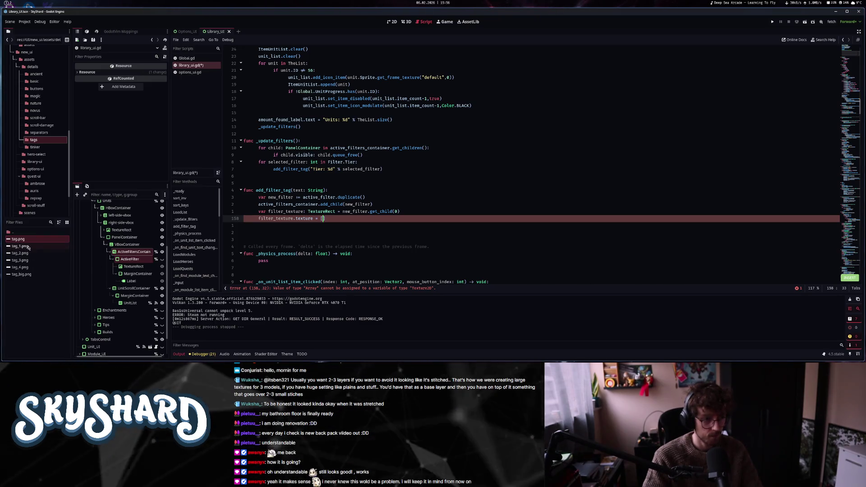
- Fill the texture array with preloads of tag_1–tag_4.png picked at random, then begin a filter_label Label declaration
{"action": "left_click", "coordinate": [28, 246]}
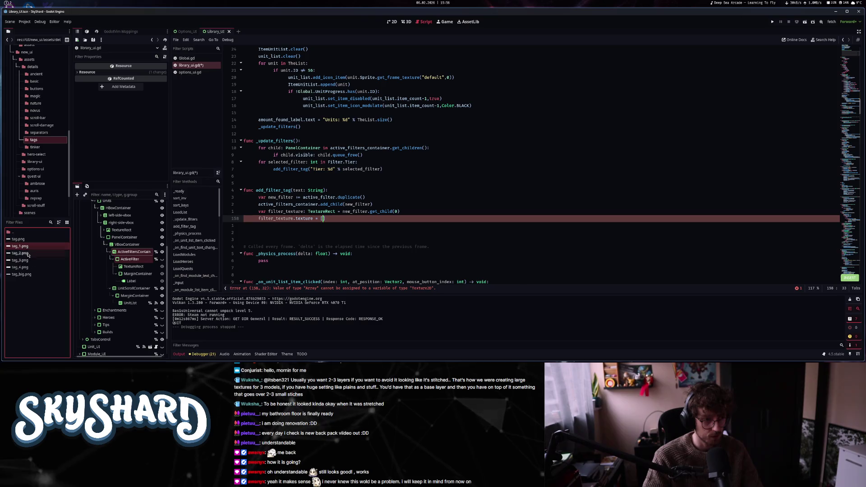
{"action": "left_click", "coordinate": [20, 267], "text": "shift"}
{"action": "left_click_drag", "start_coordinate": [20, 267], "coordinate": [322, 219]}
{"action": "key", "text": "Down"}
{"action": "left_click", "coordinate": [649, 220]}
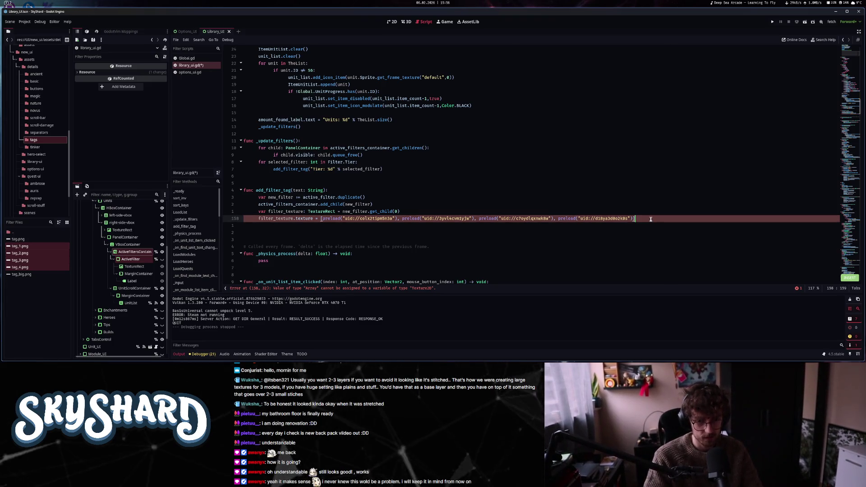
{"action": "type", "text": ".pick_random("}
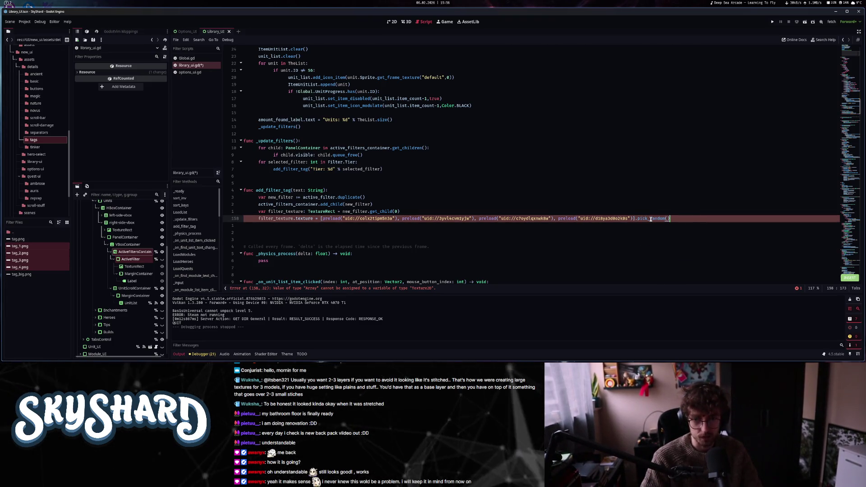
{"action": "key", "text": "Escape"}
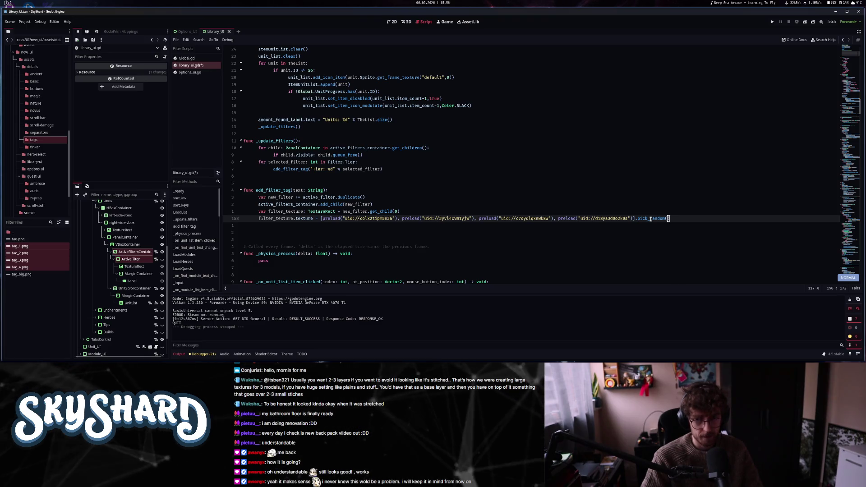
{"action": "key", "text": "o"}
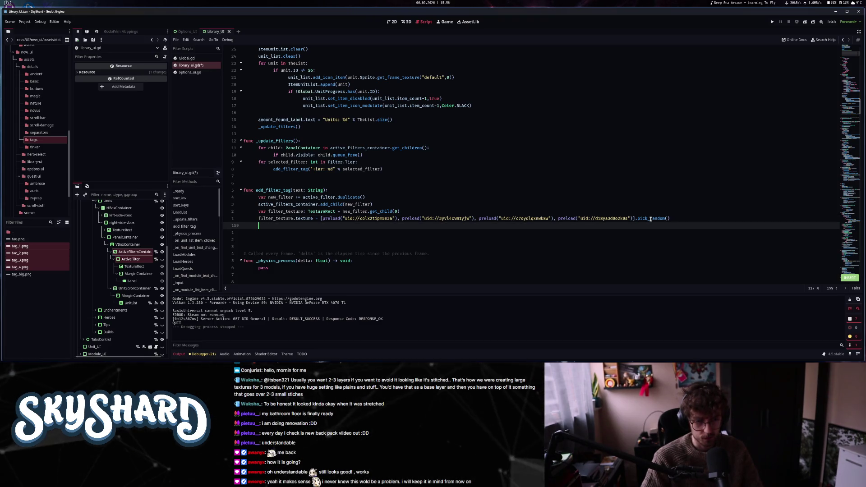
{"action": "type", "text": "var filter_l"}
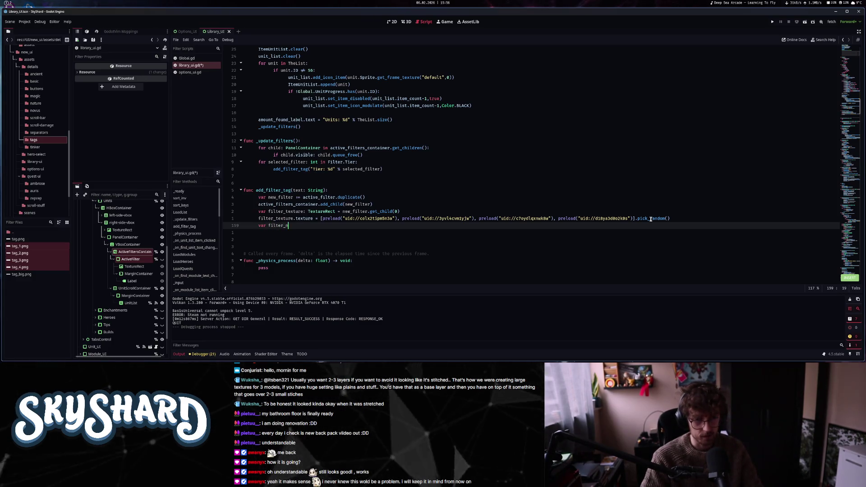
{"action": "type", "text": "abel: Label = "}
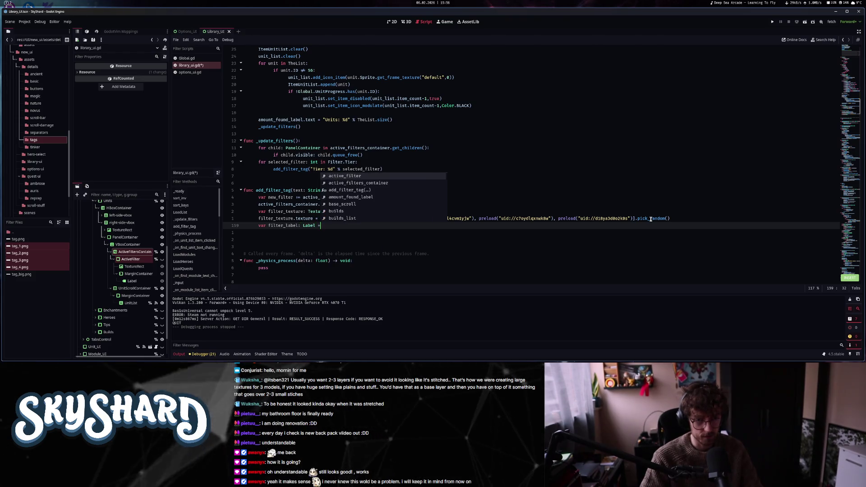
{"action": "type", "text": "active_filte"}
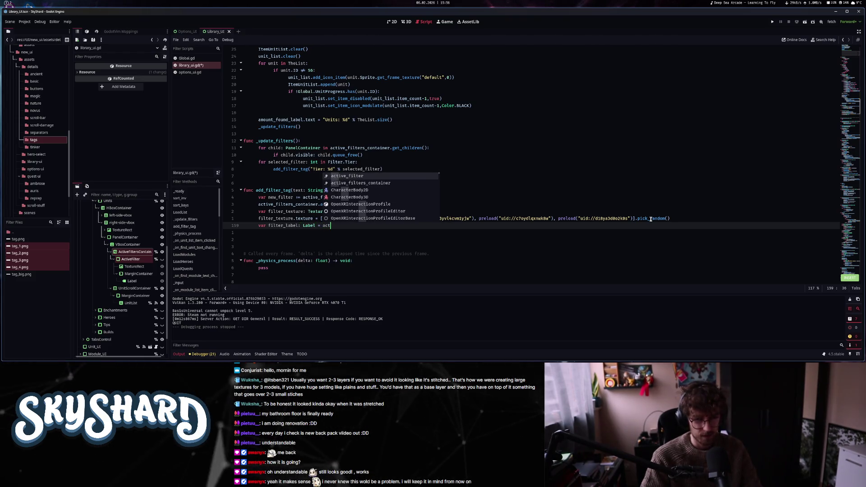
- Make filter_label the nested Label via new_filter.get_child().get_child()
{"action": "key", "text": "ctrl+BackSpace"}
{"action": "type", "text": "new_filter."}
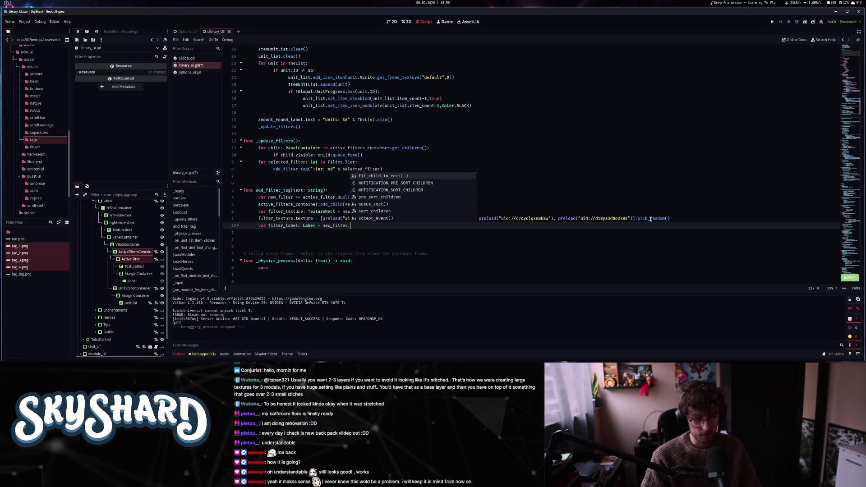
{"action": "type", "text": "get_ch"}
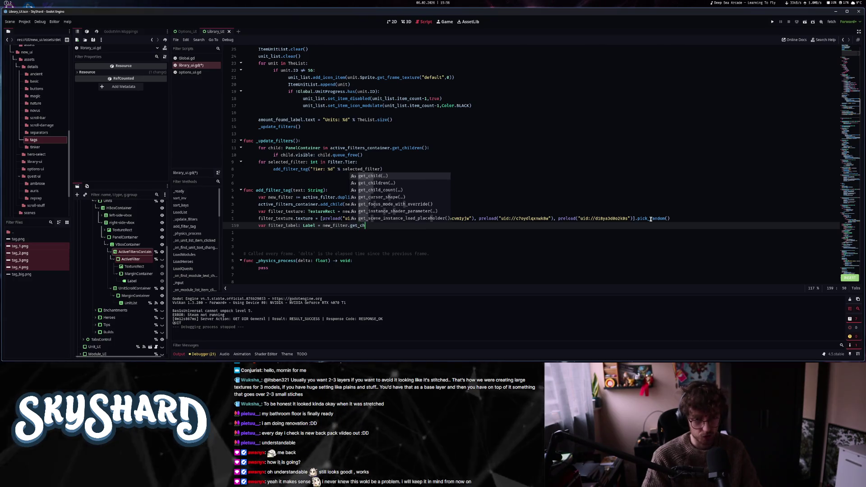
{"action": "key", "text": "Return"}
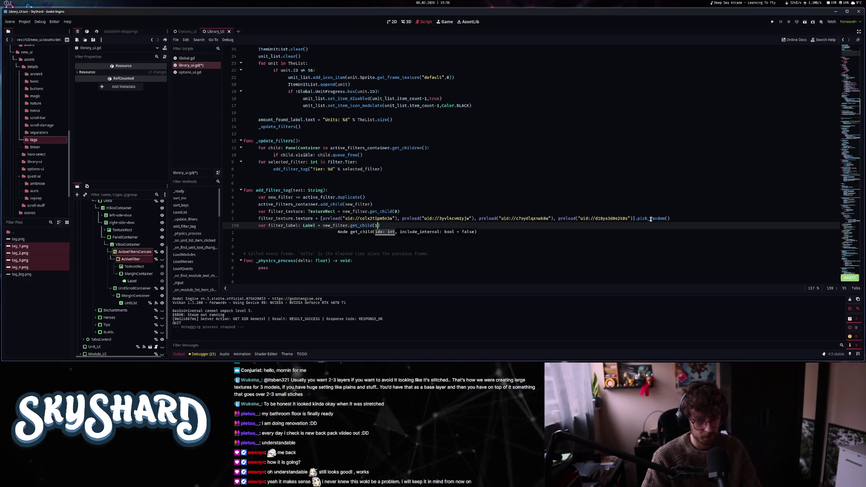
{"action": "type", "text": ").get_ch"}
{"action": "key", "text": "Return"}
{"action": "type", "text": ")"}
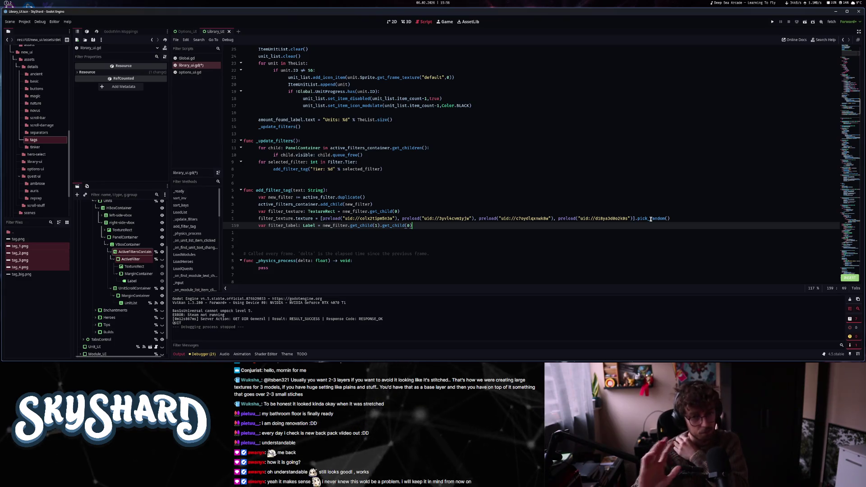
- Add a filter_label.text line below and save library_ui.gd
{"action": "key", "text": "Return"}
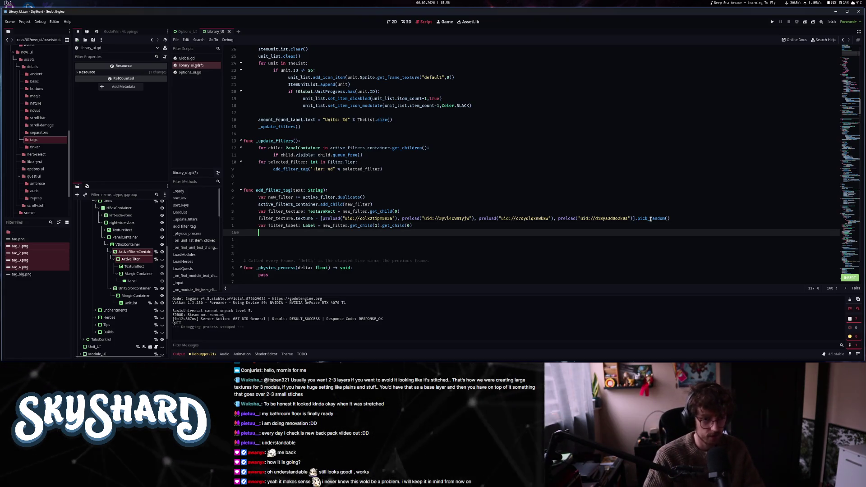
{"action": "key", "text": "ctrl+z"}
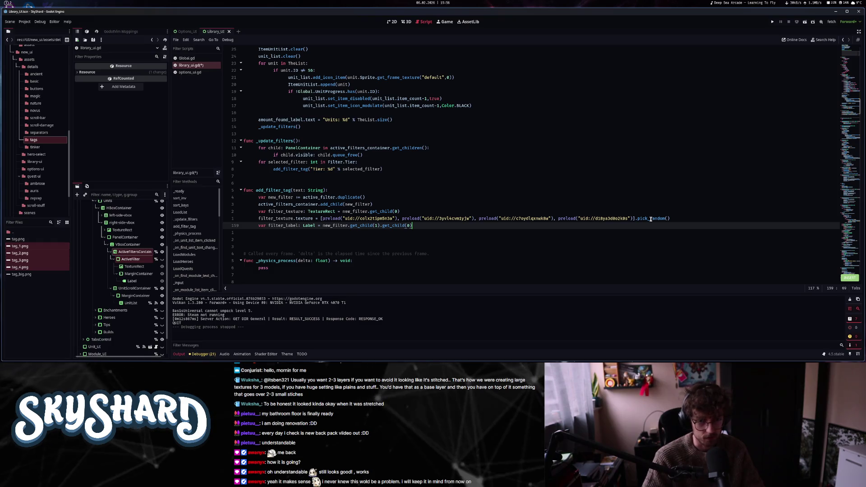
{"action": "key", "text": "o"}
{"action": "key", "text": "Escape"}
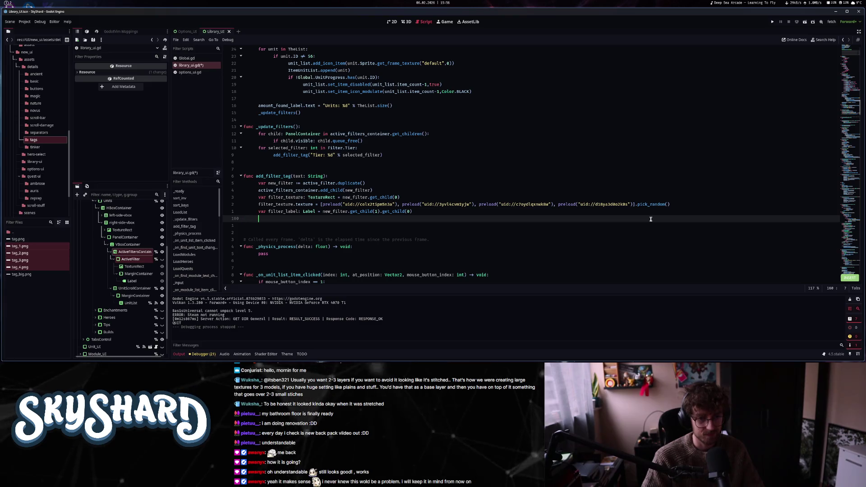
{"action": "type", "text": "filter_label."}
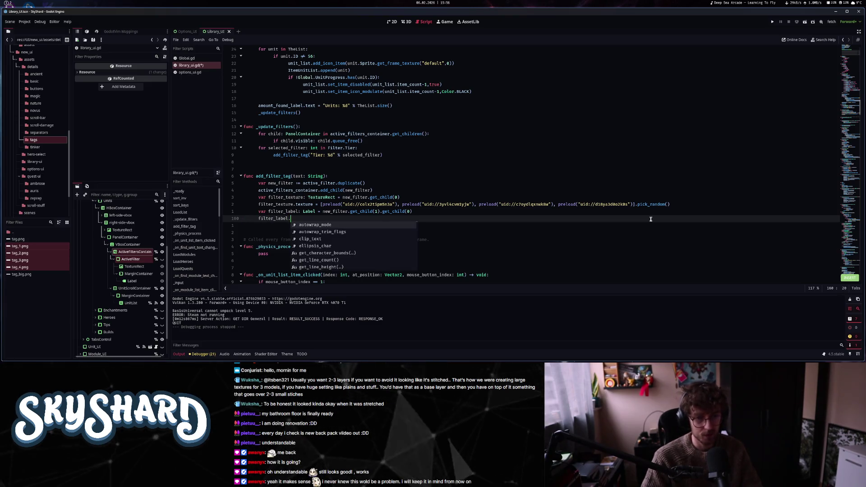
{"action": "type", "text": "text = text"}
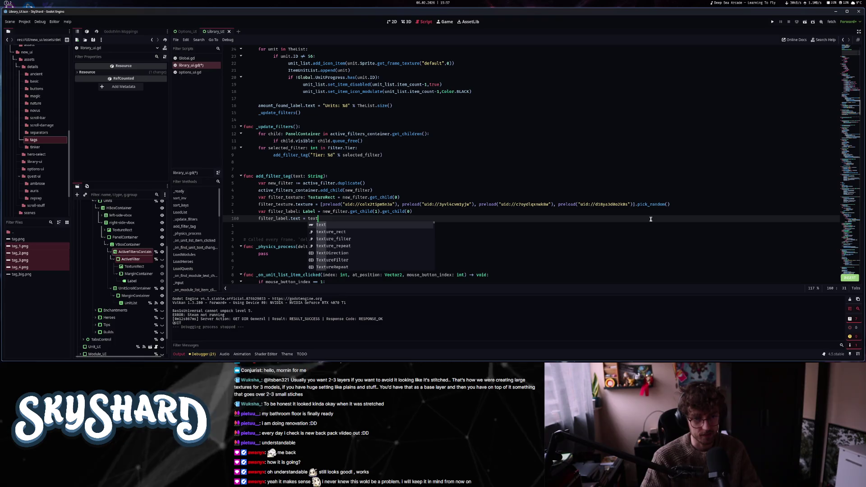
{"action": "key", "text": "Escape"}
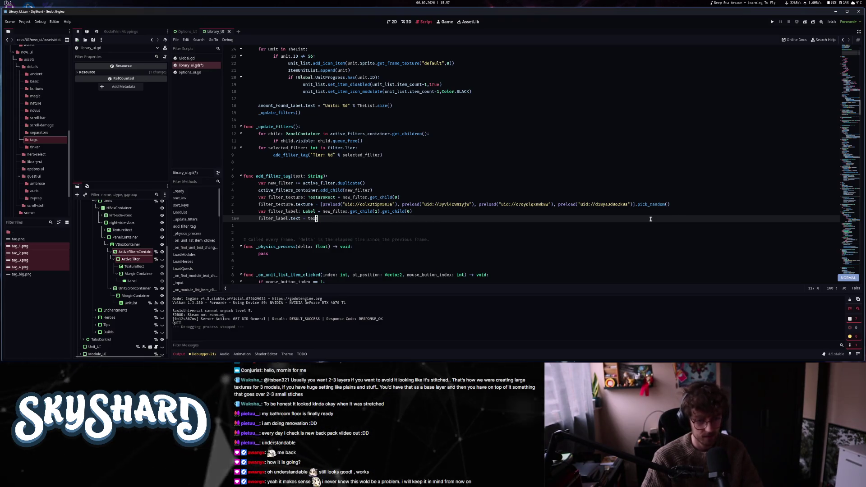
{"action": "key", "text": "ctrl+s"}
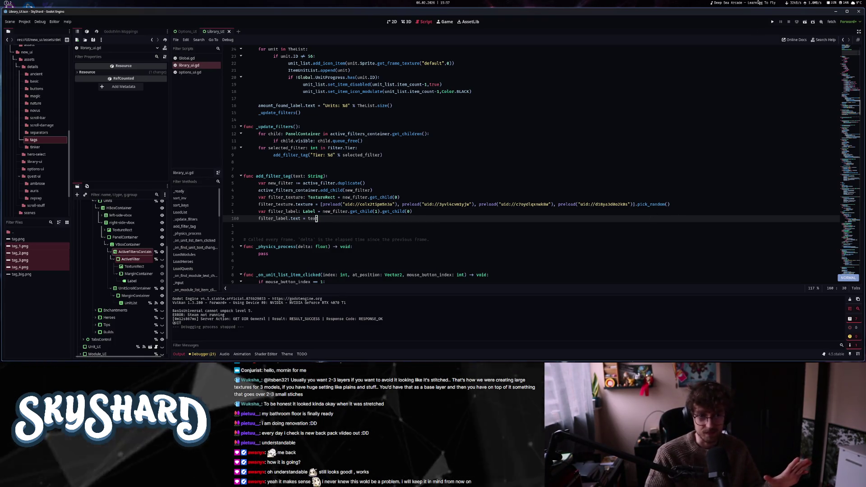
- Run the project, shrink the game window, and click past the title screen to the main menu
{"action": "left_click", "coordinate": [773, 22]}
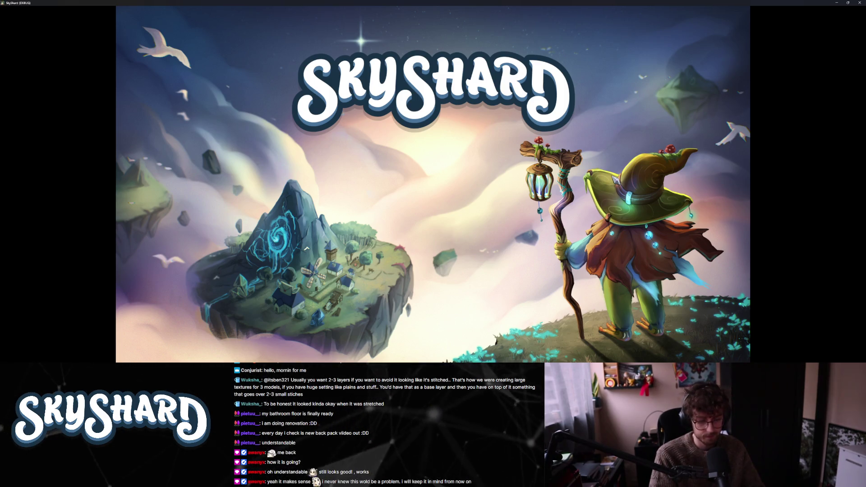
{"action": "key", "text": "super+Down"}
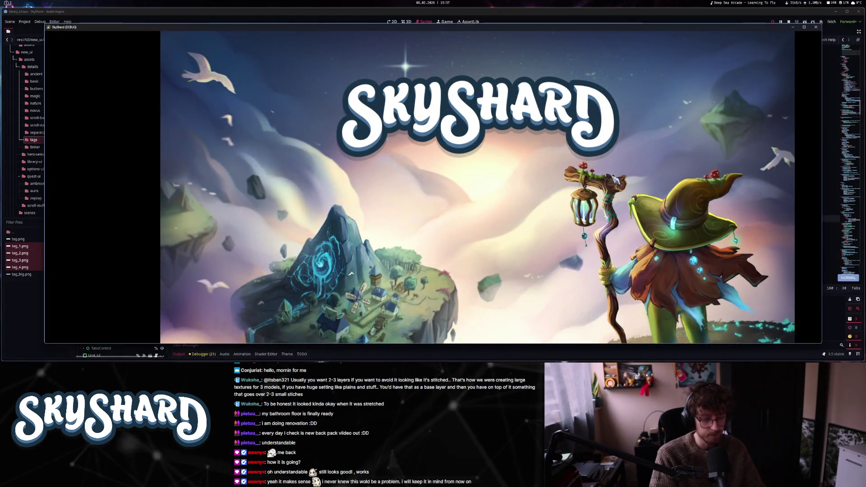
{"action": "left_click", "coordinate": [614, 179]}
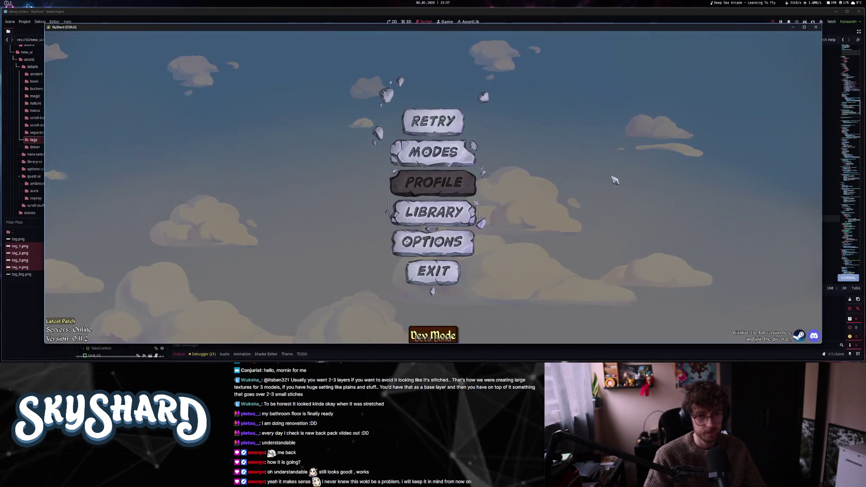
- In the Library, filter units by Weapon and toggle Tier 2, 3 and 4 filters on and off
{"action": "left_click", "coordinate": [432, 218]}
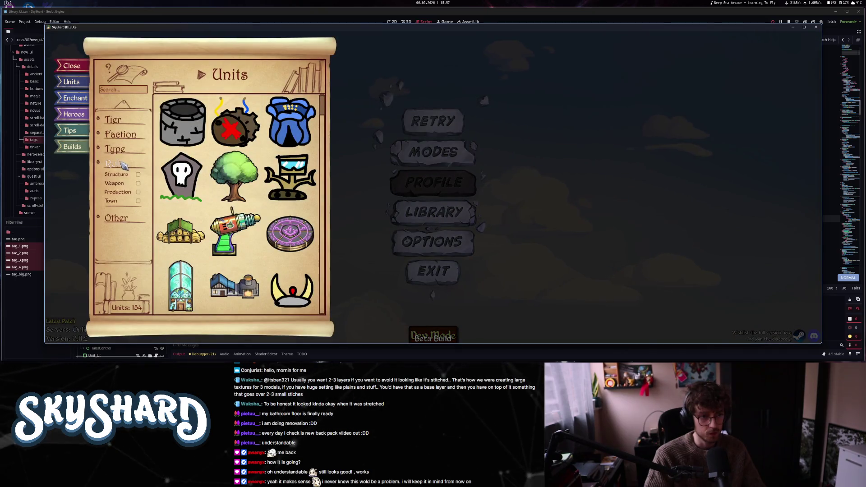
{"action": "left_click", "coordinate": [123, 183]}
{"action": "left_click", "coordinate": [113, 120]}
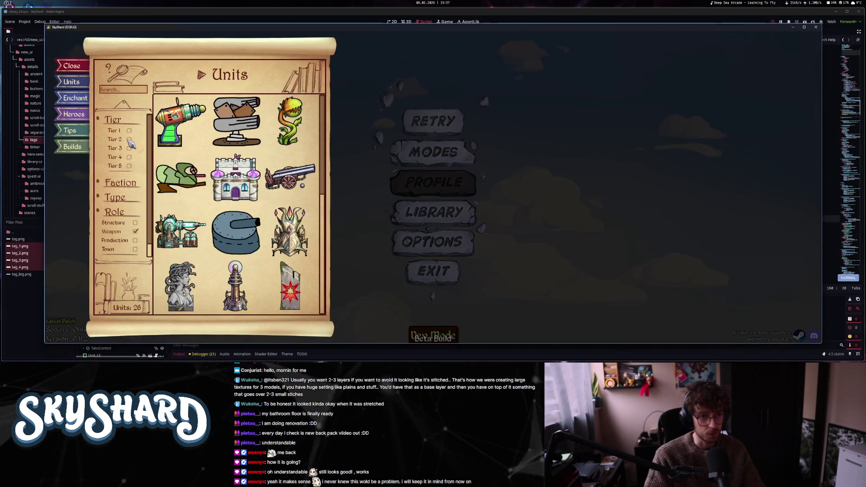
{"action": "left_click", "coordinate": [130, 140]}
{"action": "left_click", "coordinate": [116, 152]}
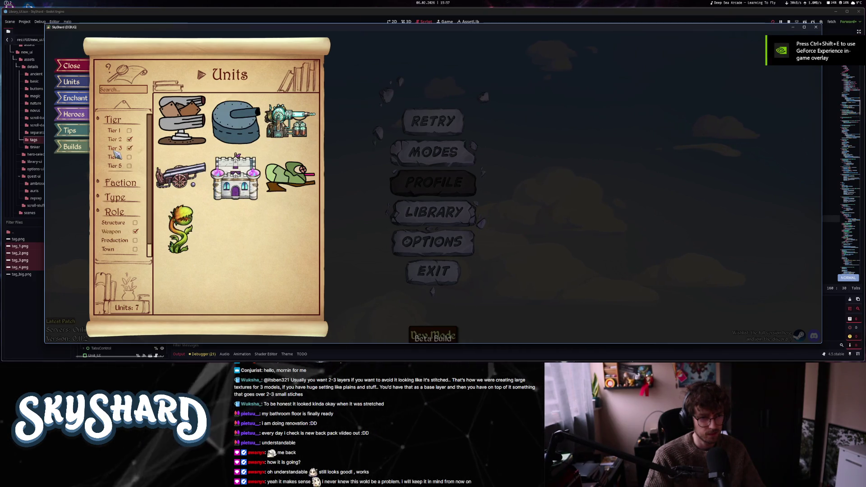
{"action": "left_click", "coordinate": [129, 148]}
{"action": "left_click", "coordinate": [129, 139]}
{"action": "left_click", "coordinate": [118, 158]}
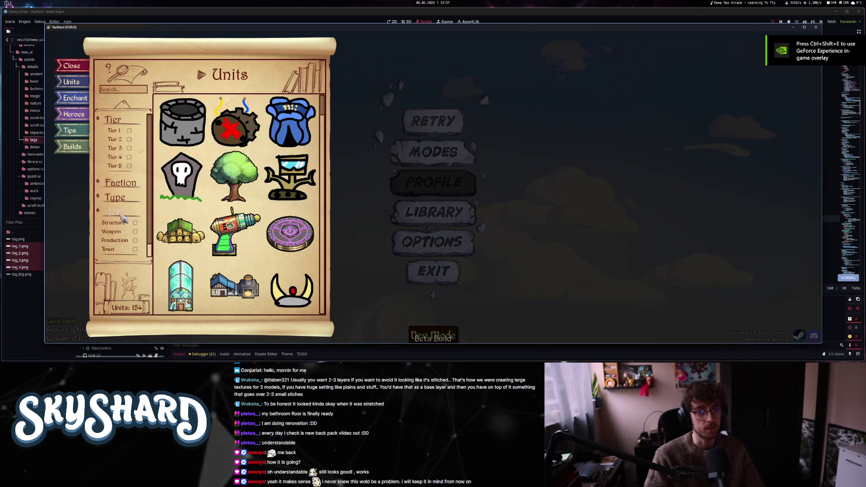
{"action": "left_click", "coordinate": [118, 158]}
{"action": "left_click", "coordinate": [117, 141]}
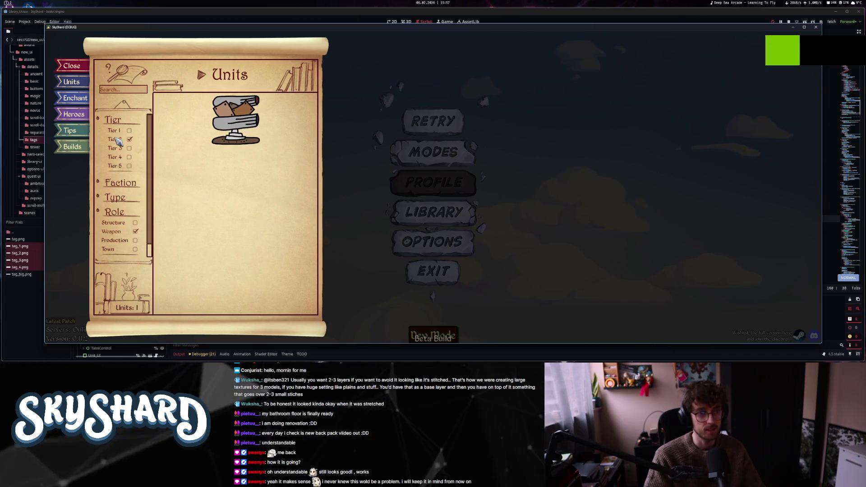
{"action": "left_click", "coordinate": [117, 141]}
{"action": "left_click", "coordinate": [117, 141]}
{"action": "left_click", "coordinate": [118, 141]}
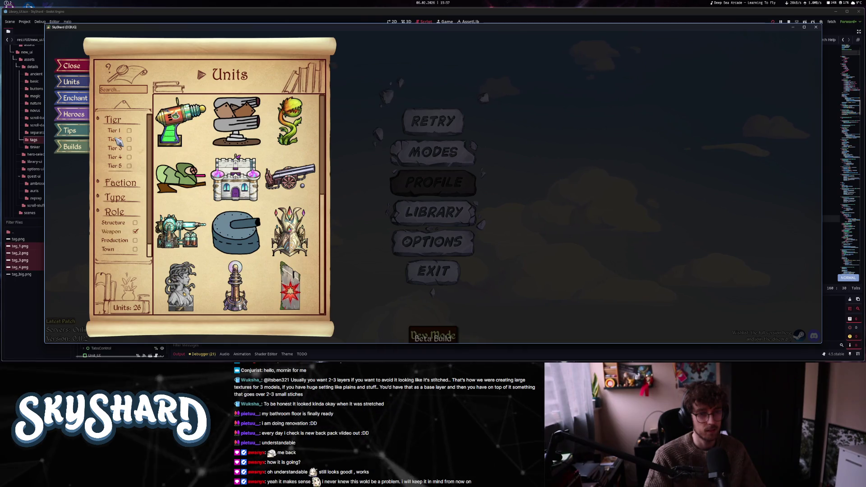
{"action": "left_click", "coordinate": [118, 141]}
{"action": "left_click", "coordinate": [118, 141]}
{"action": "left_click", "coordinate": [118, 141]}
{"action": "left_click", "coordinate": [118, 141]}
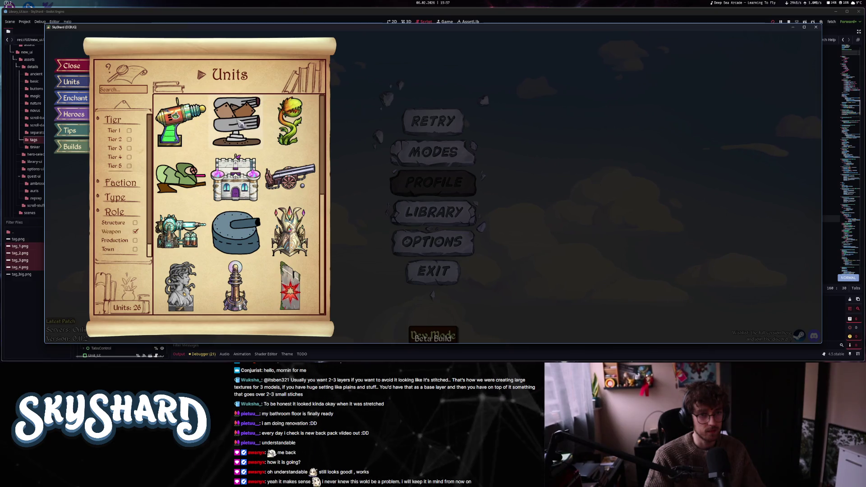
- View the Toy Turret and Piranha Plant cards, leave the library, and exit the game
{"action": "left_click", "coordinate": [181, 121]}
{"action": "left_click", "coordinate": [289, 121]}
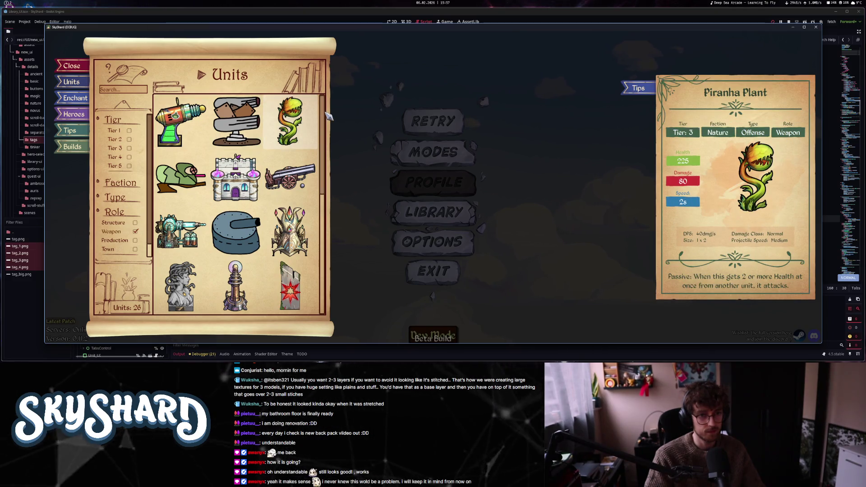
{"action": "key", "text": "Escape"}
{"action": "left_click", "coordinate": [445, 272]}
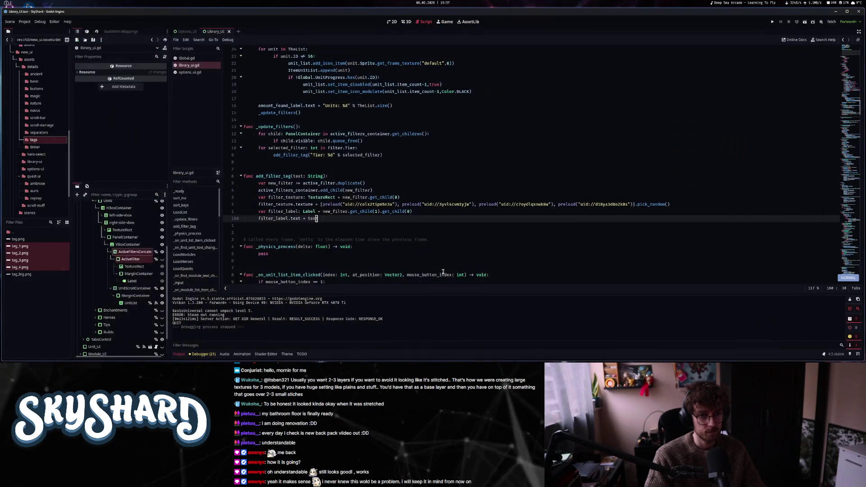
- Give the Library_UI PanelContainer a 7100 px custom minimum width and save the scene
{"action": "key", "text": "ctrl+F1"}
{"action": "left_click", "coordinate": [513, 197]}
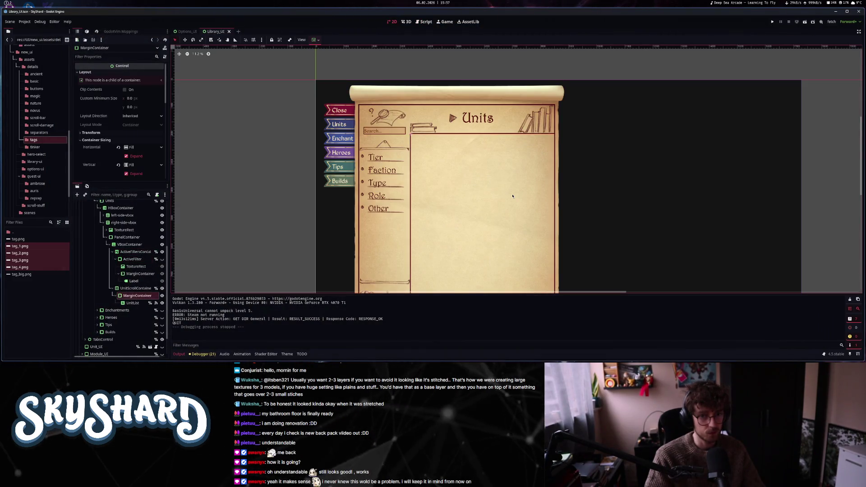
{"action": "scroll", "coordinate": [115, 226], "scroll_direction": "up", "scroll_amount": 3}
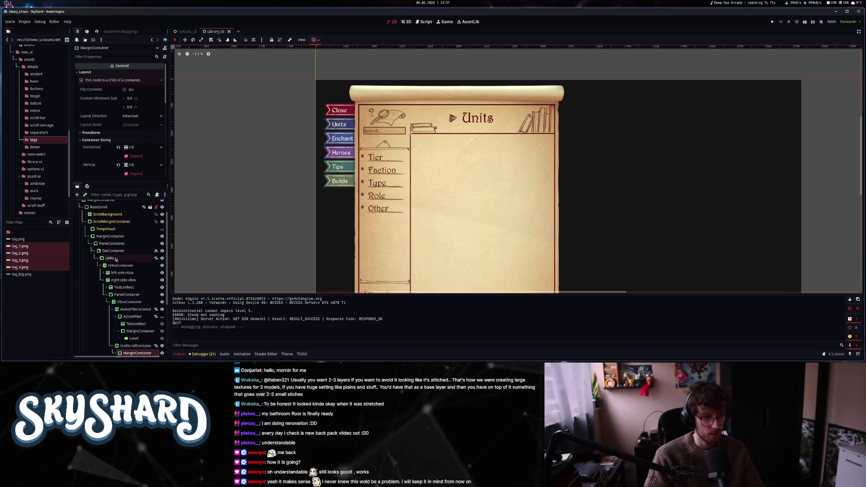
{"action": "left_click", "coordinate": [112, 243]}
{"action": "left_click", "coordinate": [138, 100]}
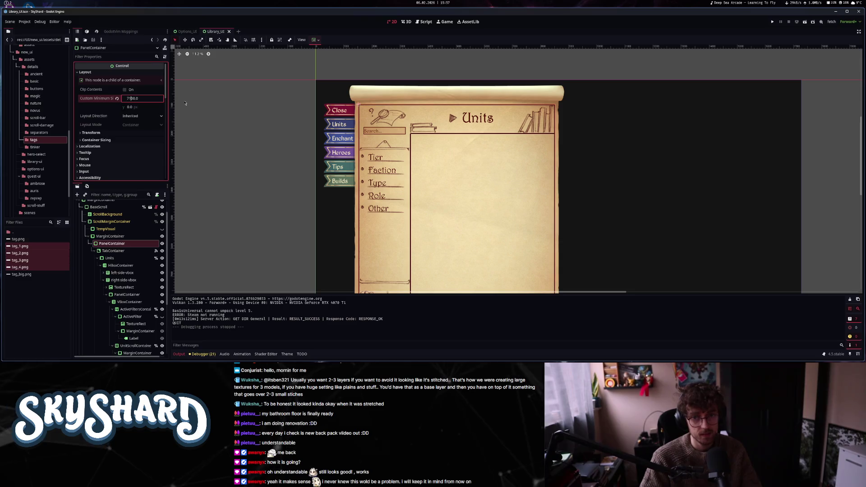
{"action": "key", "text": "Return"}
{"action": "key", "text": "ctrl+s"}
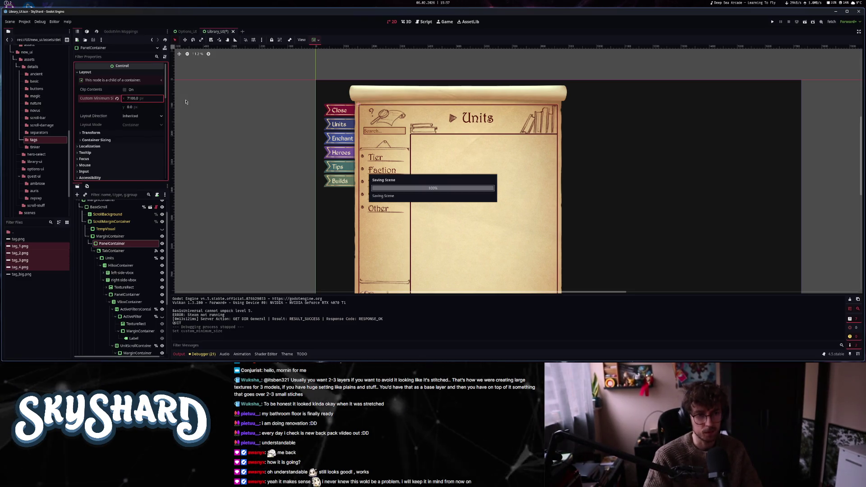
{"action": "left_click", "coordinate": [423, 22]}
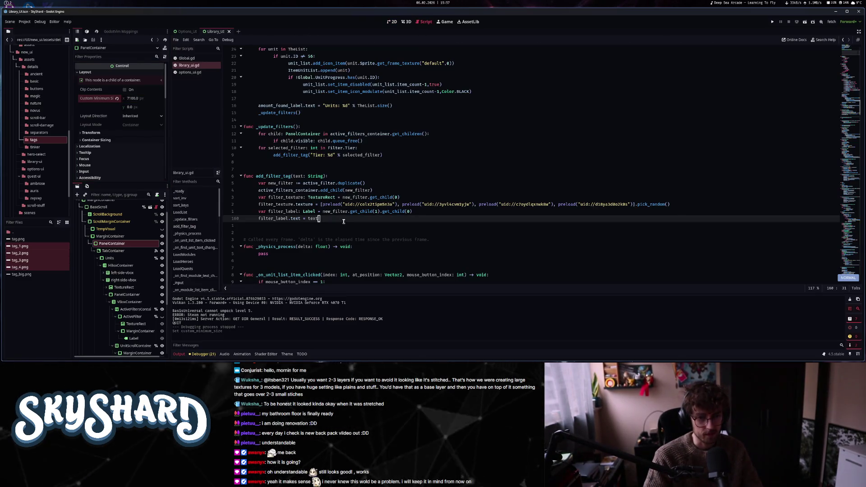
- End add_filter_tag with new_filter.show() and run the game
{"action": "type", "text": "o"}
{"action": "type", "text": "new_"}
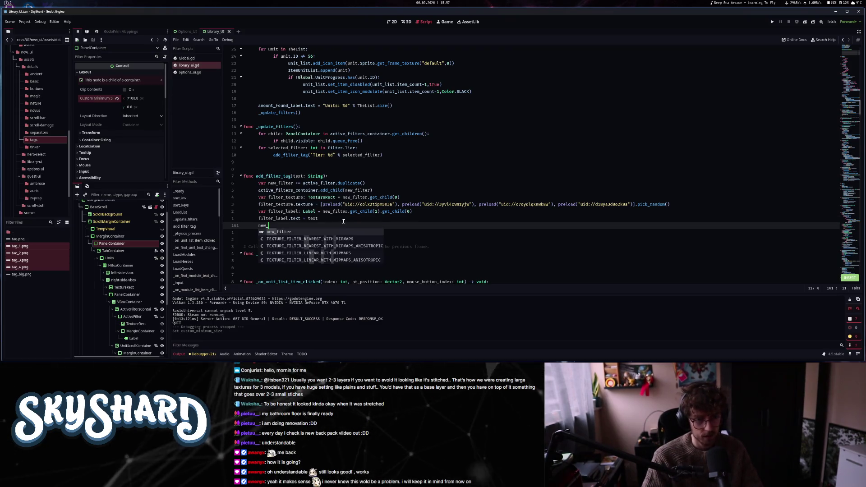
{"action": "type", "text": "filter.show"}
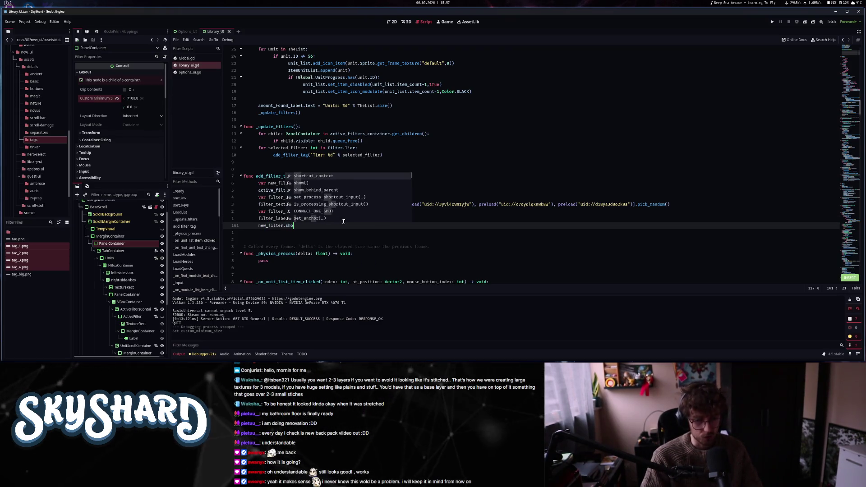
{"action": "key", "text": "Return"}
{"action": "key", "text": "Escape"}
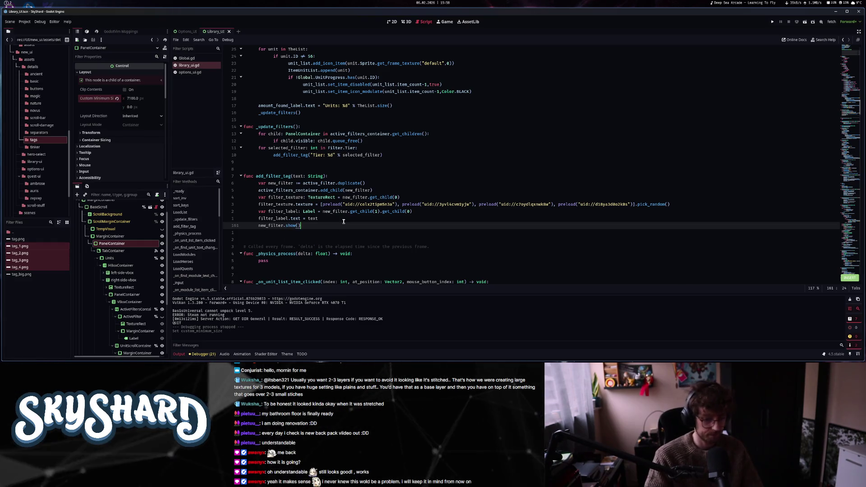
{"action": "left_click", "coordinate": [772, 23]}
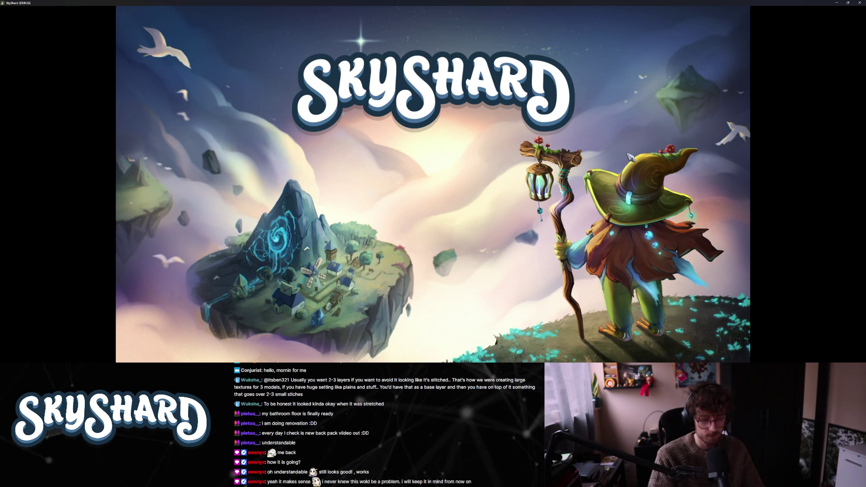
- Open the Units library, filter to Weapon with Tiers 2, 4 and 1, and view Stone Gorgon and Rusty Sentry
{"action": "key", "text": "super+Down"}
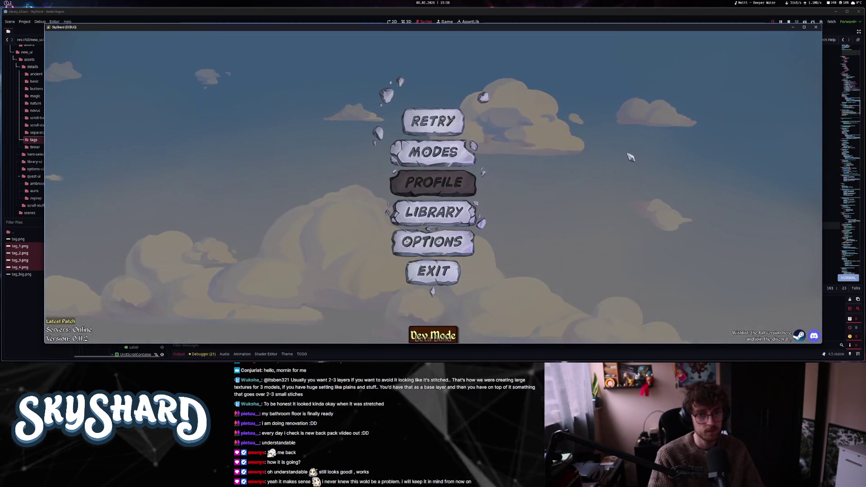
{"action": "left_click", "coordinate": [432, 212]}
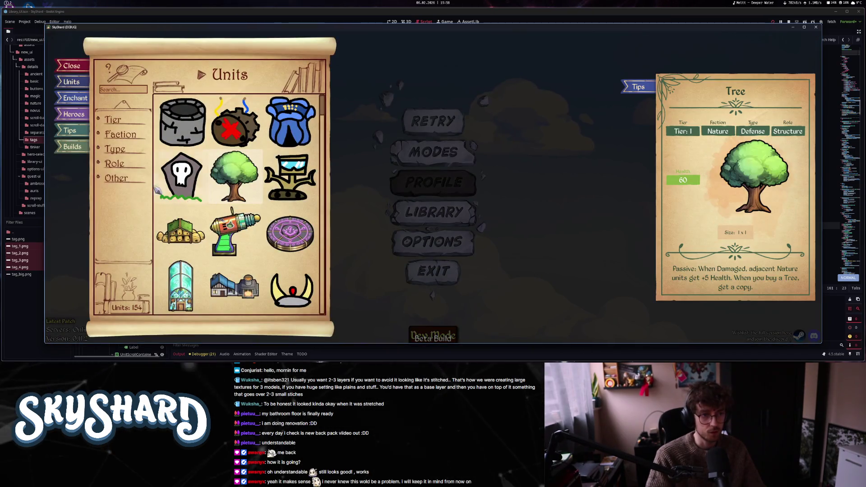
{"action": "left_click", "coordinate": [114, 163]}
{"action": "left_click", "coordinate": [136, 183]}
{"action": "left_click", "coordinate": [112, 120]}
{"action": "left_click", "coordinate": [119, 140]}
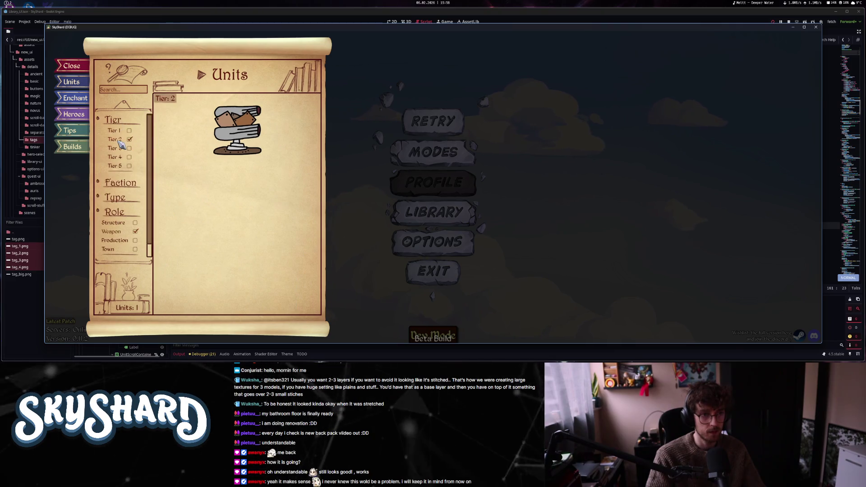
{"action": "left_click", "coordinate": [115, 157]}
{"action": "left_click", "coordinate": [118, 165]}
{"action": "left_click", "coordinate": [119, 166]}
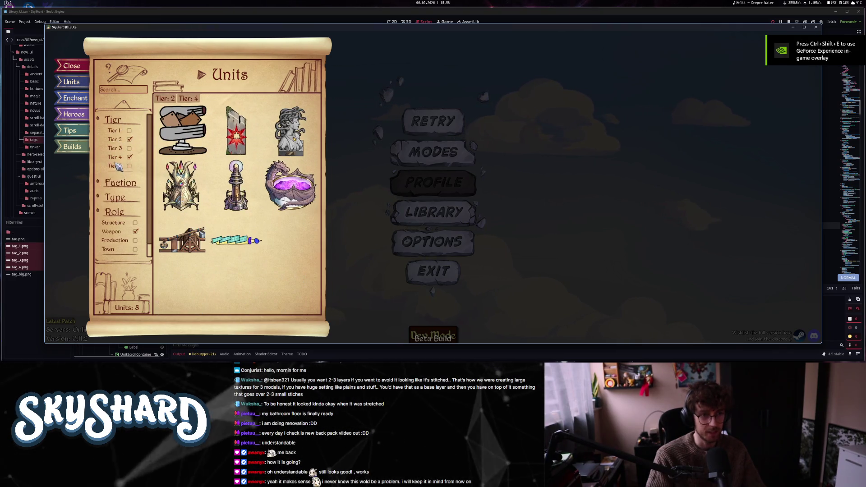
{"action": "left_click", "coordinate": [115, 130]}
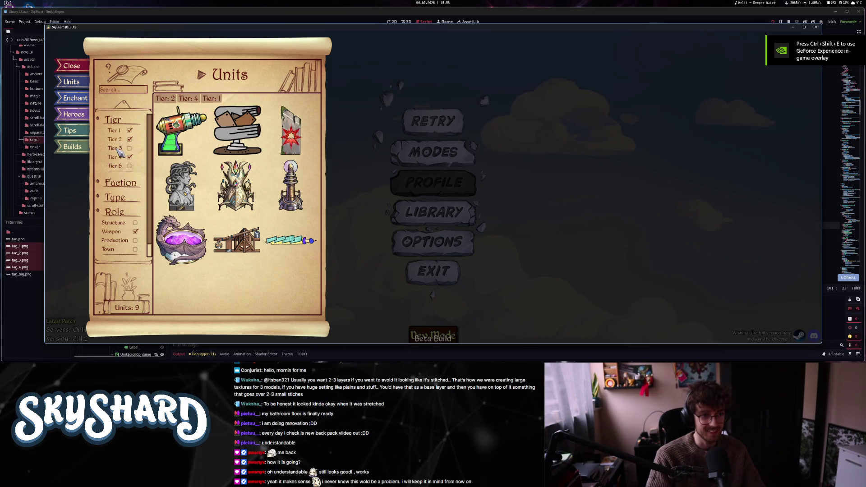
{"action": "left_click", "coordinate": [181, 185]}
{"action": "left_click", "coordinate": [237, 131]}
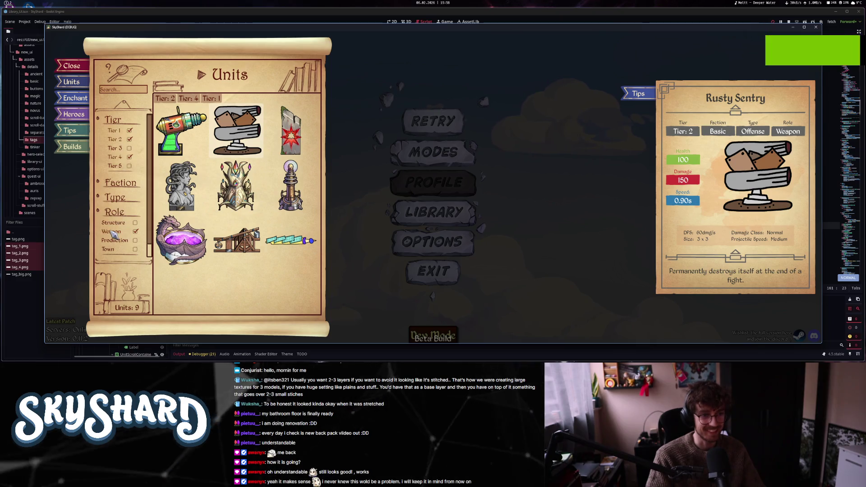
- Drop the Weapon filter, retoggle Tiers 2, 4 and 1, add Tier 3, then reapply Weapon
{"action": "left_click", "coordinate": [135, 231]}
{"action": "left_click", "coordinate": [116, 140]}
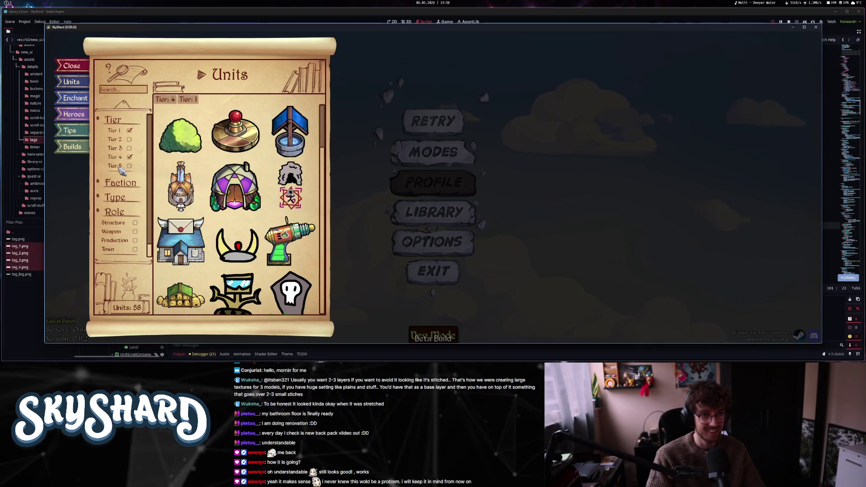
{"action": "left_click", "coordinate": [116, 140]}
{"action": "left_click", "coordinate": [117, 157]}
{"action": "left_click", "coordinate": [117, 158]}
{"action": "left_click", "coordinate": [116, 130]}
{"action": "left_click", "coordinate": [117, 131]}
{"action": "left_click", "coordinate": [118, 157]}
{"action": "left_click", "coordinate": [118, 157]}
{"action": "left_click", "coordinate": [117, 151]}
{"action": "left_click", "coordinate": [117, 151]}
{"action": "left_click", "coordinate": [117, 152]}
{"action": "left_click", "coordinate": [117, 152]}
{"action": "left_click", "coordinate": [117, 152]}
{"action": "left_click", "coordinate": [120, 154]}
{"action": "left_click", "coordinate": [120, 155]}
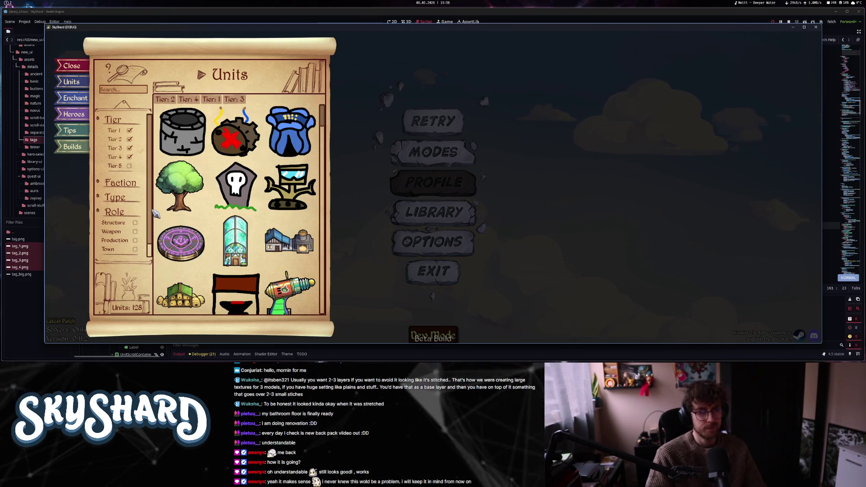
{"action": "left_click", "coordinate": [113, 232]}
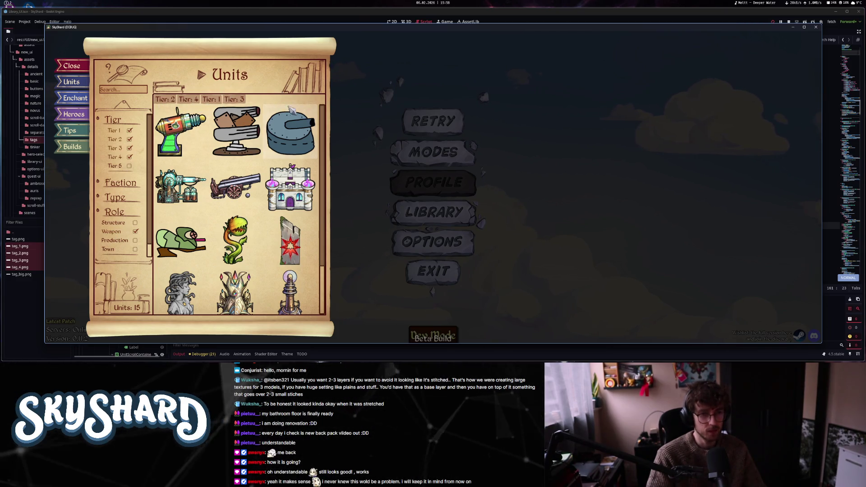
- Remove the Tier 2, 4 and 3 filters and toggle Tier 1 and Tier 4 to test the tags
{"action": "left_click", "coordinate": [130, 140]}
{"action": "left_click", "coordinate": [115, 156]}
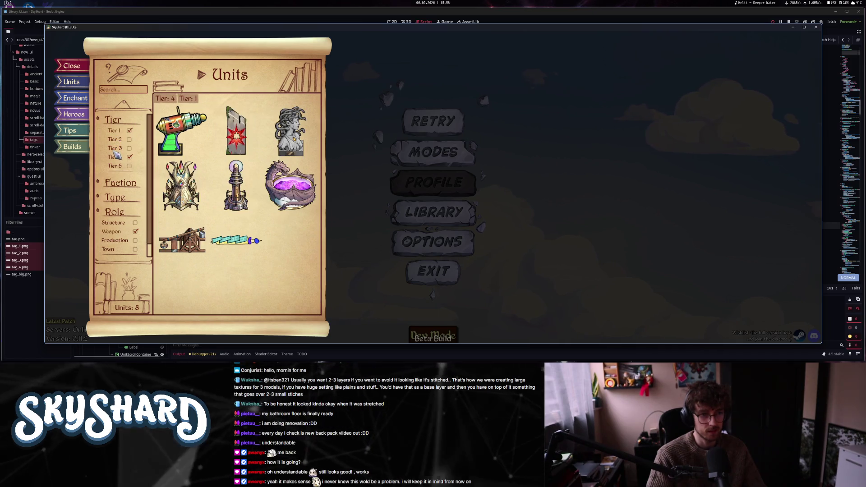
{"action": "left_click", "coordinate": [114, 148]}
{"action": "left_click", "coordinate": [113, 131]}
{"action": "left_click", "coordinate": [113, 131]}
{"action": "left_click", "coordinate": [115, 132]}
{"action": "left_click", "coordinate": [114, 131]}
{"action": "left_click", "coordinate": [114, 131]}
{"action": "left_click", "coordinate": [116, 157]}
{"action": "left_click", "coordinate": [117, 158]}
{"action": "left_click", "coordinate": [116, 158]}
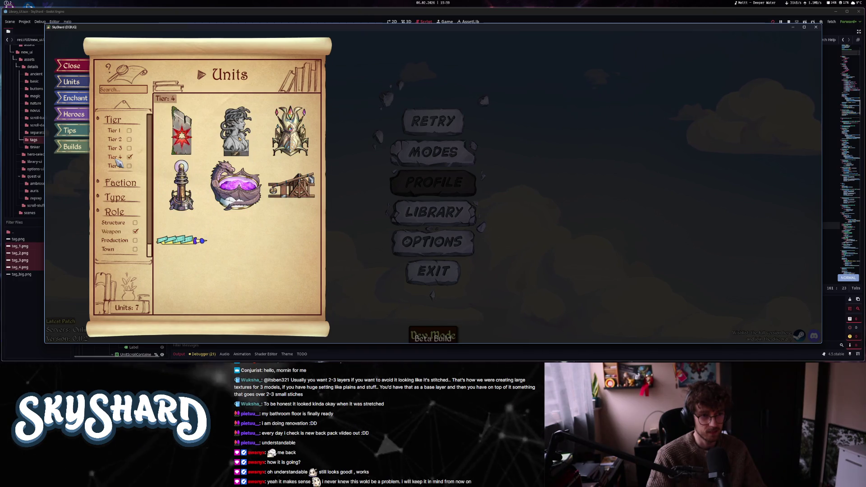
{"action": "left_click", "coordinate": [116, 157]}
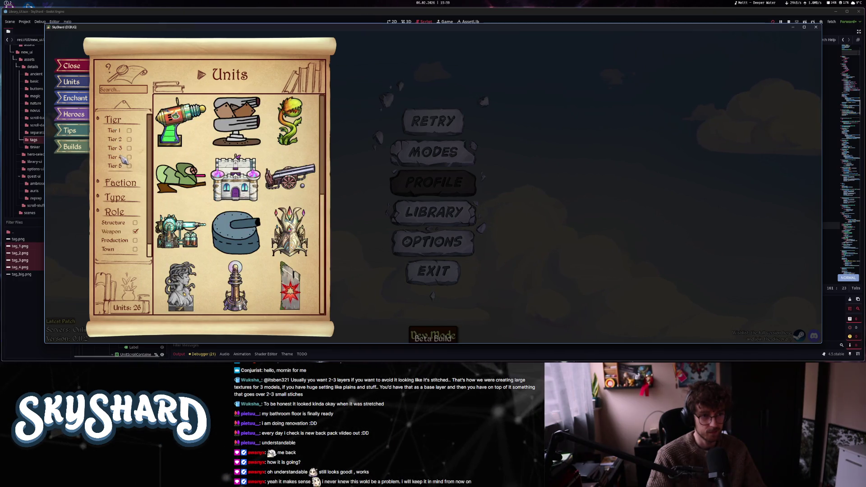
- Clear the Weapon filter, test a few filters briefly, and settle on Tier 1
{"action": "left_click", "coordinate": [120, 232]}
{"action": "left_click", "coordinate": [116, 131]}
{"action": "left_click", "coordinate": [116, 131]}
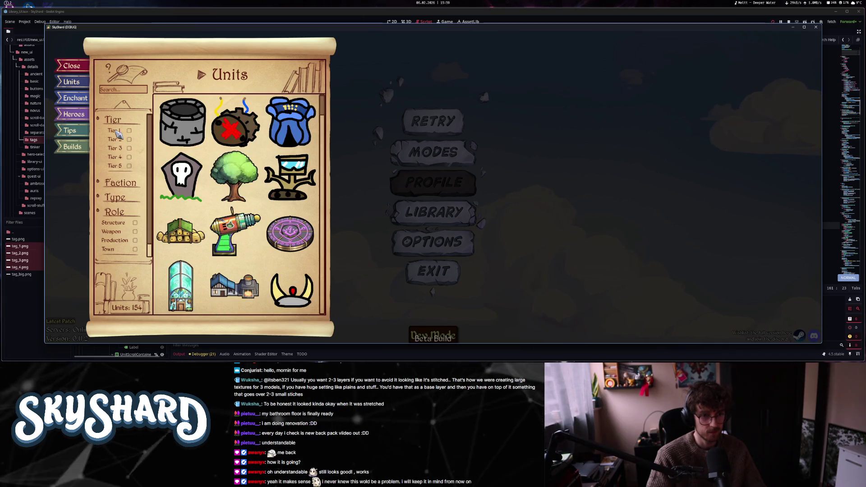
{"action": "left_click", "coordinate": [115, 232]}
{"action": "left_click", "coordinate": [115, 233]}
{"action": "left_click", "coordinate": [117, 131]}
{"action": "left_click", "coordinate": [118, 131]}
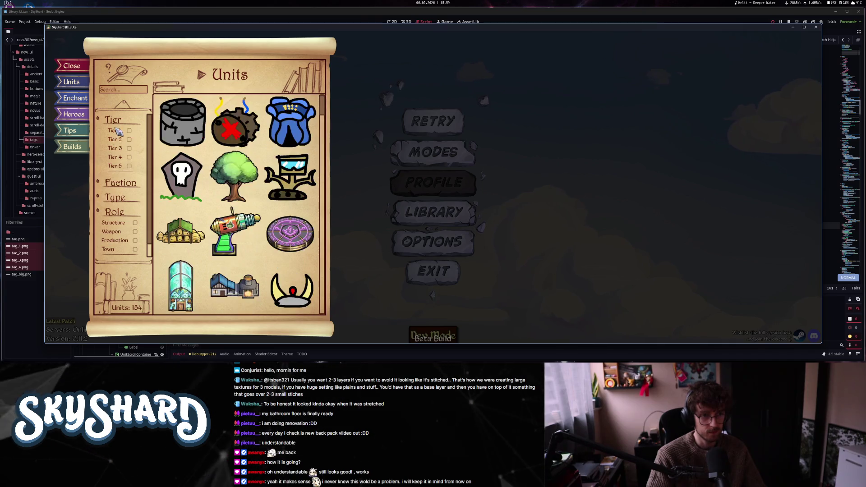
{"action": "left_click", "coordinate": [118, 131]}
- Try the Structure, Production and Weapon roles, end on Tier 1 with Weapon, and stop the debug run
{"action": "left_click", "coordinate": [116, 224]}
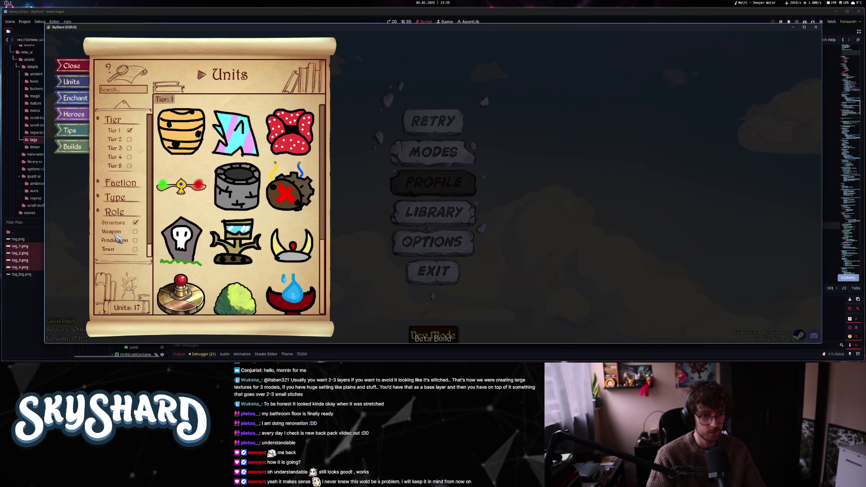
{"action": "left_click", "coordinate": [117, 131]}
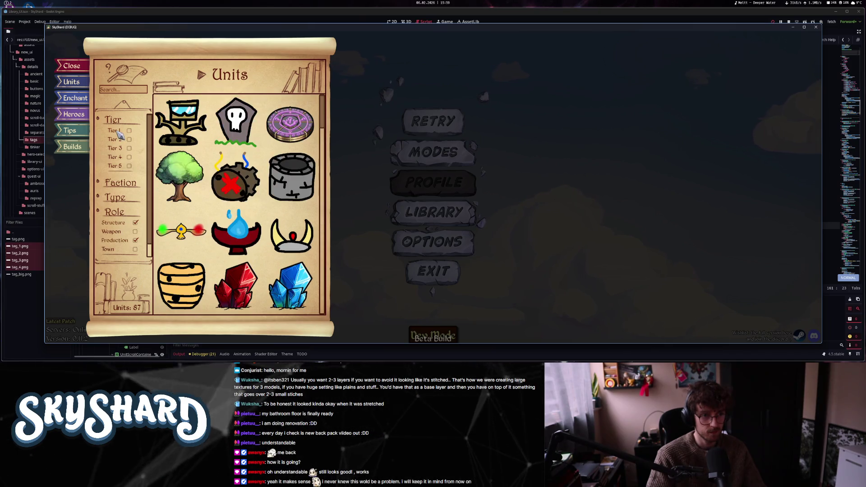
{"action": "left_click", "coordinate": [116, 233]}
{"action": "left_click", "coordinate": [120, 132]}
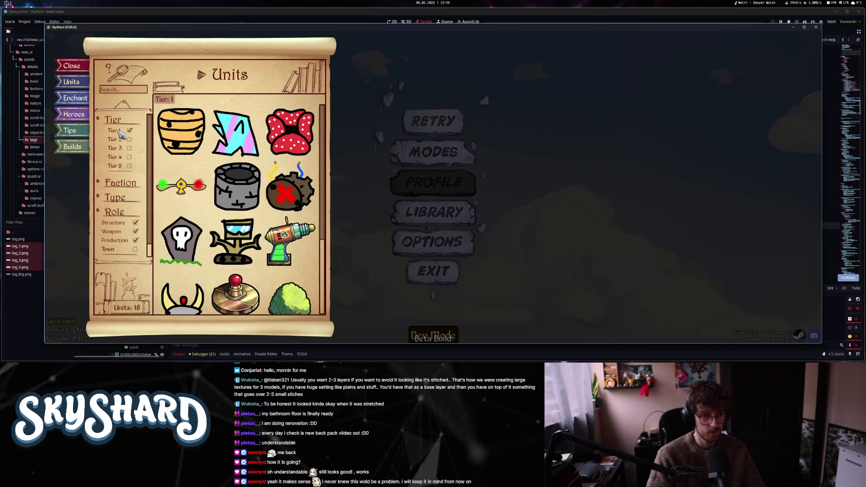
{"action": "left_click", "coordinate": [116, 222]}
{"action": "left_click", "coordinate": [115, 240]}
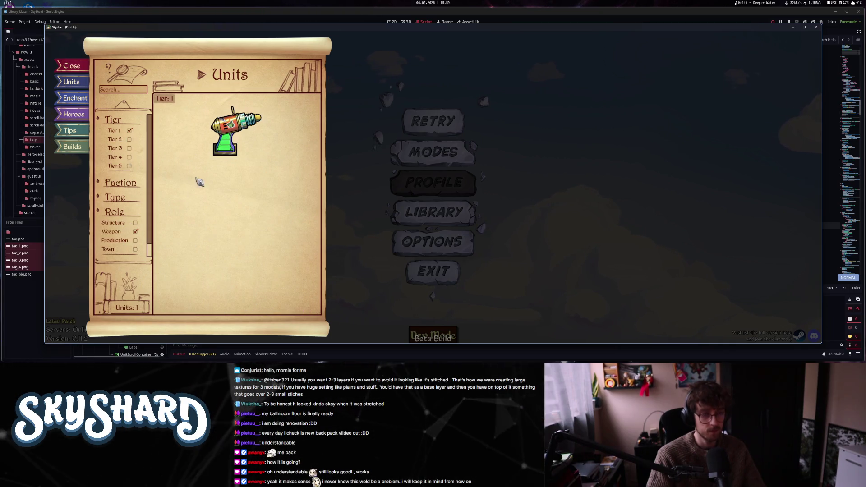
{"action": "left_click", "coordinate": [113, 230]}
{"action": "left_click", "coordinate": [114, 230]}
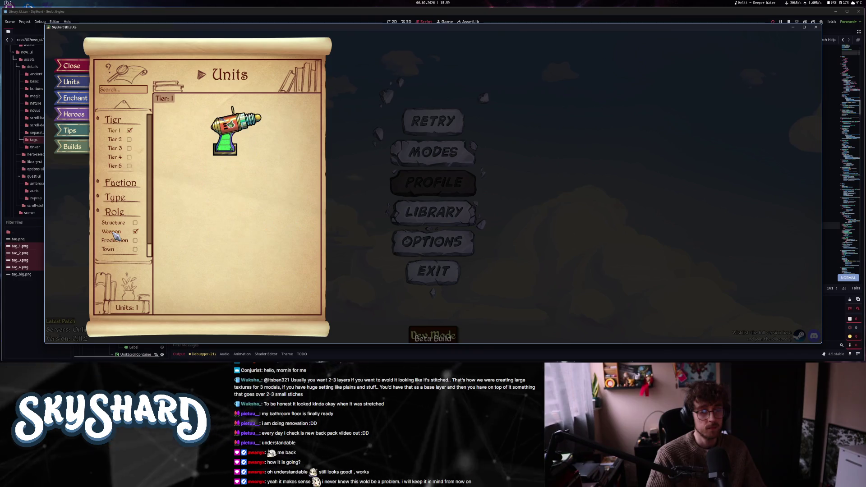
{"action": "left_click", "coordinate": [113, 230]}
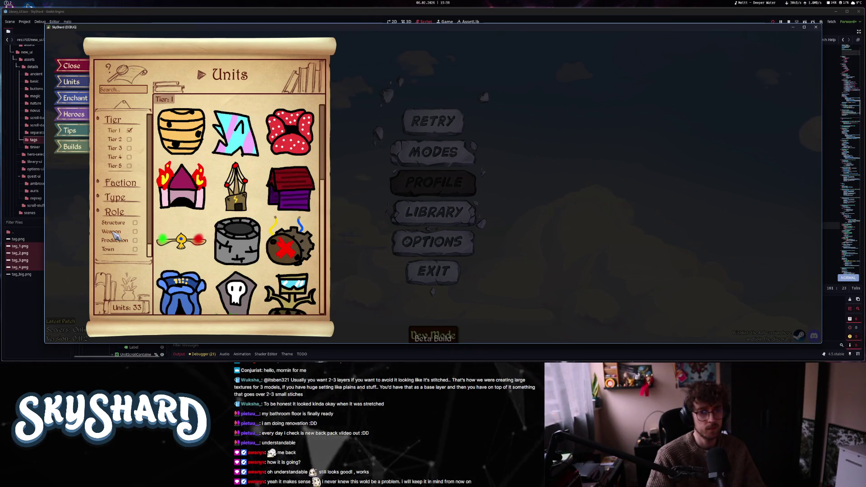
{"action": "left_click", "coordinate": [114, 231]}
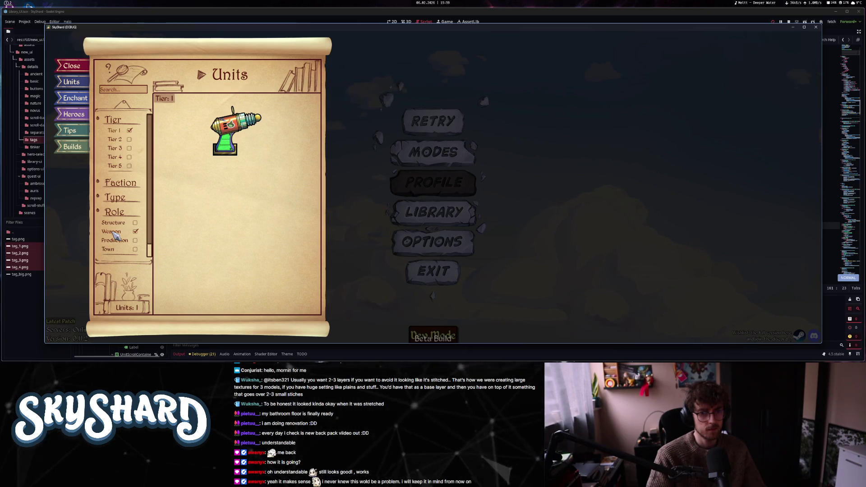
{"action": "key", "text": "Escape"}
{"action": "key", "text": "Escape"}
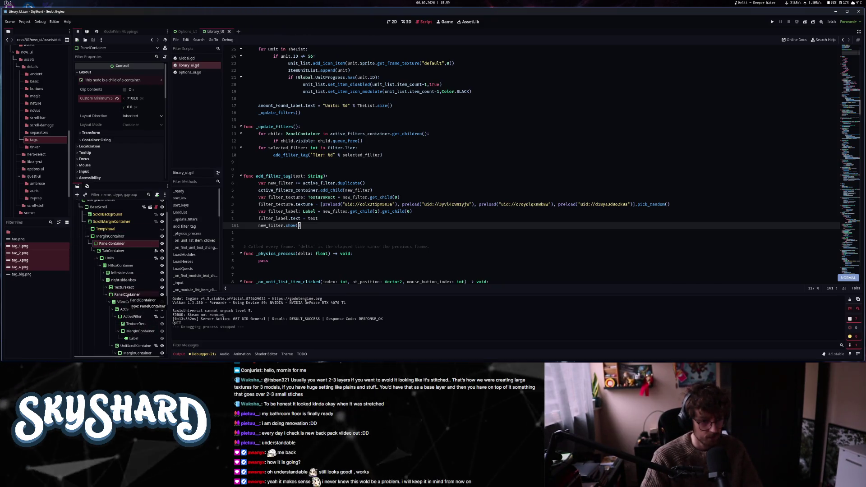
- Set UnitList's Fixed Icon Size to 150 × 1500 and relaunch the game
{"action": "scroll", "coordinate": [128, 284], "scroll_direction": "down", "scroll_amount": 5}
{"action": "left_click", "coordinate": [129, 277]}
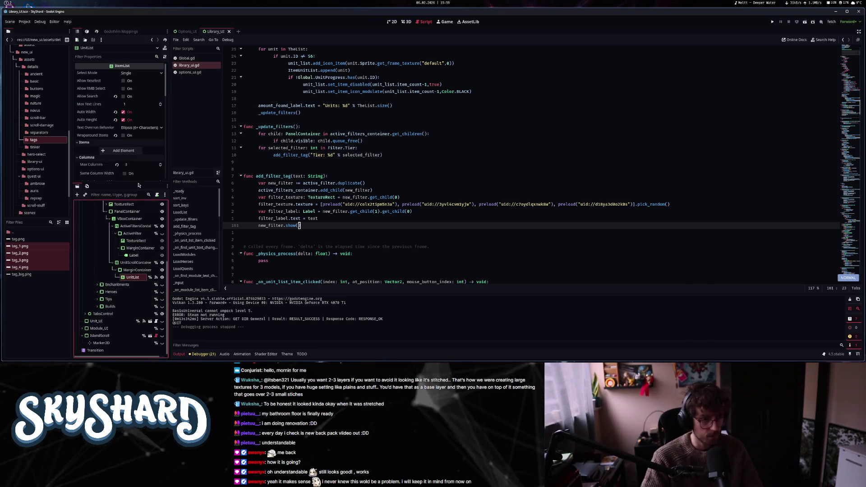
{"action": "left_click", "coordinate": [134, 111]}
{"action": "type", "text": "150"}
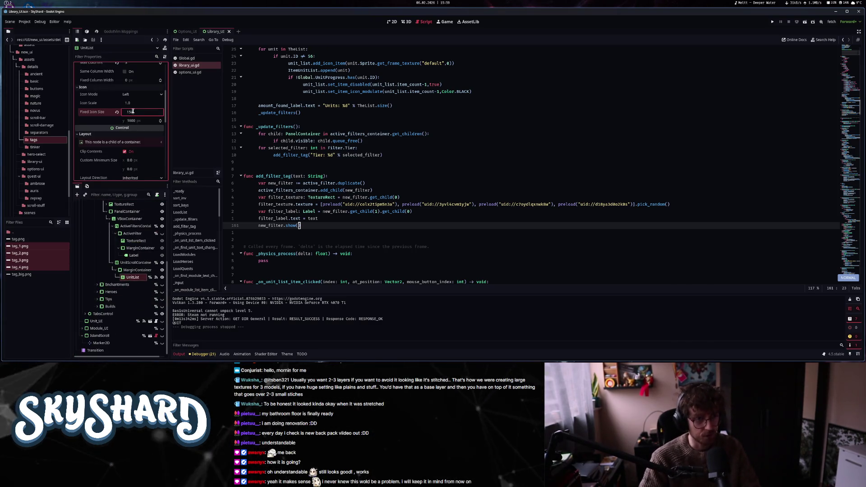
{"action": "key", "text": "Tab"}
{"action": "type", "text": "1500"}
{"action": "key", "text": "Return"}
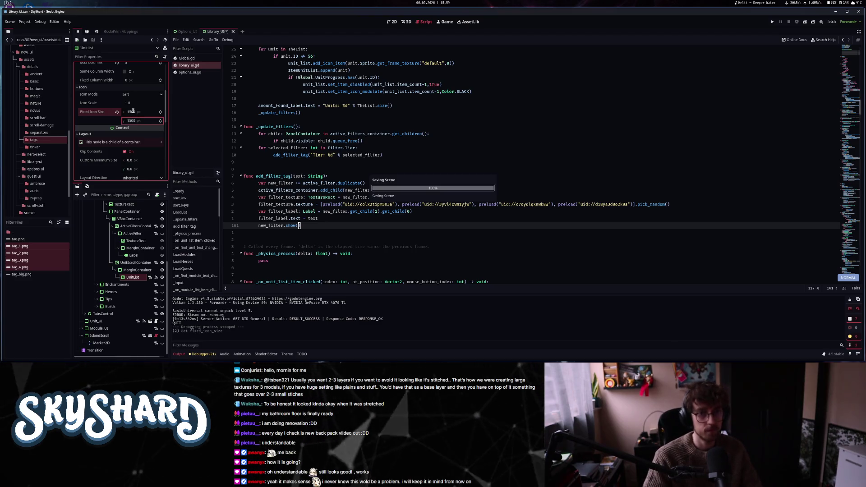
{"action": "left_click", "coordinate": [772, 22]}
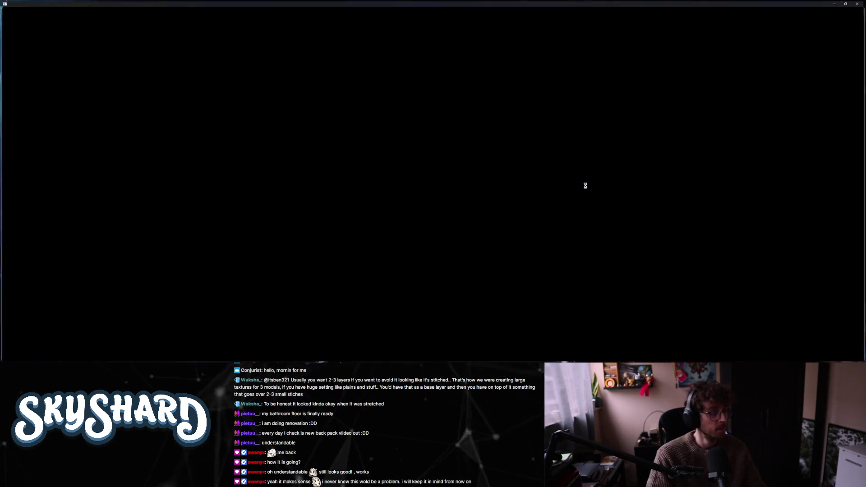